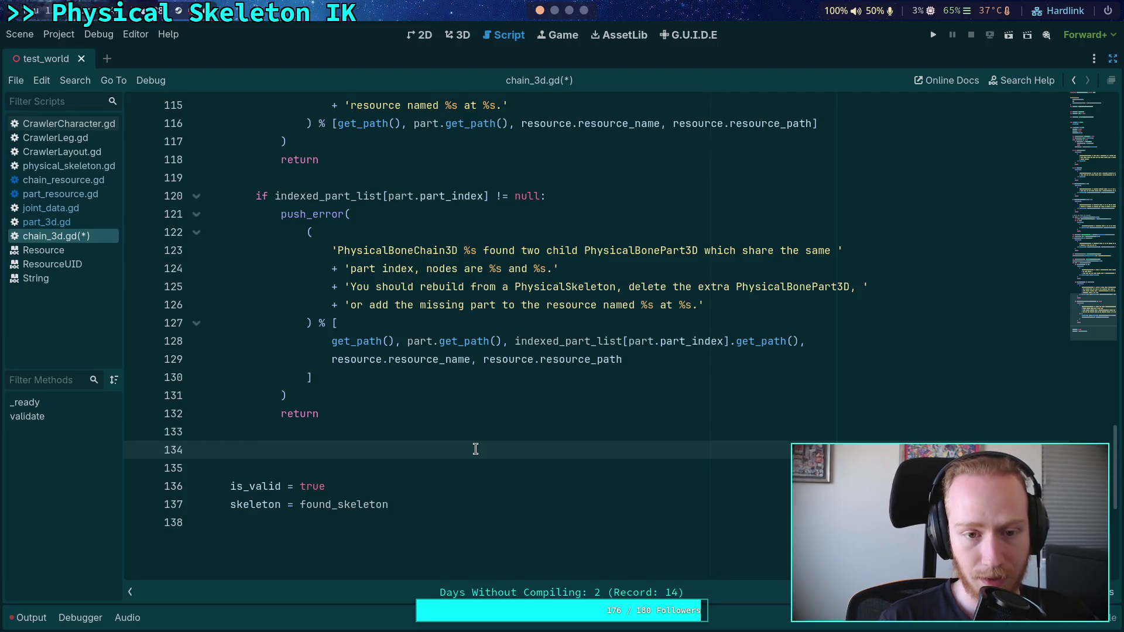
# Add 'indexed_part_list[part.part_index] = part' on line 134 and save chain_3d.gd
pyautogui.write('index')
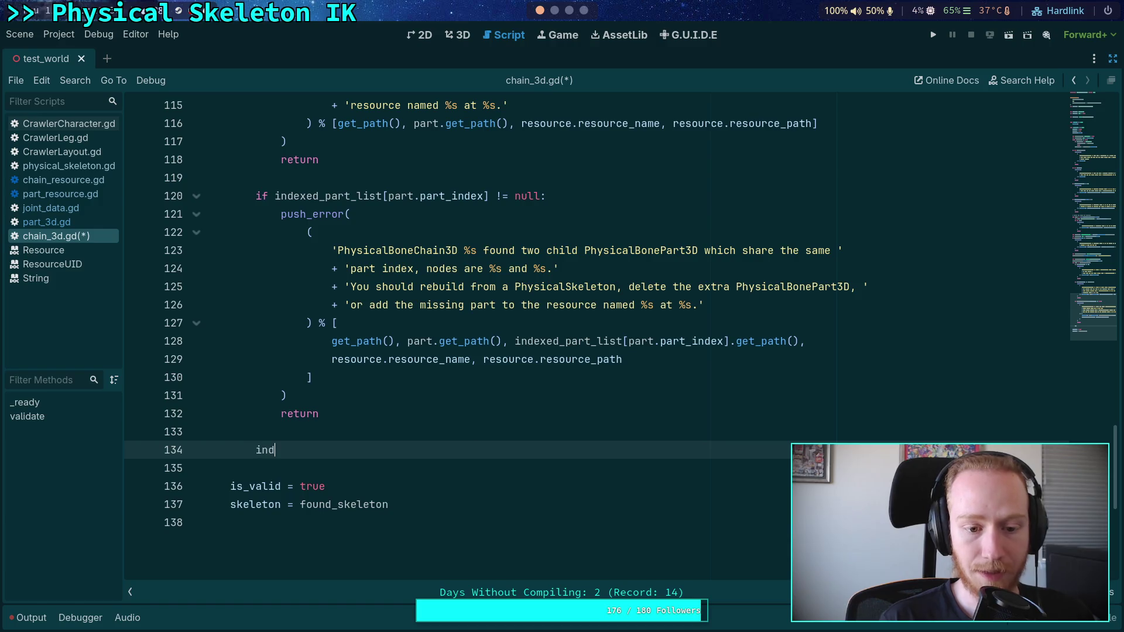
pyautogui.press('Return')
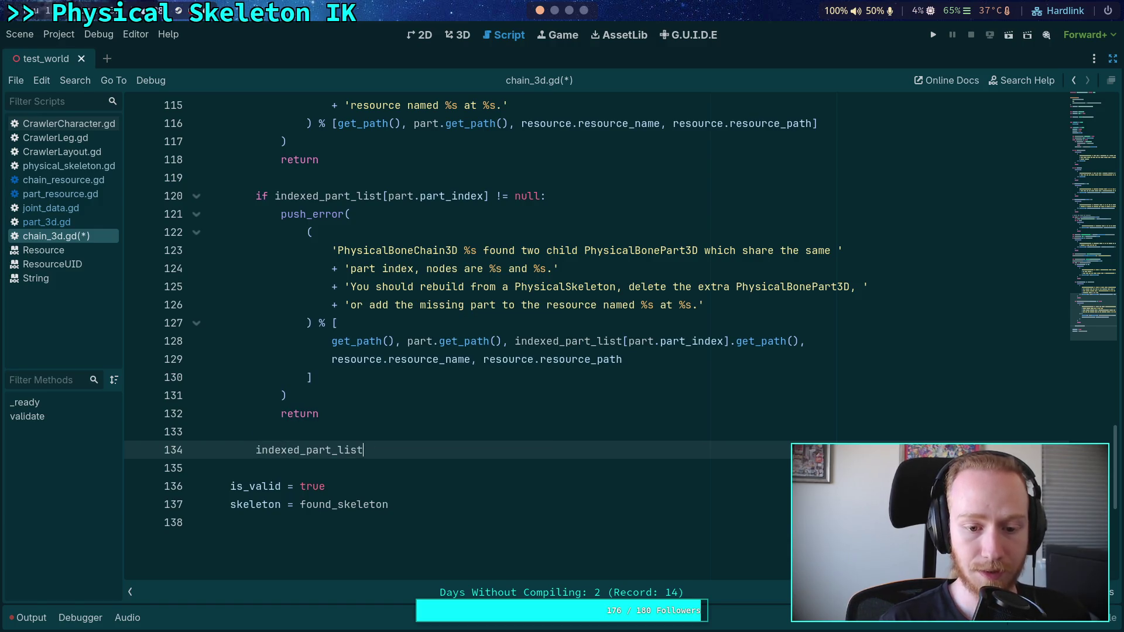
pyautogui.write('[part.pa')
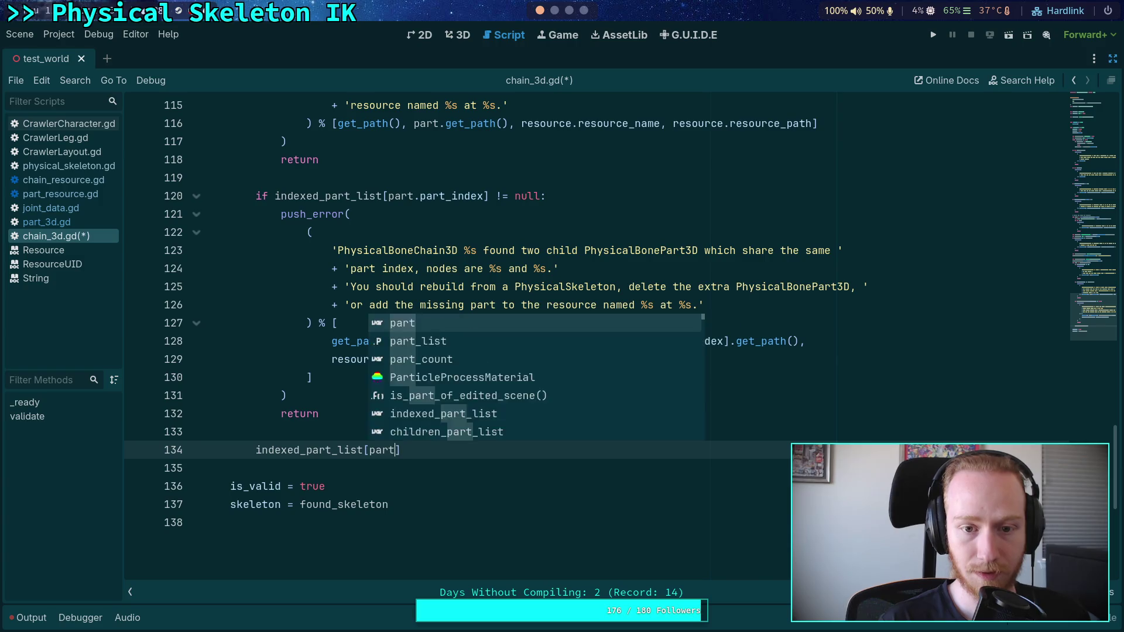
pyautogui.press('Return')
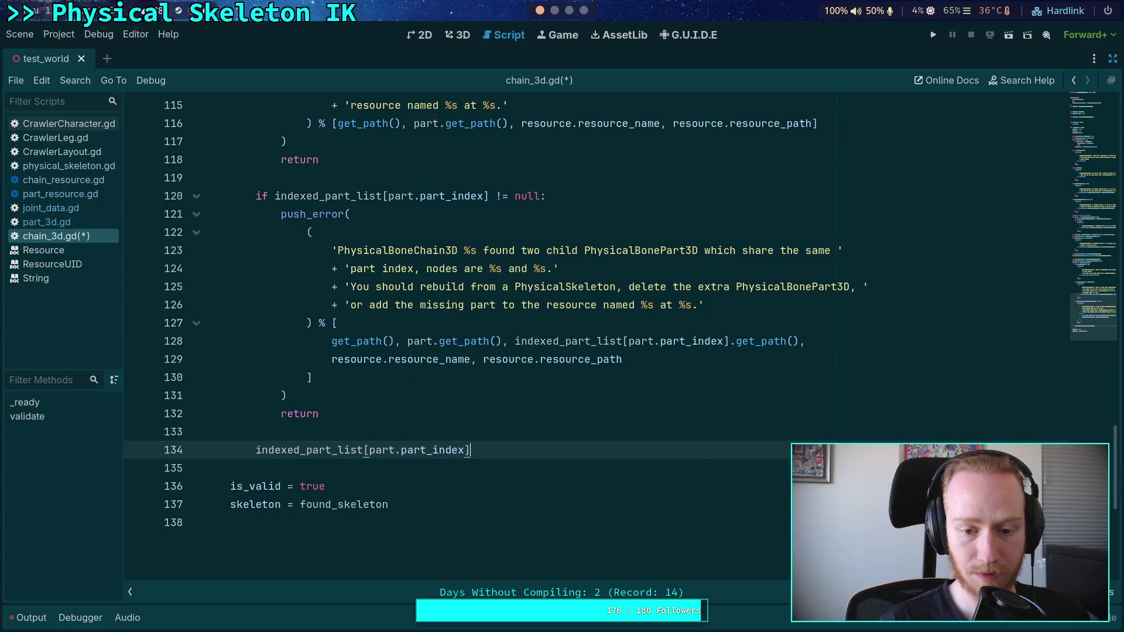
pyautogui.write(' = part')
pyautogui.hotkey('ctrl', 's')
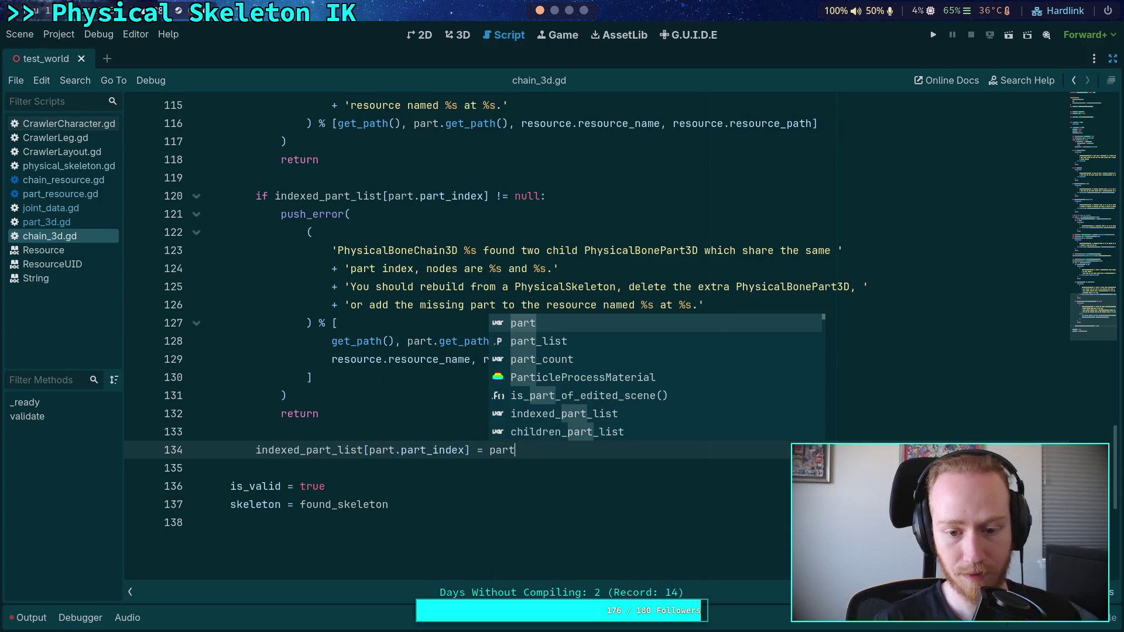
pyautogui.click(384, 468)
# Add 'part_list = indexed_part_list' on a new line after 'skeleton = found_skeleton'
pyautogui.scroll(10, 480, 427)
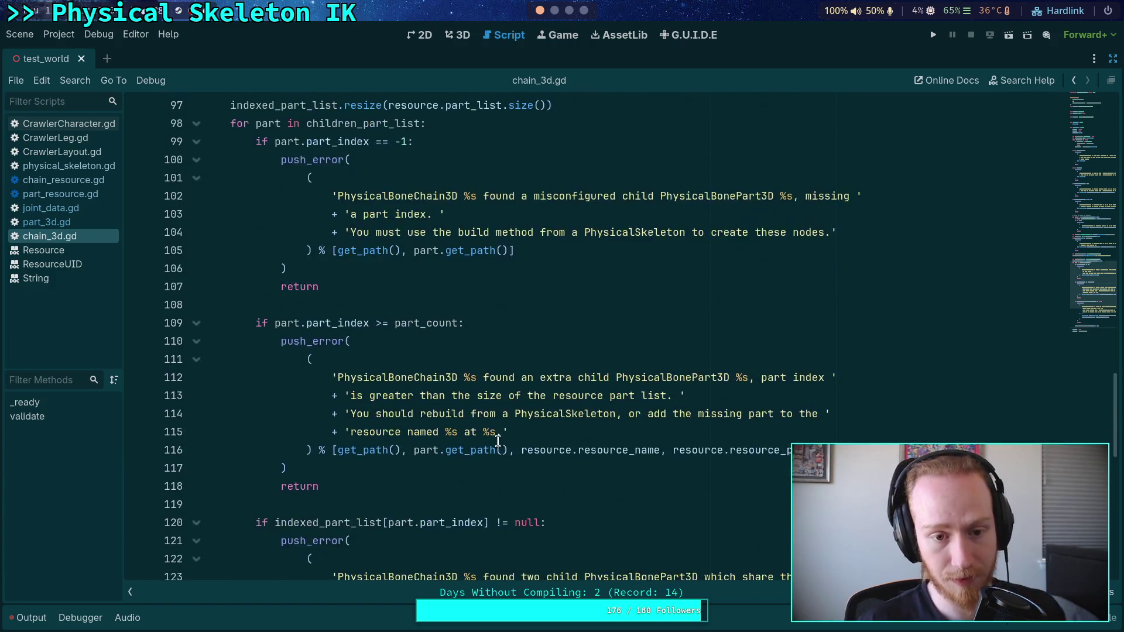
pyautogui.scroll(20, 418, 392)
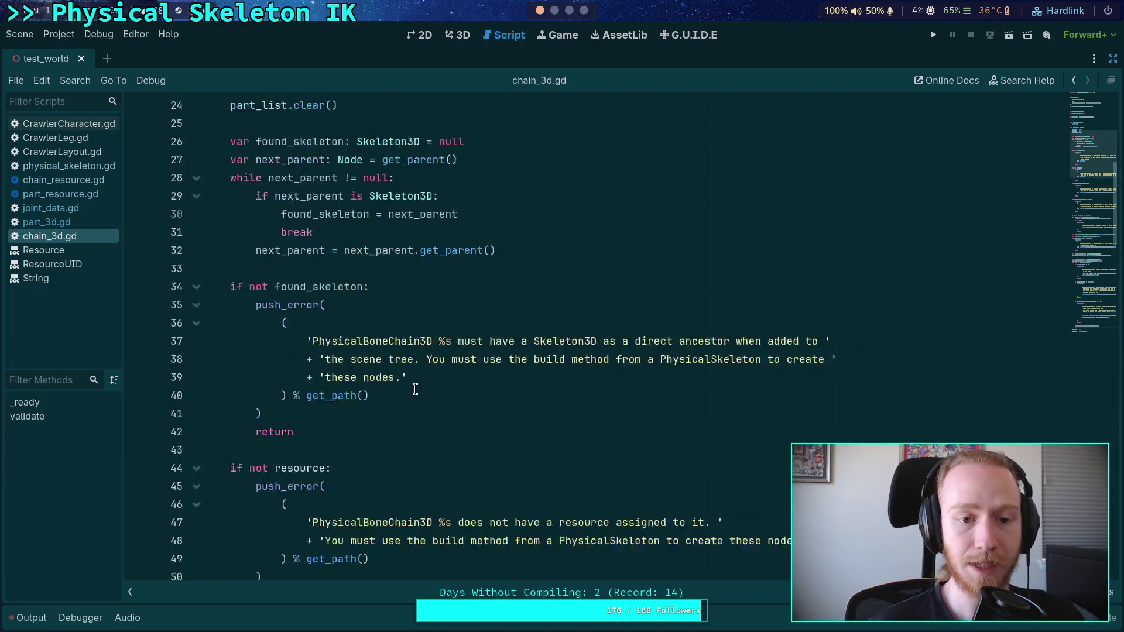
pyautogui.scroll(-20, 364, 403)
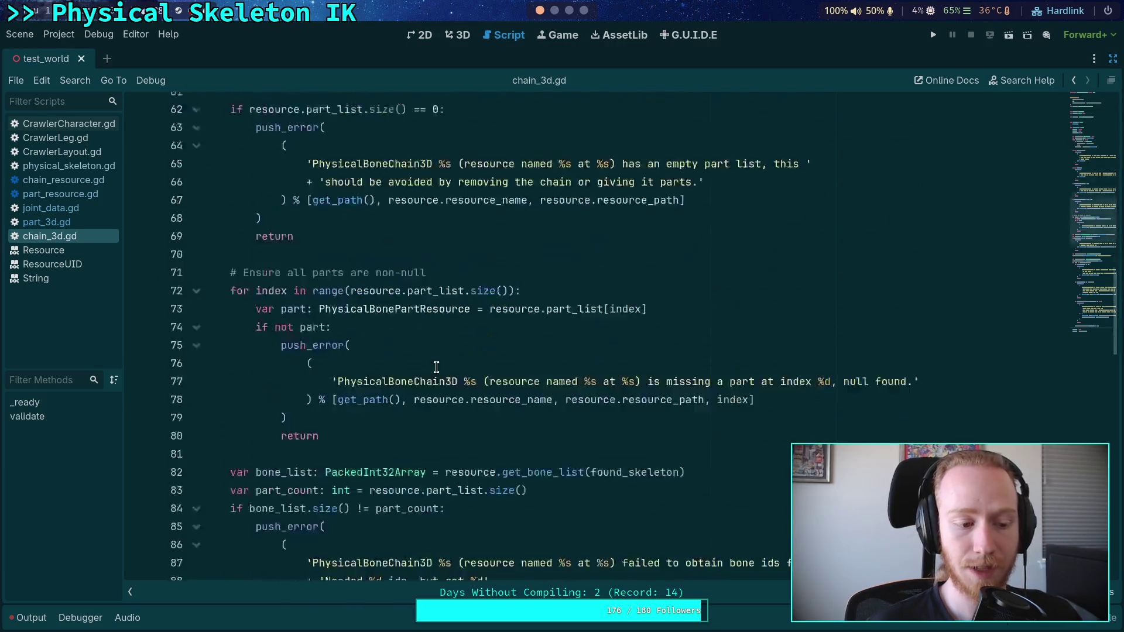
pyautogui.scroll(-10, 453, 359)
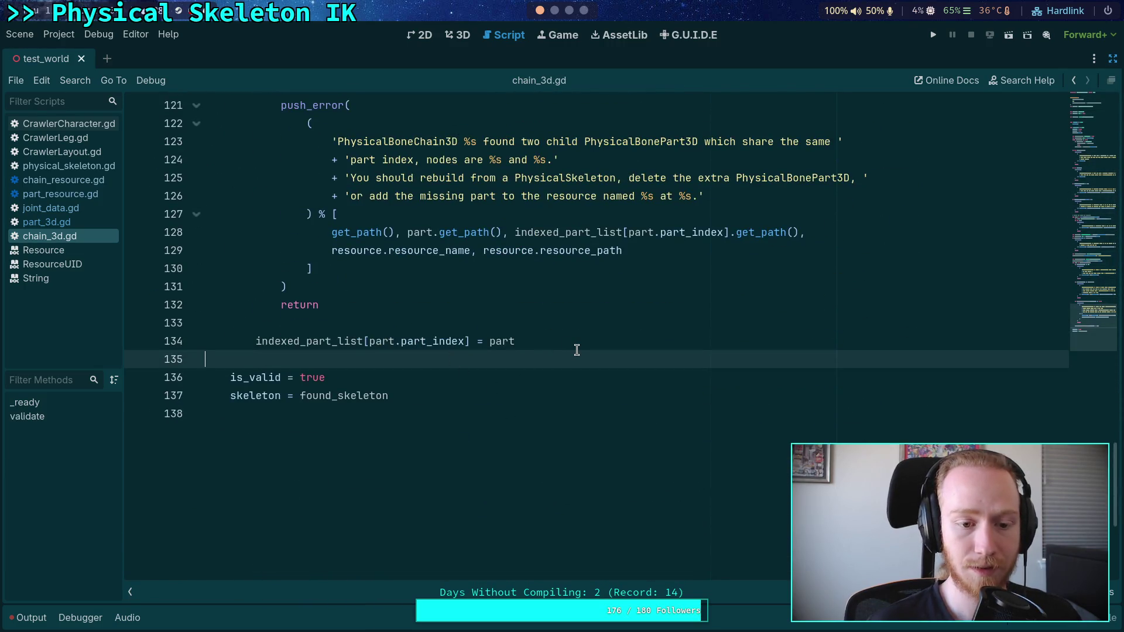
pyautogui.click(444, 377)
pyautogui.click(454, 395)
pyautogui.press('Return')
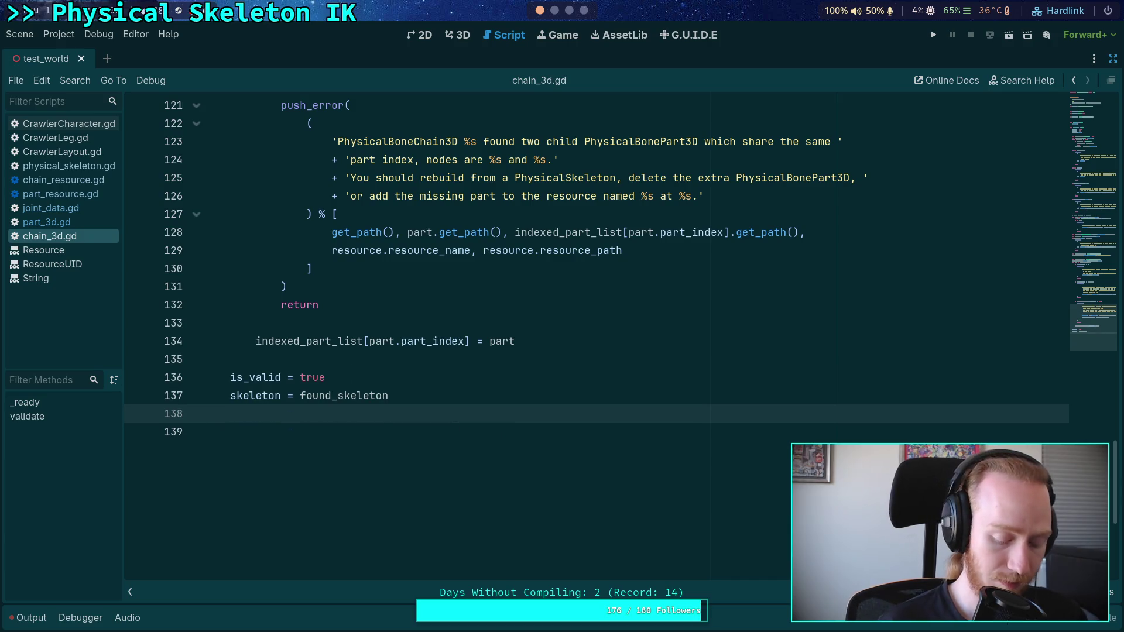
pyautogui.write('part_')
pyautogui.press('Down')
pyautogui.press('Return')
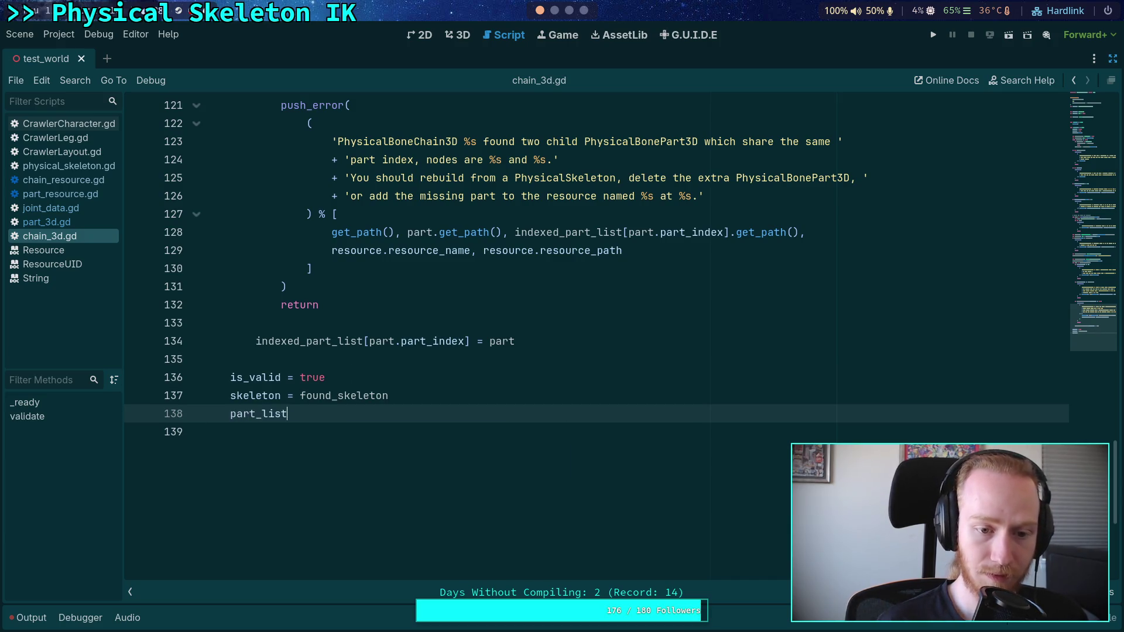
pyautogui.write(' = ind')
pyautogui.press('Return')
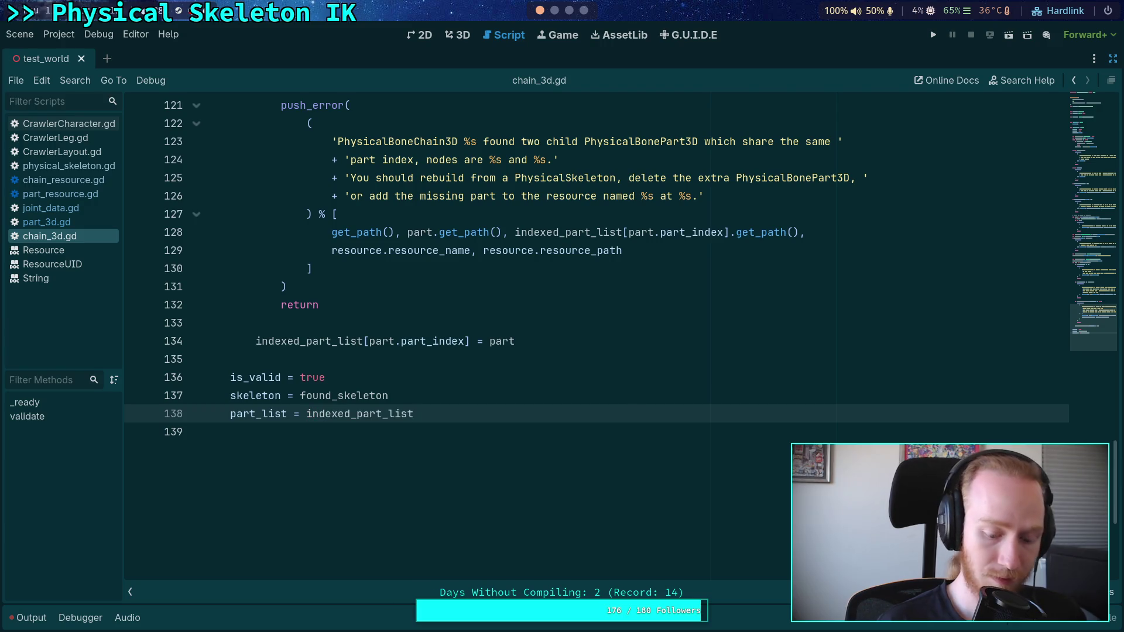
pyautogui.scroll(20, 446, 399)
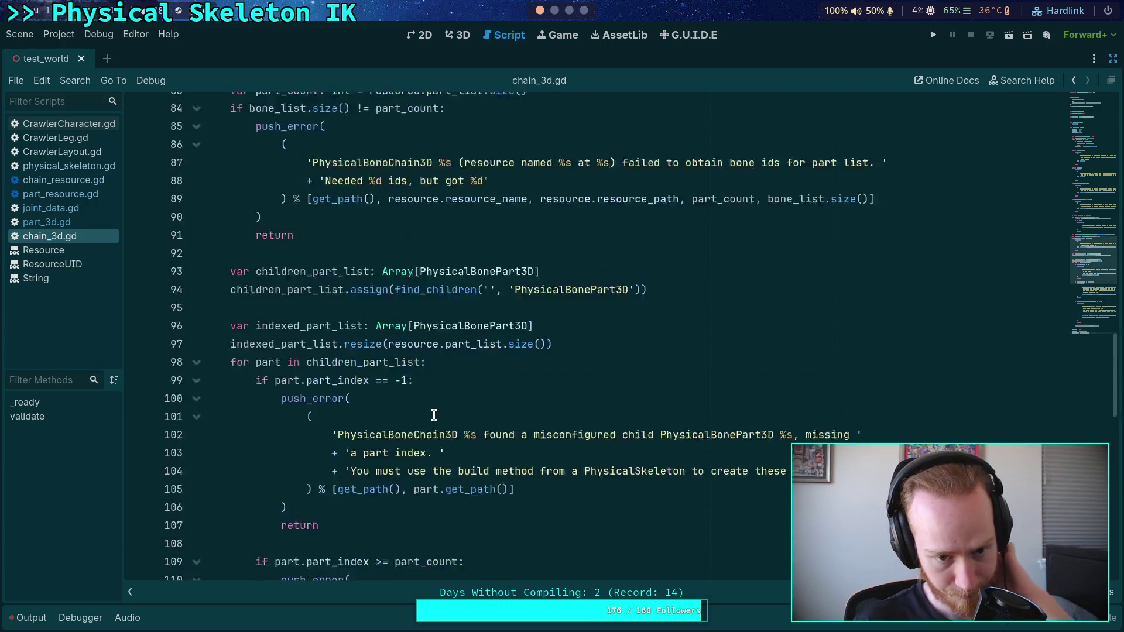
pyautogui.scroll(12, 434, 414)
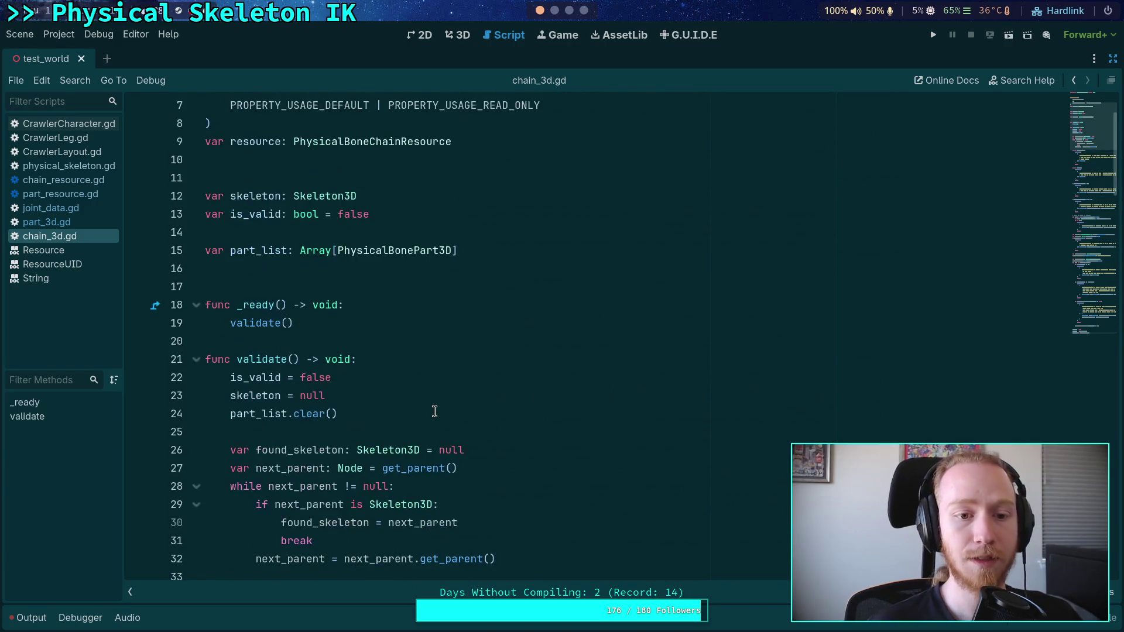
pyautogui.doubleClick(255, 414)
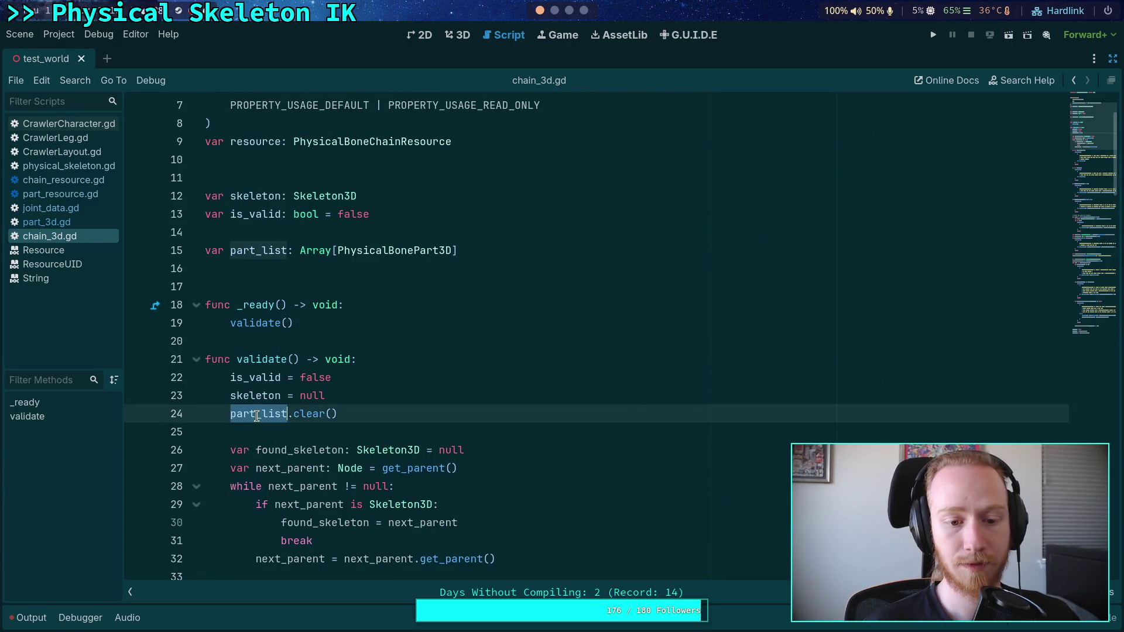
pyautogui.scroll(-8, 462, 448)
pyautogui.scroll(5, 469, 449)
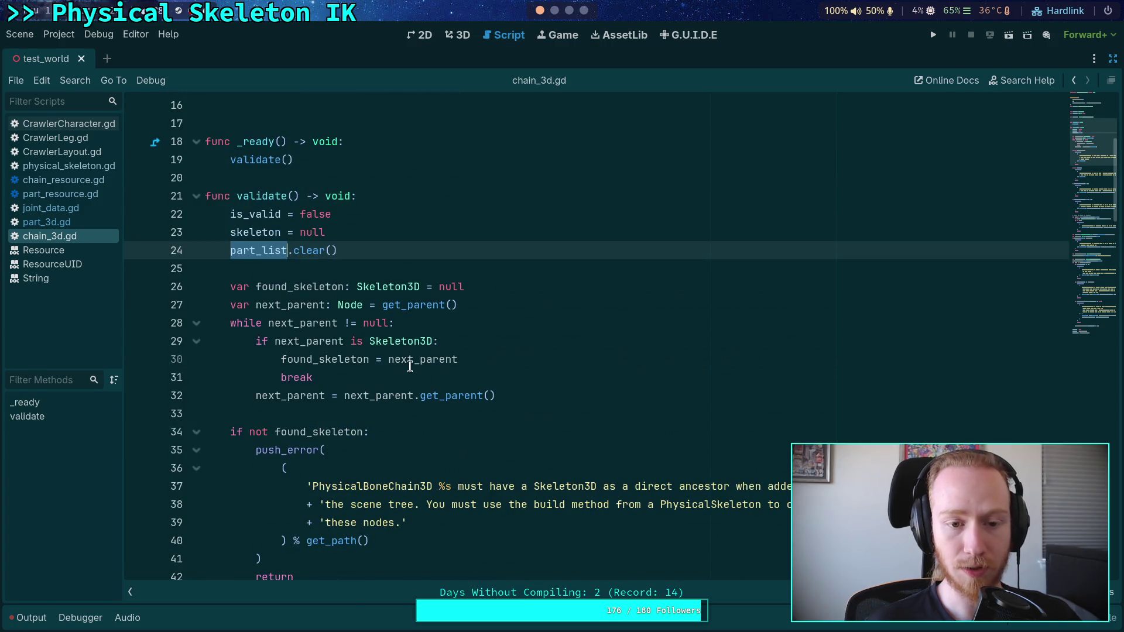
pyautogui.scroll(-19, 457, 396)
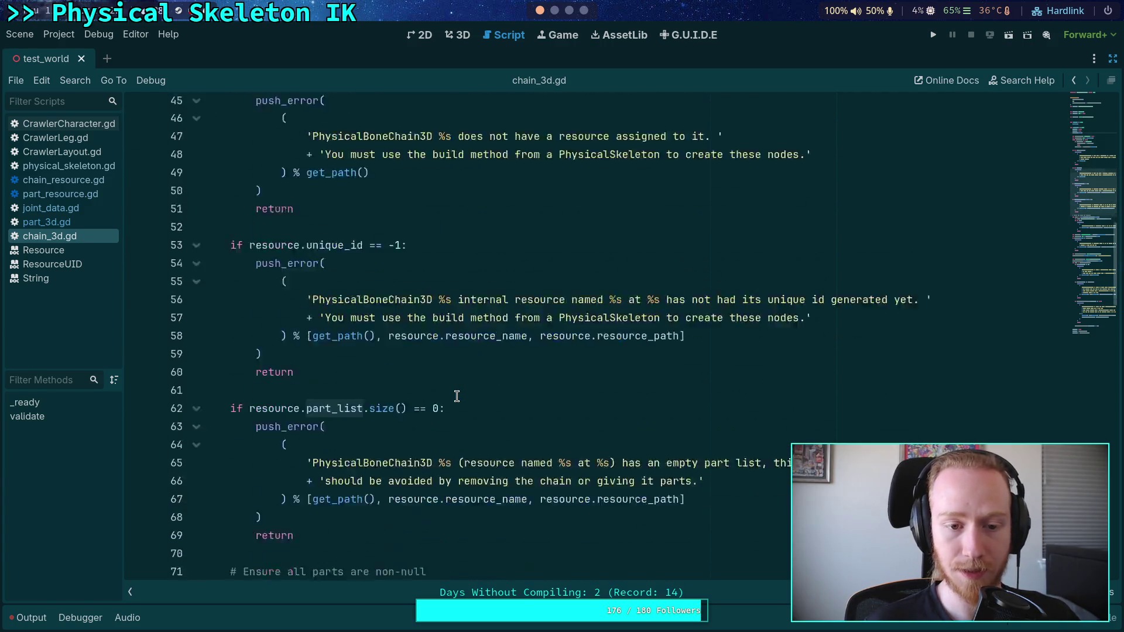
pyautogui.scroll(-1, 457, 396)
pyautogui.scroll(12, 457, 396)
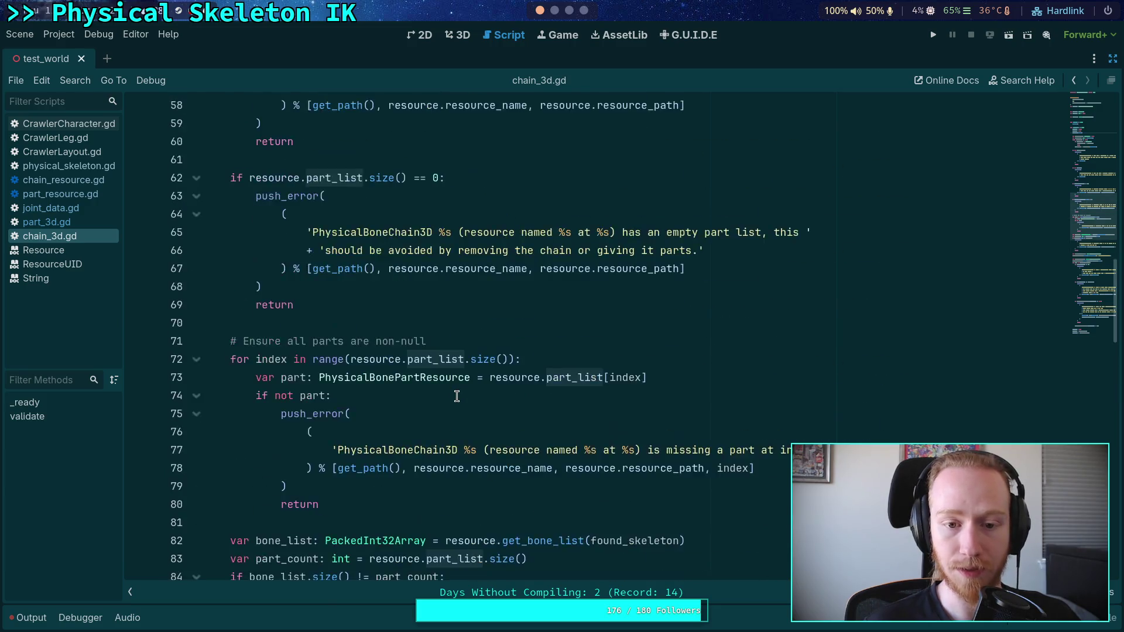
pyautogui.scroll(-6, 456, 396)
pyautogui.scroll(-12, 456, 396)
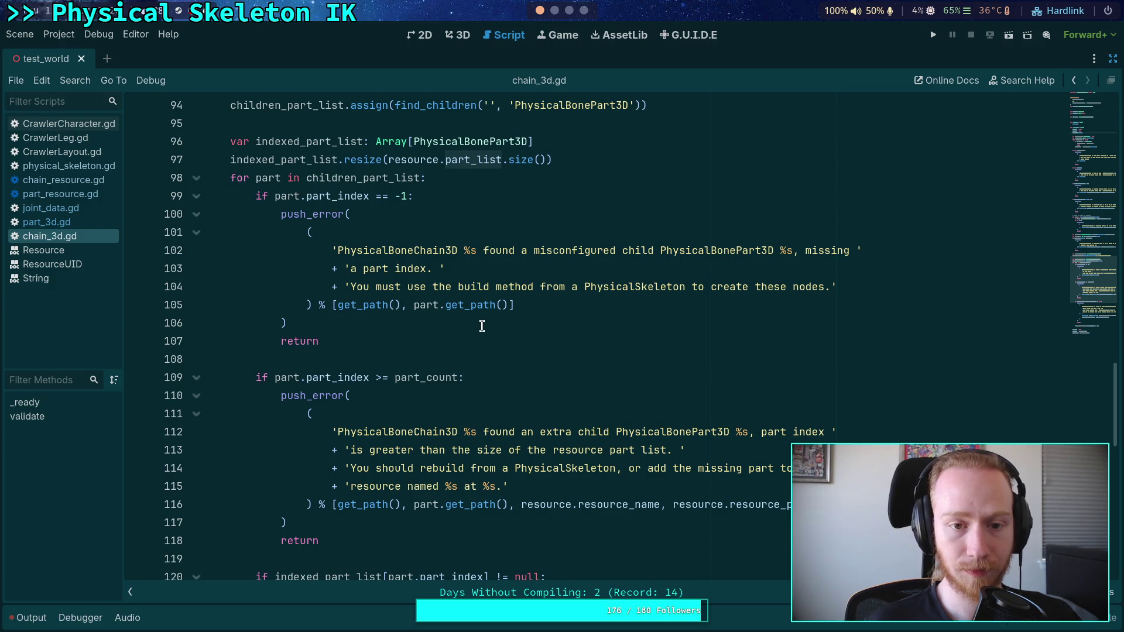
pyautogui.scroll(-10, 481, 325)
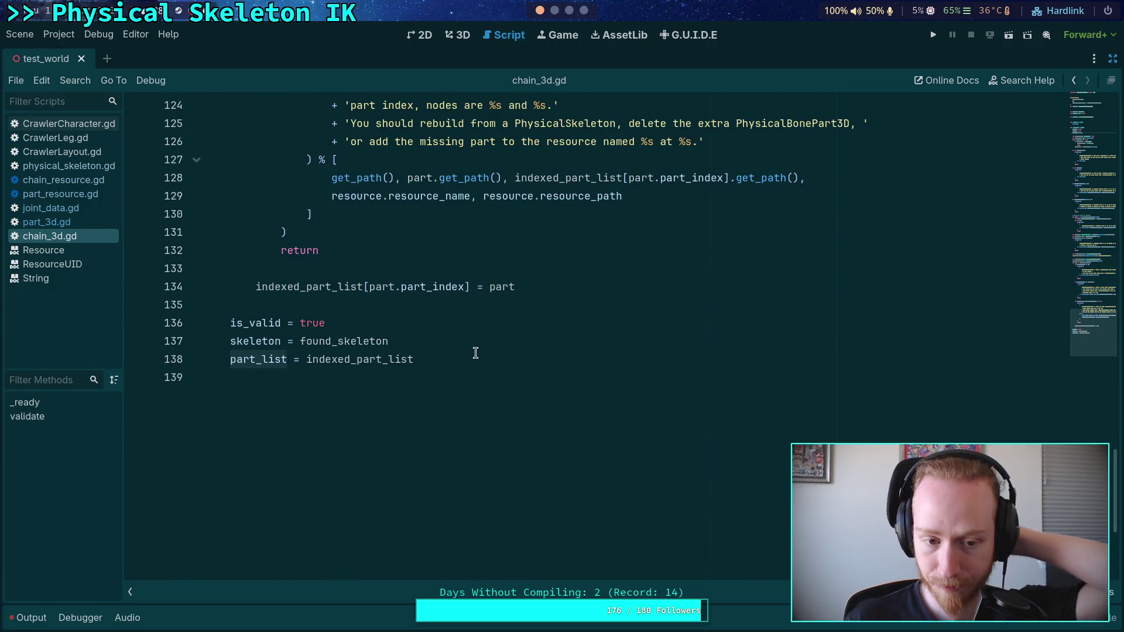
pyautogui.click(440, 377)
pyautogui.scroll(12, 440, 376)
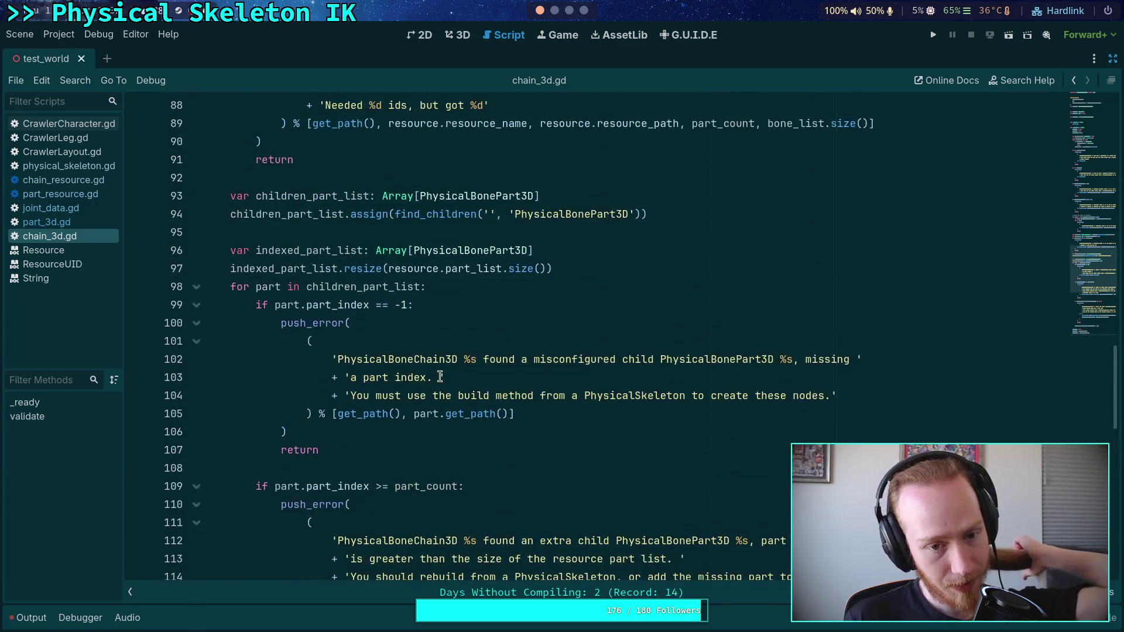
pyautogui.scroll(20, 440, 377)
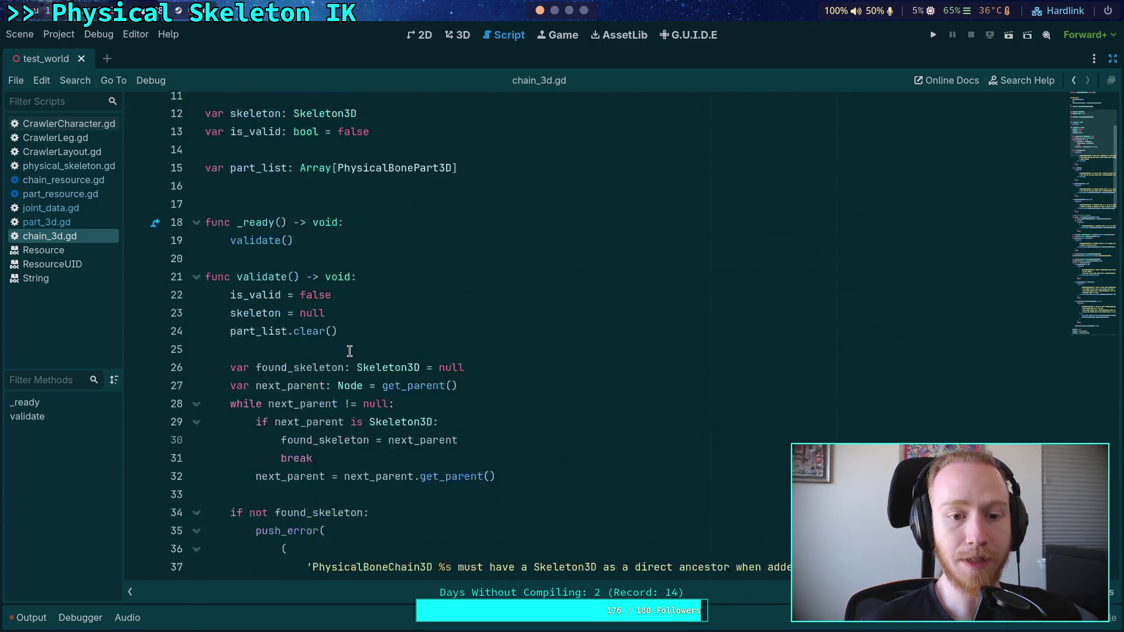
pyautogui.scroll(2, 350, 351)
pyautogui.scroll(-12, 468, 381)
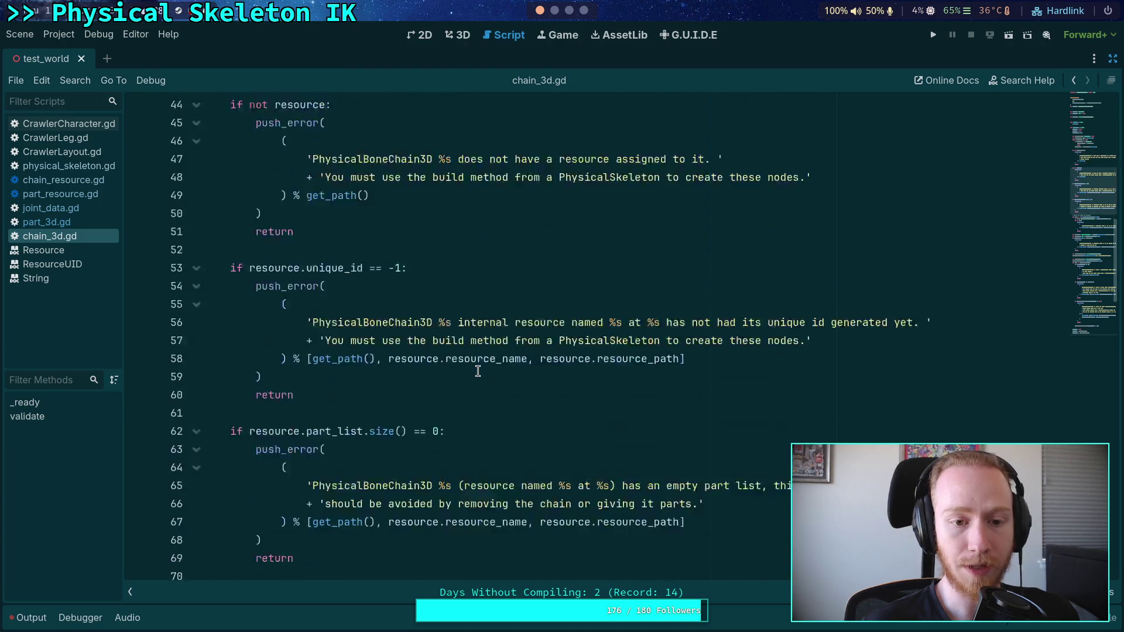
pyautogui.scroll(-18, 477, 372)
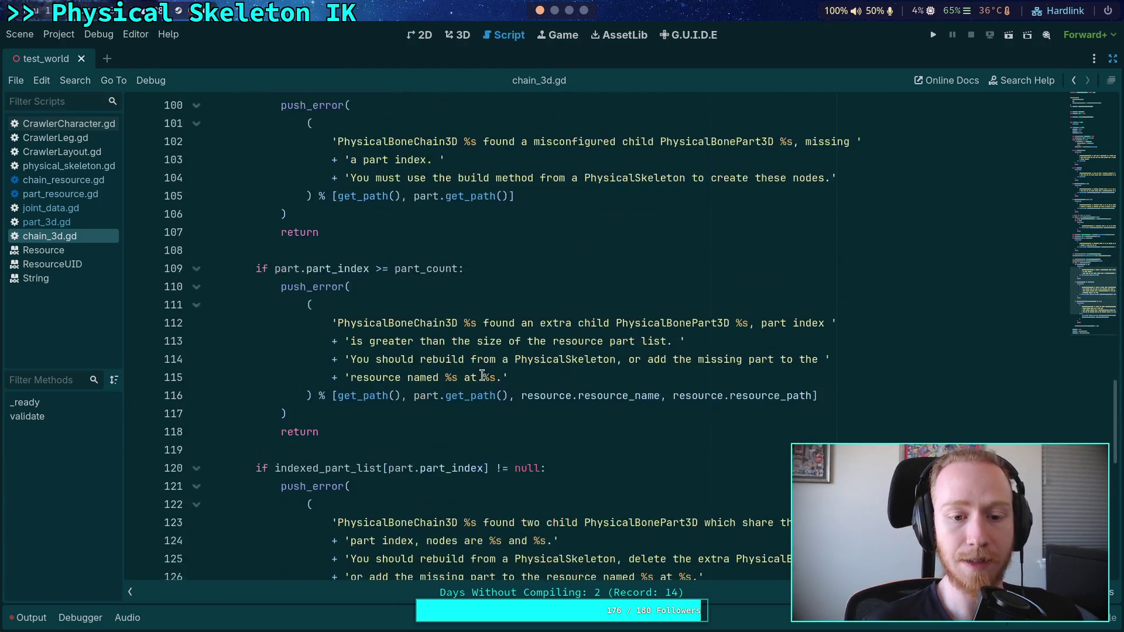
pyautogui.scroll(-5, 481, 374)
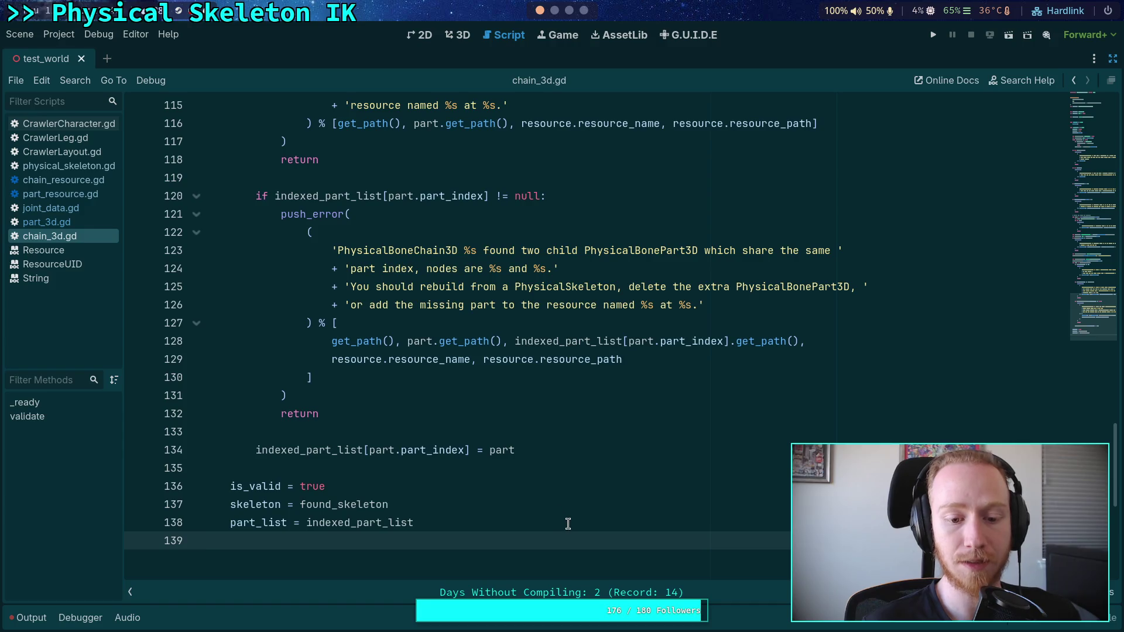
pyautogui.click(563, 530)
# Add the comment '# Provide bone indexes to parts' below the part_list assignment
pyautogui.press('Return')
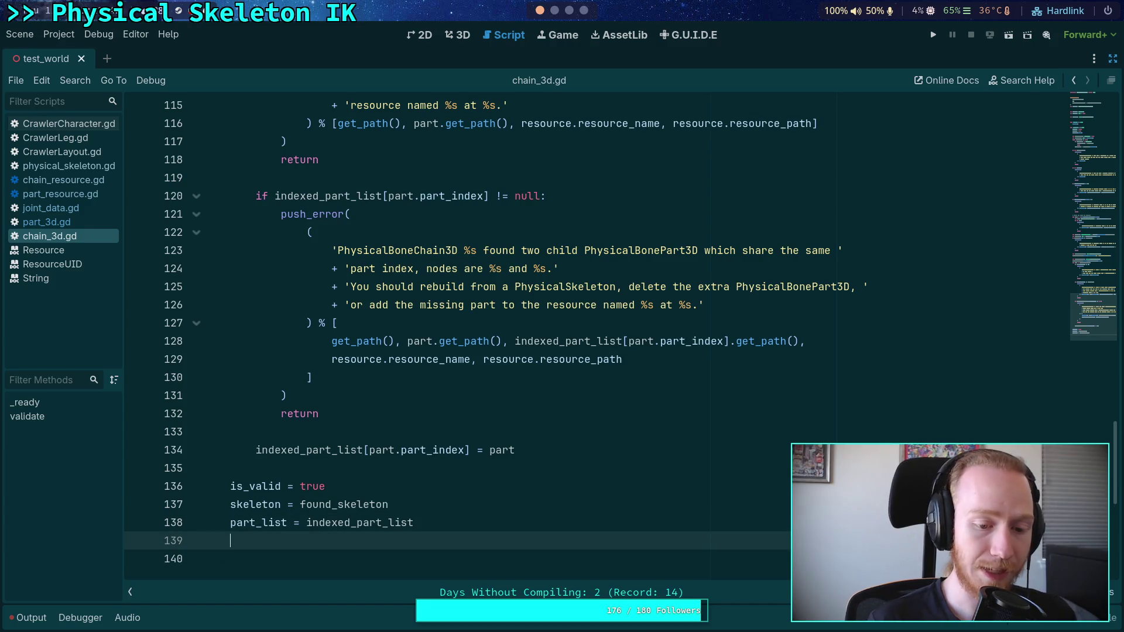
pyautogui.press('Return')
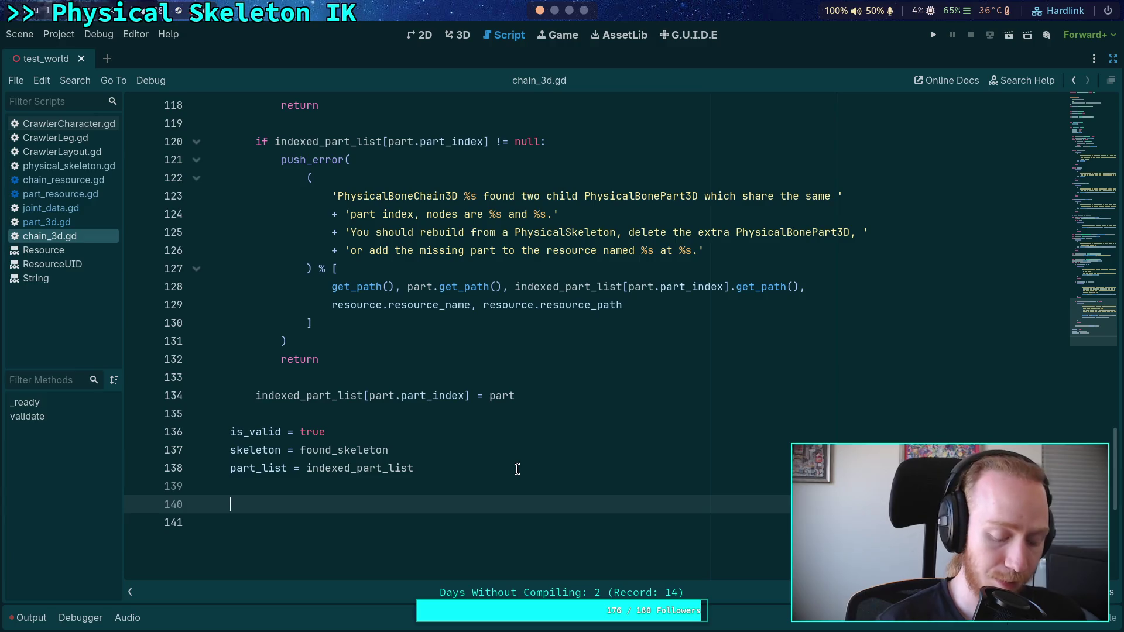
pyautogui.write('for ')
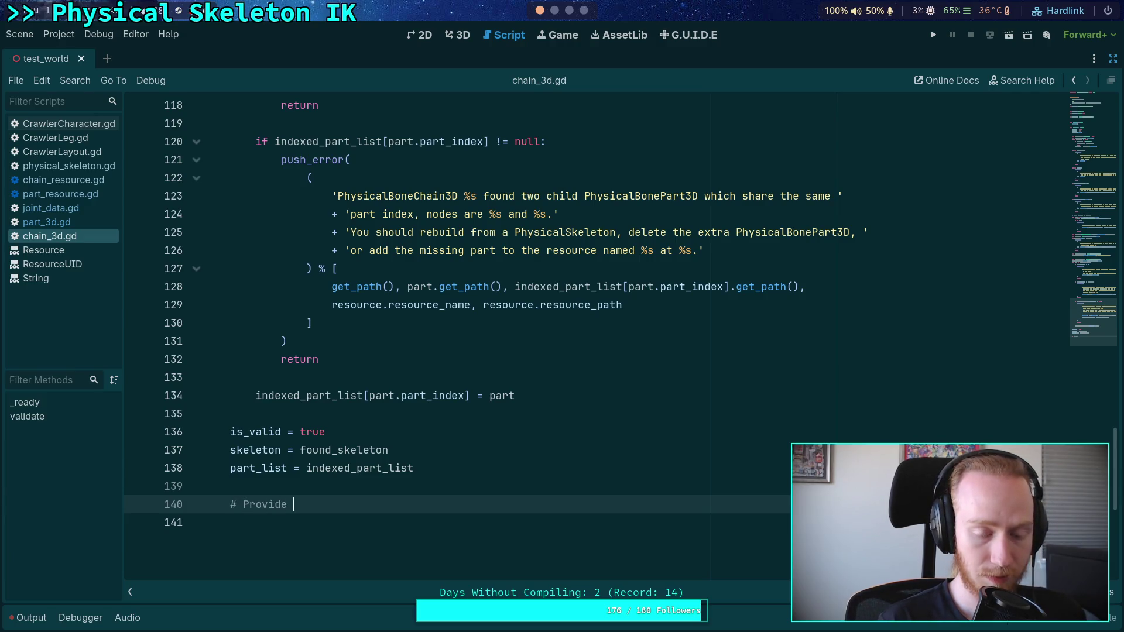
pyautogui.write('bone index')
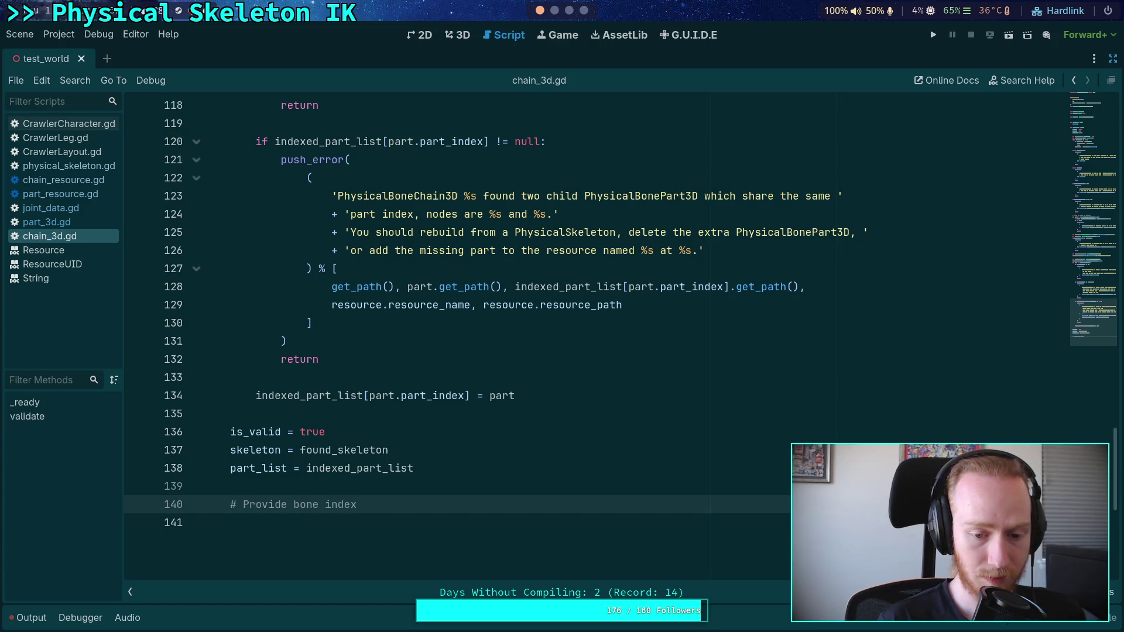
pyautogui.write('es to parts')
pyautogui.press('Return')
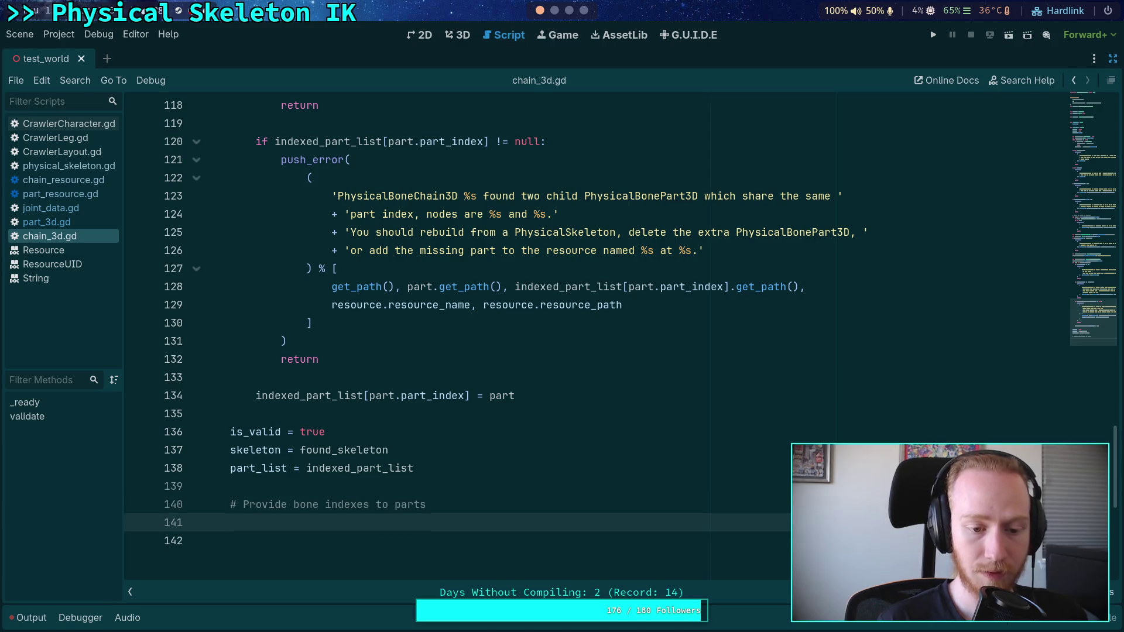
# Write the loop header 'for index in range(part_count):' and start its body line
pyautogui.write('for part ')
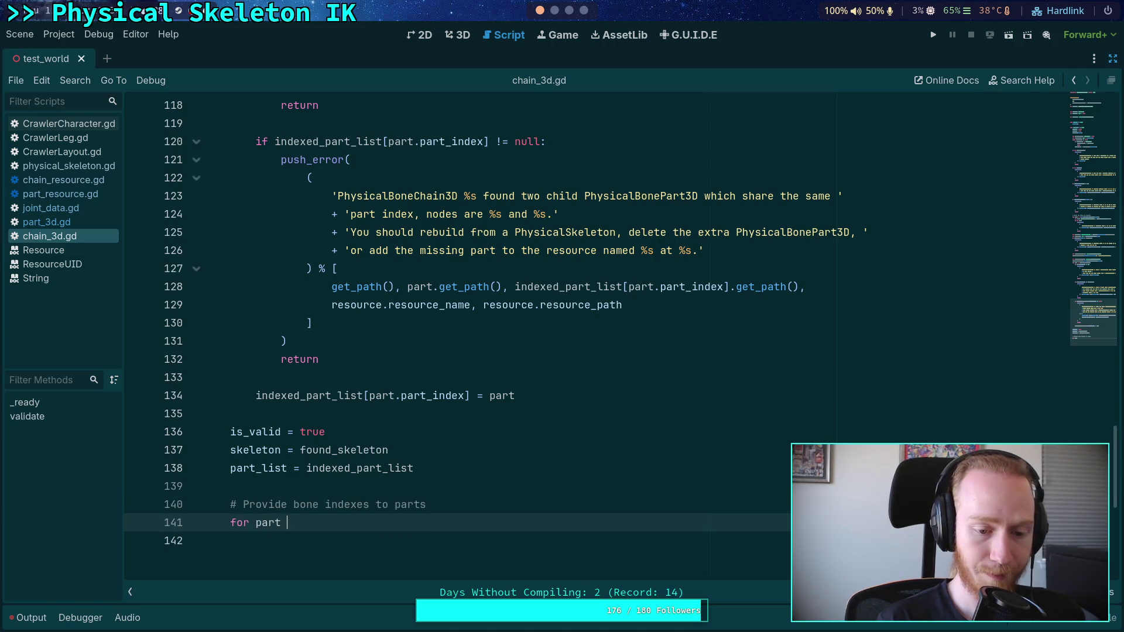
pyautogui.write('part_')
pyautogui.press('BackSpace')
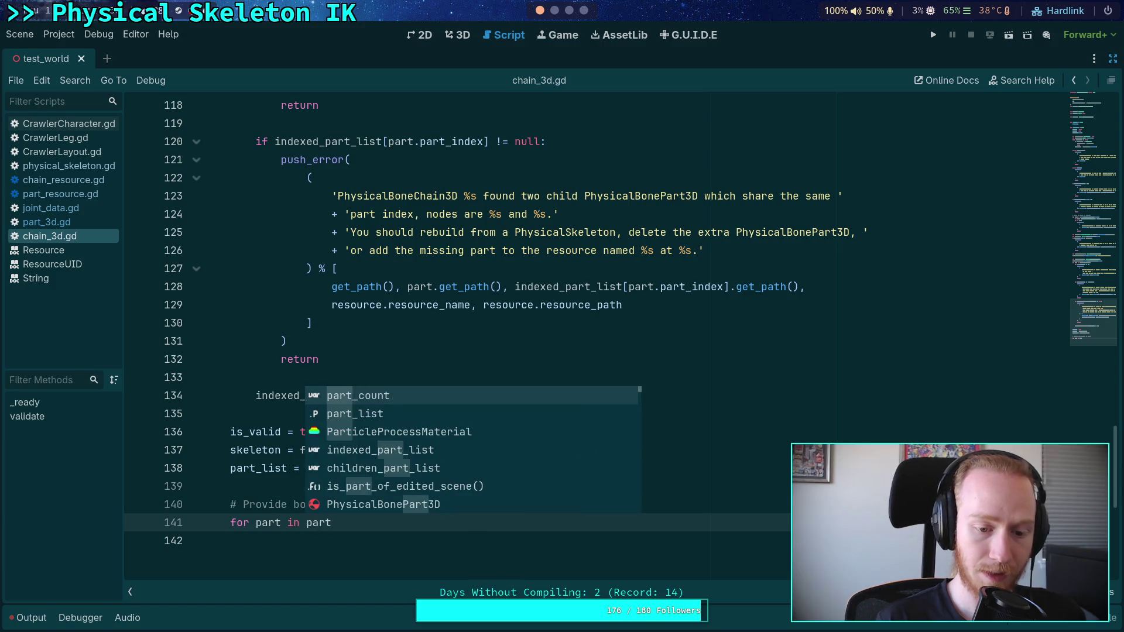
pyautogui.press('BackSpace')
pyautogui.press('BackSpace')
pyautogui.press('BackSpace')
pyautogui.press('BackSpace')
pyautogui.press('BackSpace')
pyautogui.press('BackSpace')
pyautogui.write('ind')
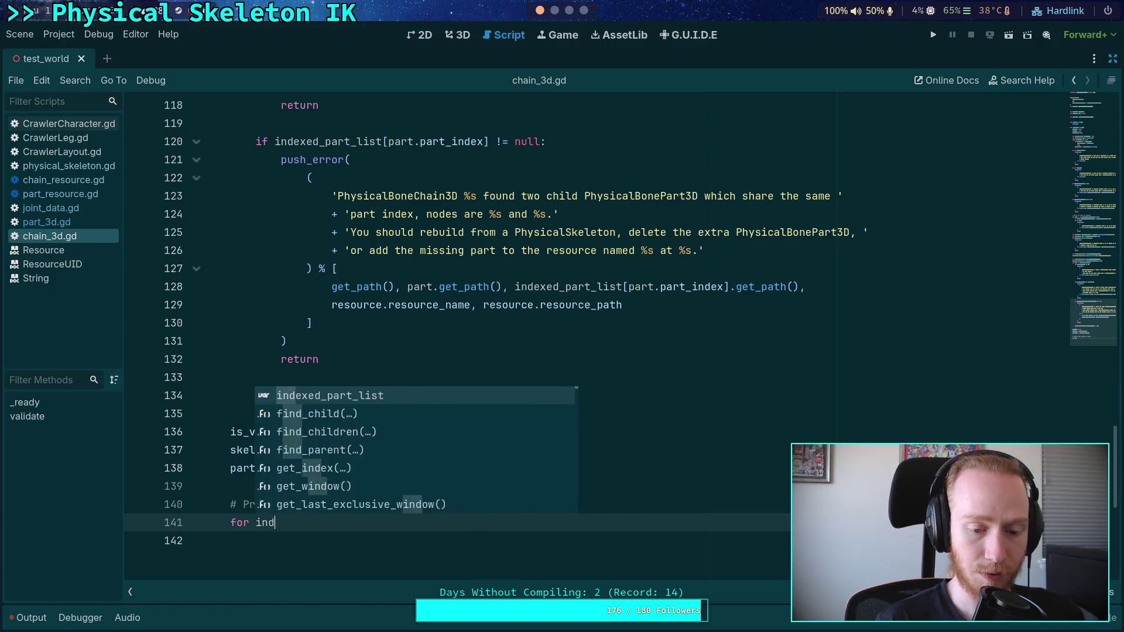
pyautogui.write('ex in range(p')
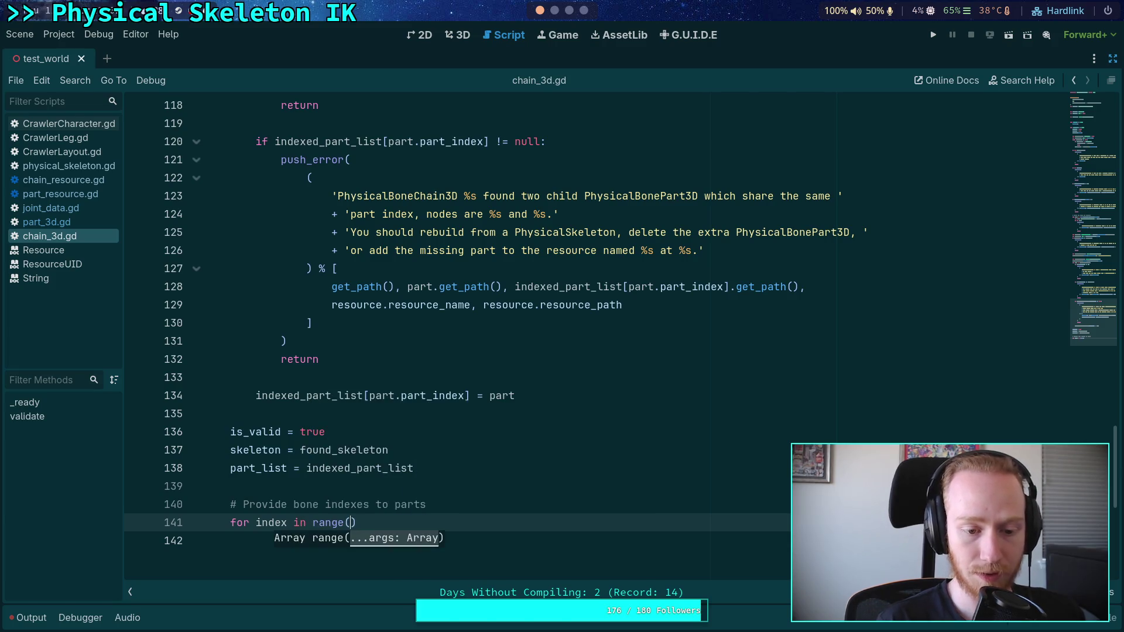
pyautogui.write('a')
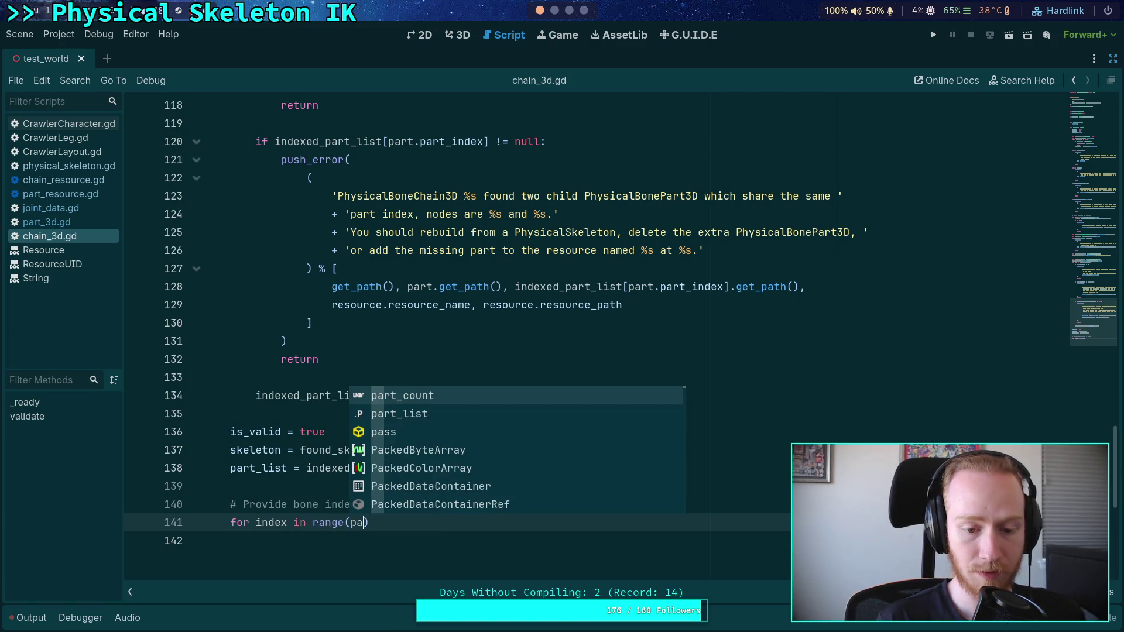
pyautogui.press('Return')
pyautogui.write(')')
pyautogui.press('Return')
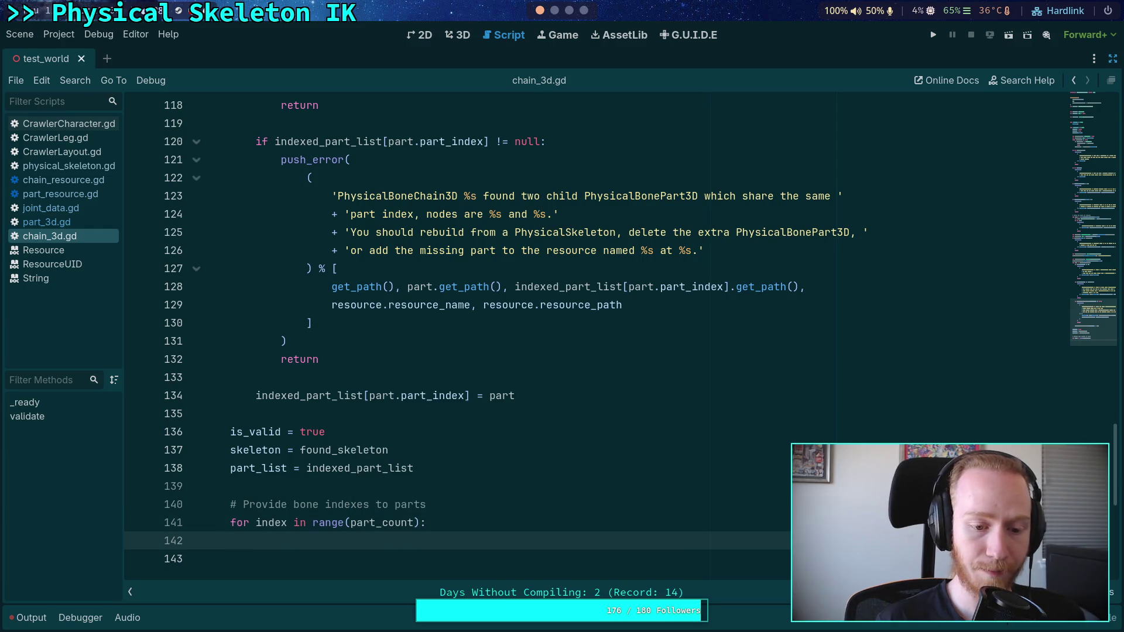
pyautogui.scroll(10, 494, 456)
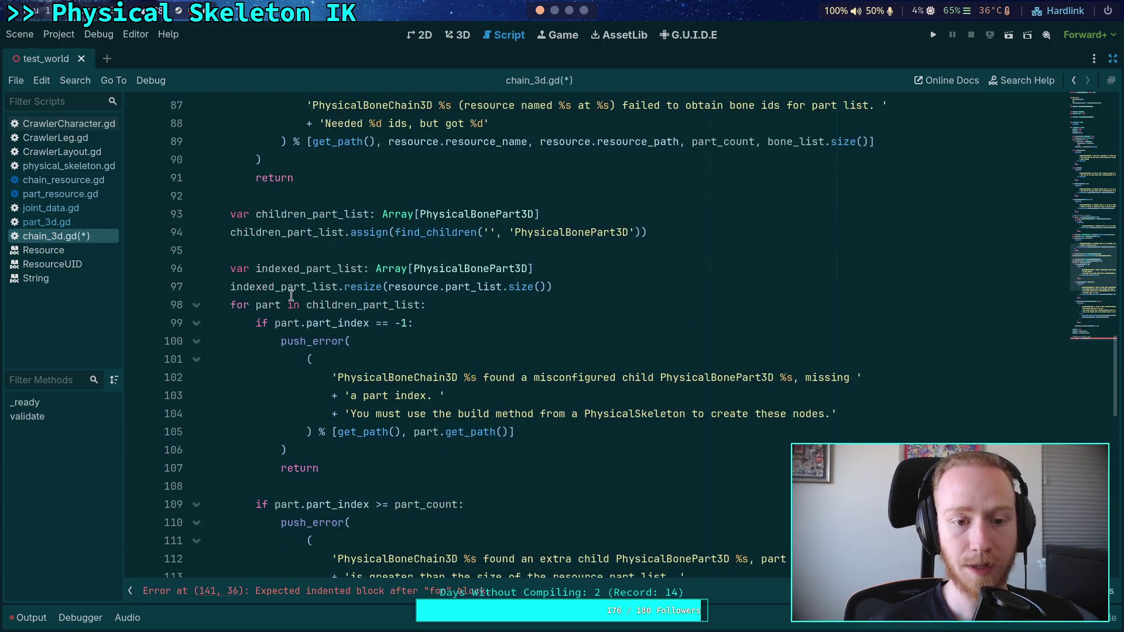
# Replace resource.part_list.size() with part_count in the indexed_part_list resize on line 97
pyautogui.scroll(5, 283, 221)
pyautogui.doubleClick(275, 287)
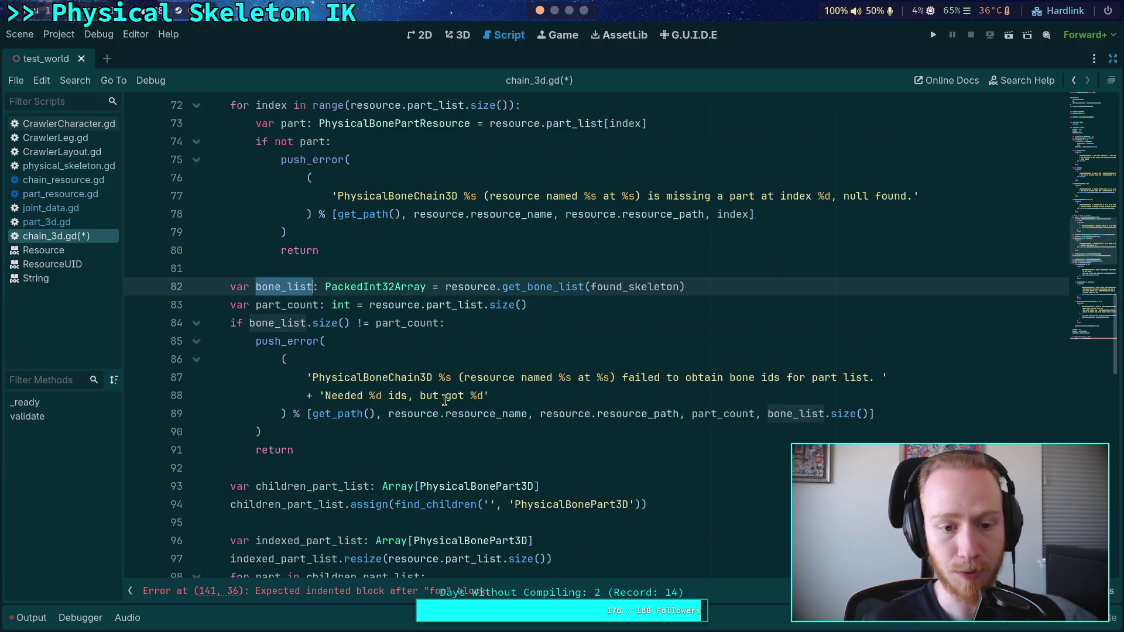
pyautogui.moveTo(446, 412)
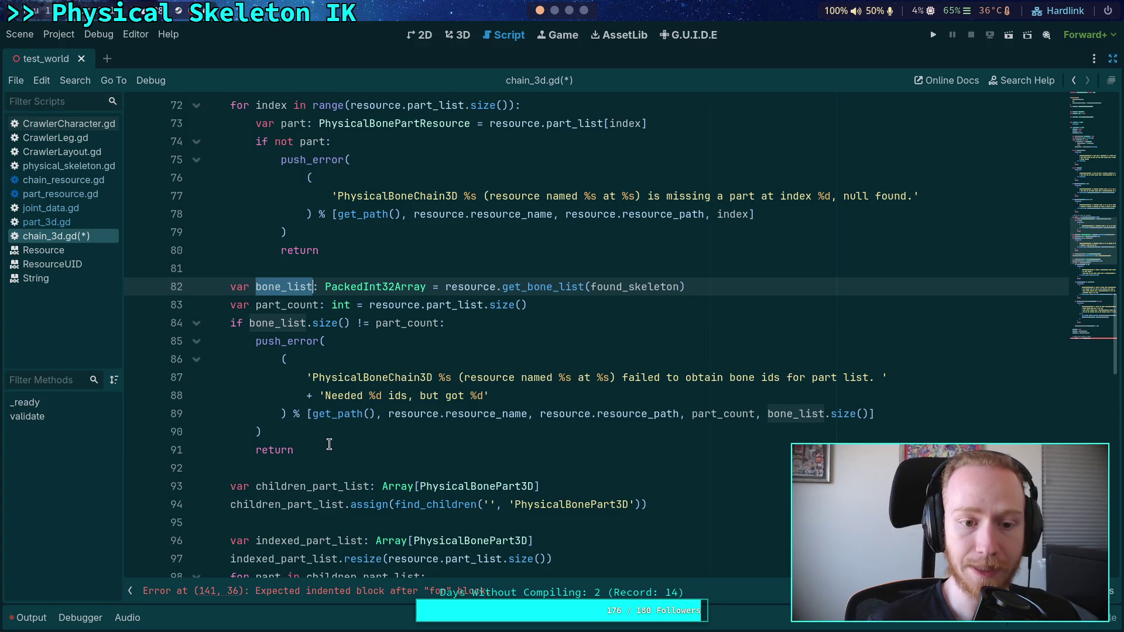
pyautogui.scroll(-2, 329, 443)
pyautogui.scroll(-3, 329, 443)
pyautogui.doubleClick(314, 287)
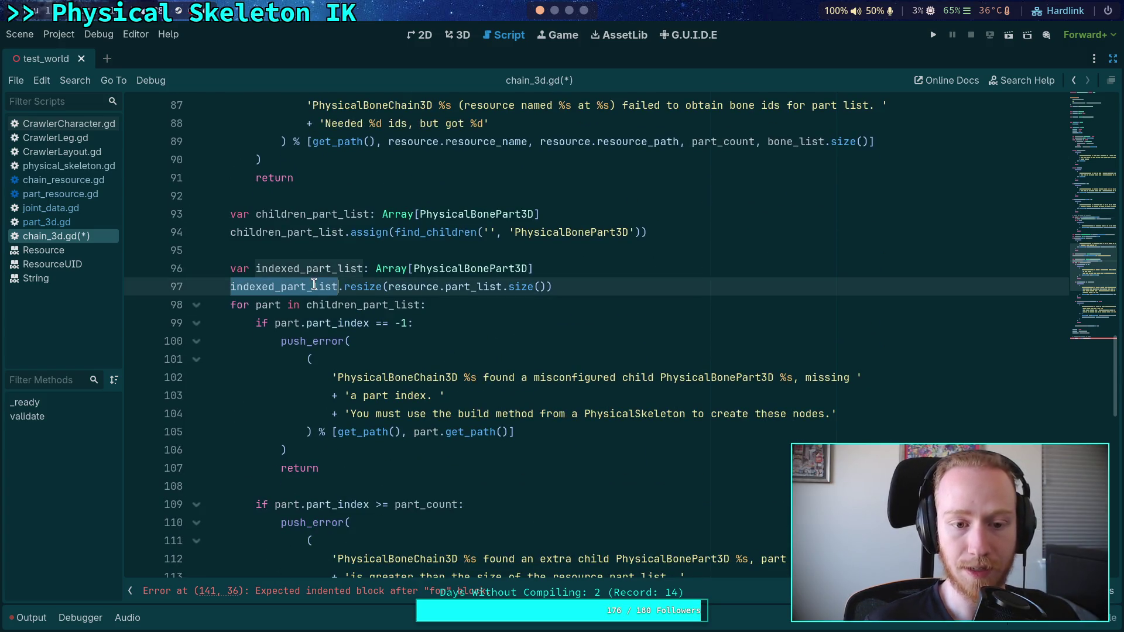
pyautogui.scroll(3, 451, 398)
pyautogui.moveTo(390, 449); pyautogui.dragTo(547, 449)
pyautogui.press('BackSpace')
pyautogui.press('BackSpace')
pyautogui.write('part_count')
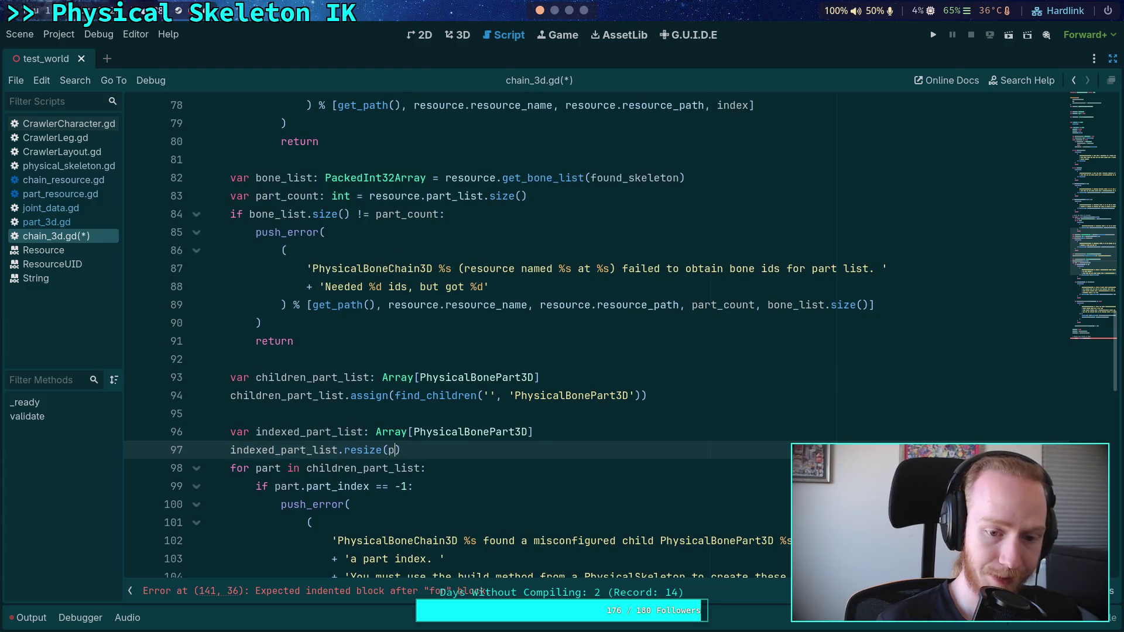
pyautogui.scroll(2, 384, 358)
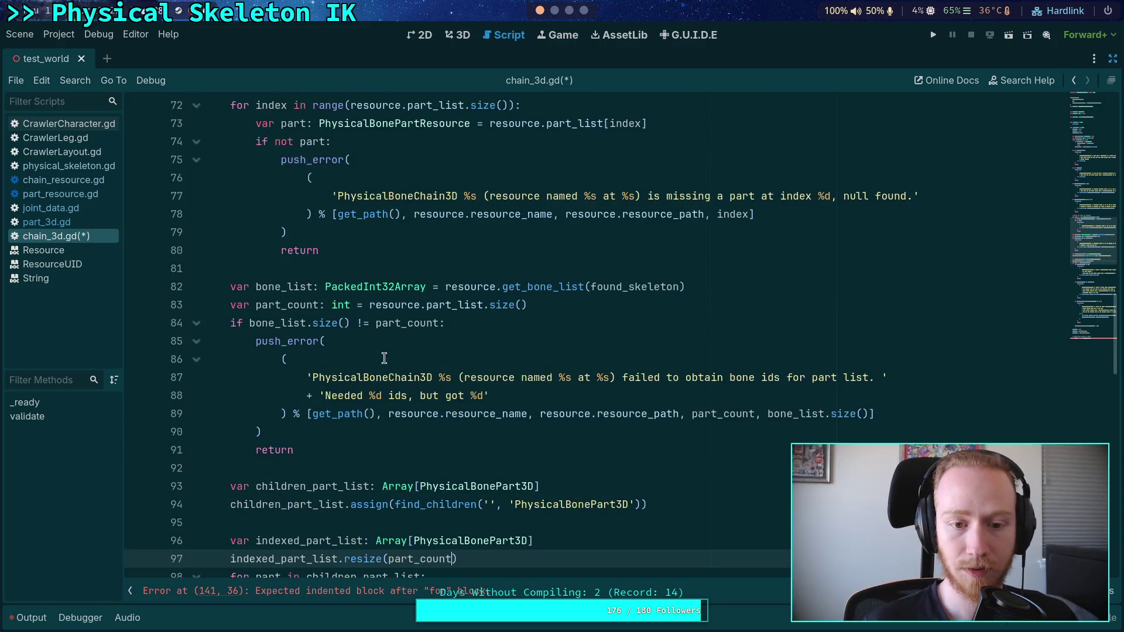
# Add 'part_list[index].bone_index = bone_list[index]' as the loop body and save chain_3d.gd
pyautogui.doubleClick(482, 305)
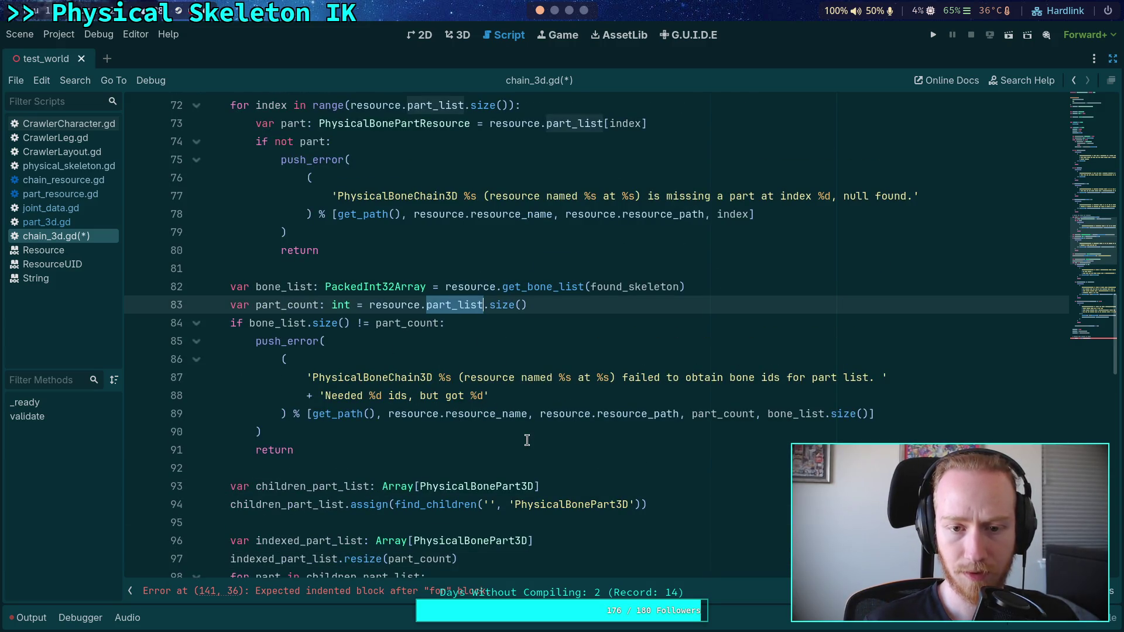
pyautogui.scroll(-10, 536, 434)
pyautogui.scroll(-3, 536, 434)
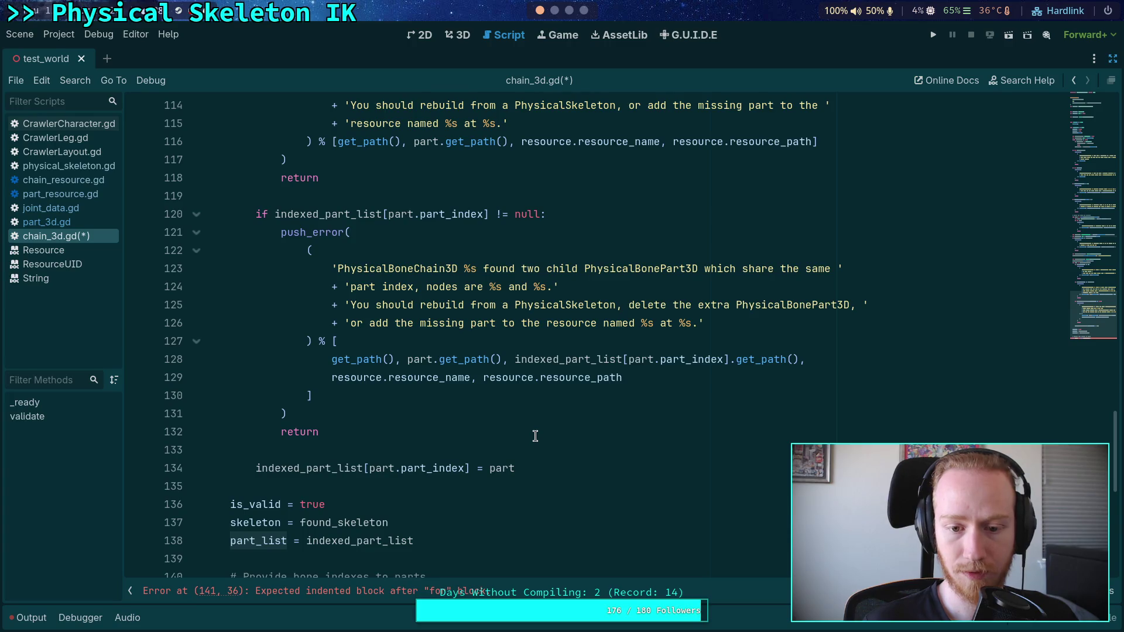
pyautogui.scroll(-4, 535, 436)
pyautogui.click(475, 376)
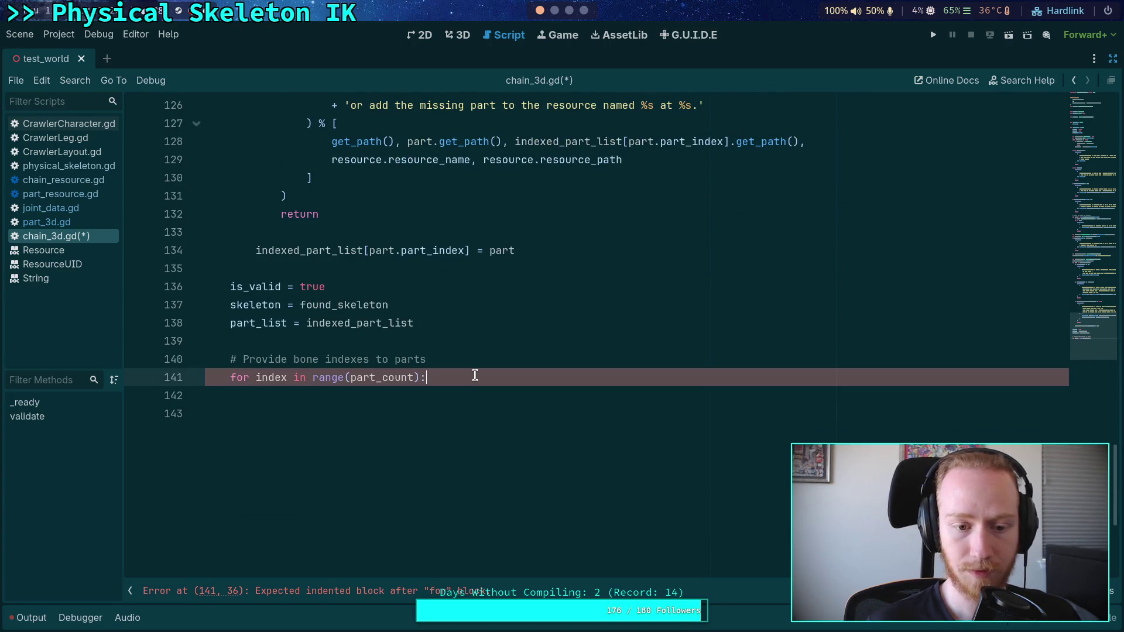
pyautogui.press('Return')
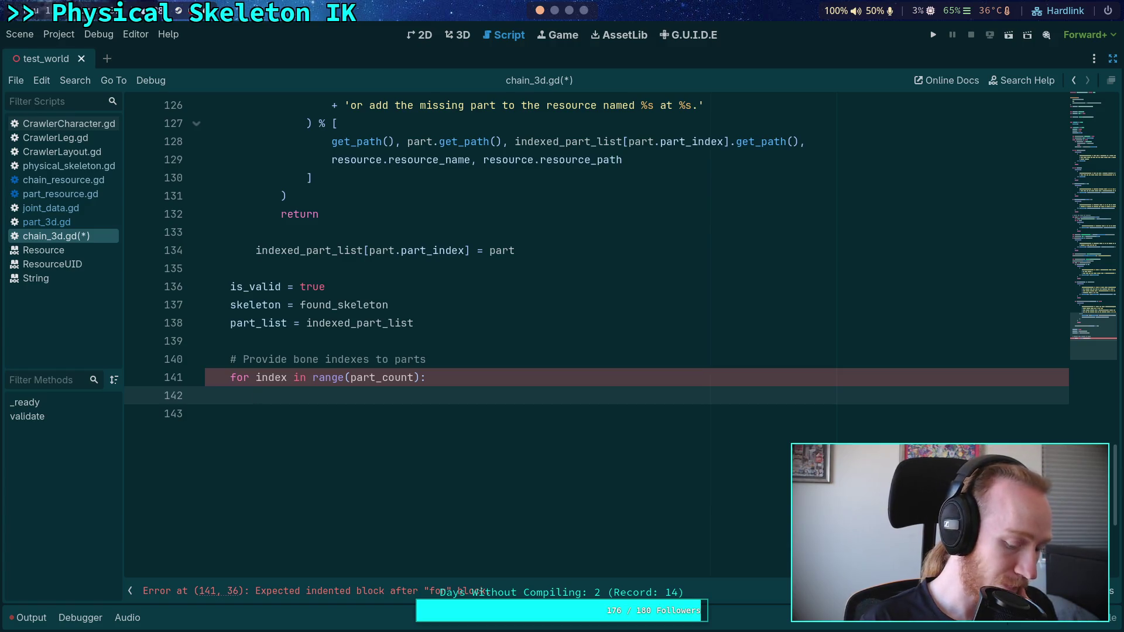
pyautogui.write('part_list0')
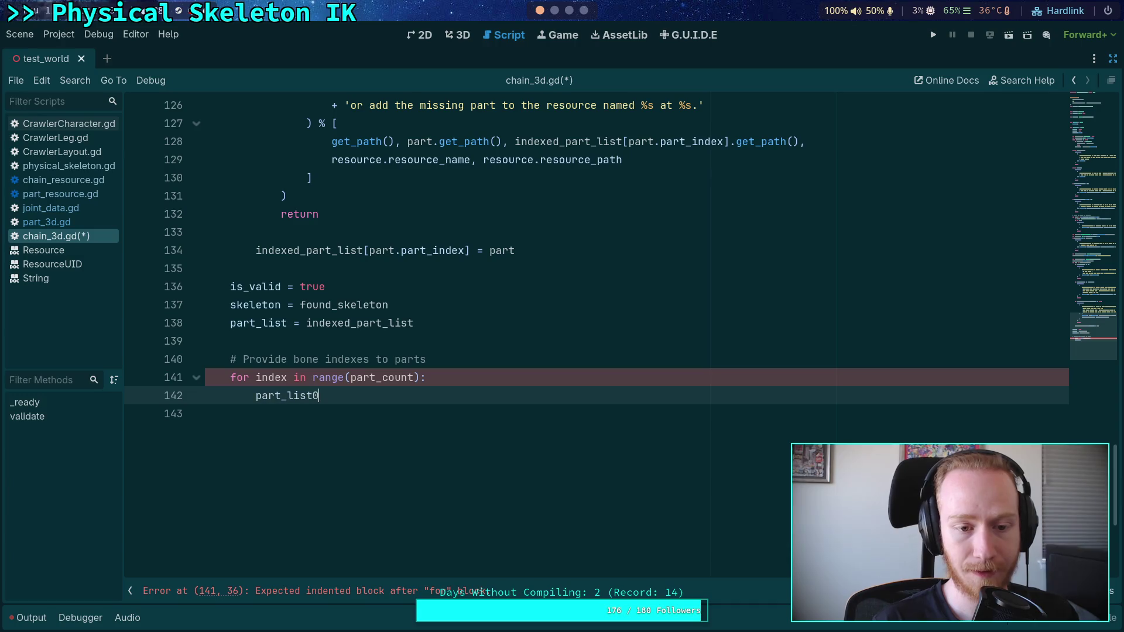
pyautogui.write('[index]')
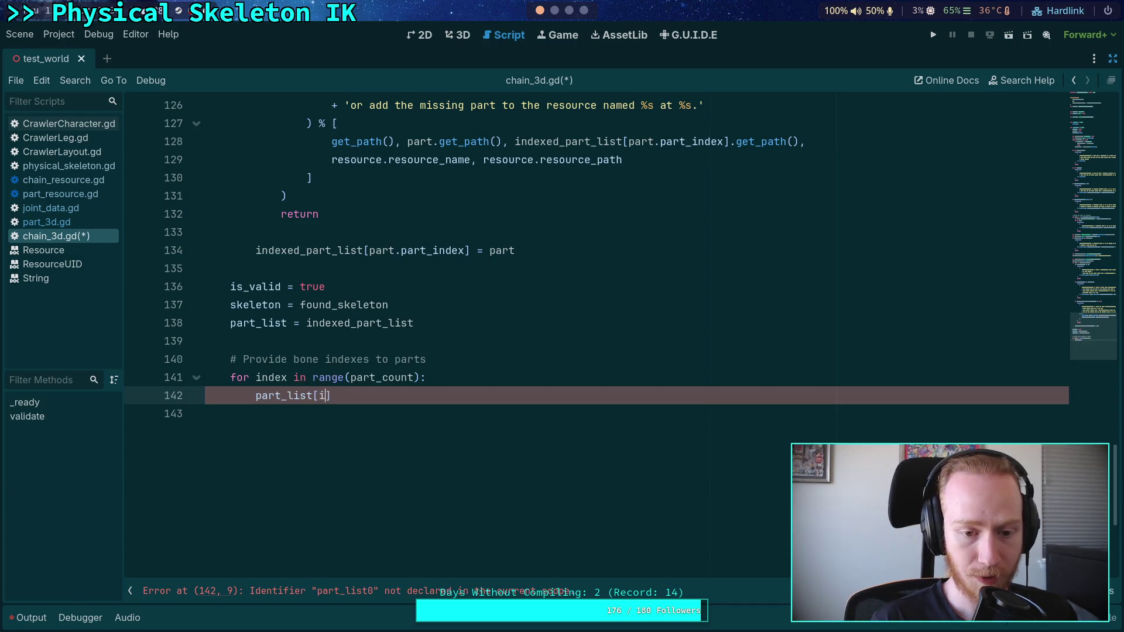
pyautogui.write('.b')
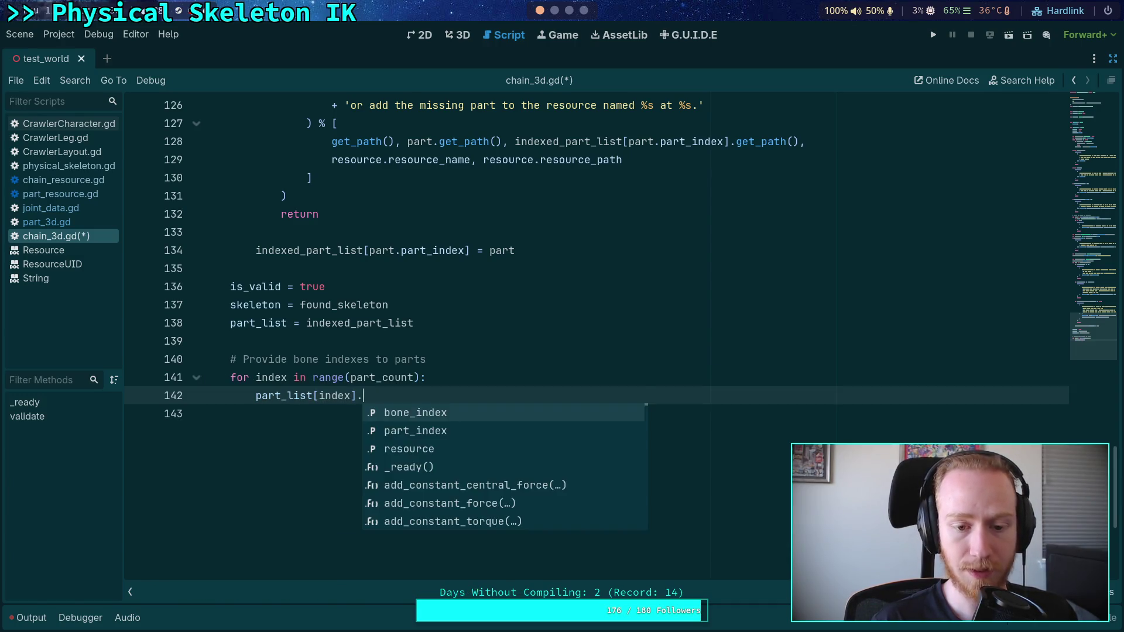
pyautogui.press('Return')
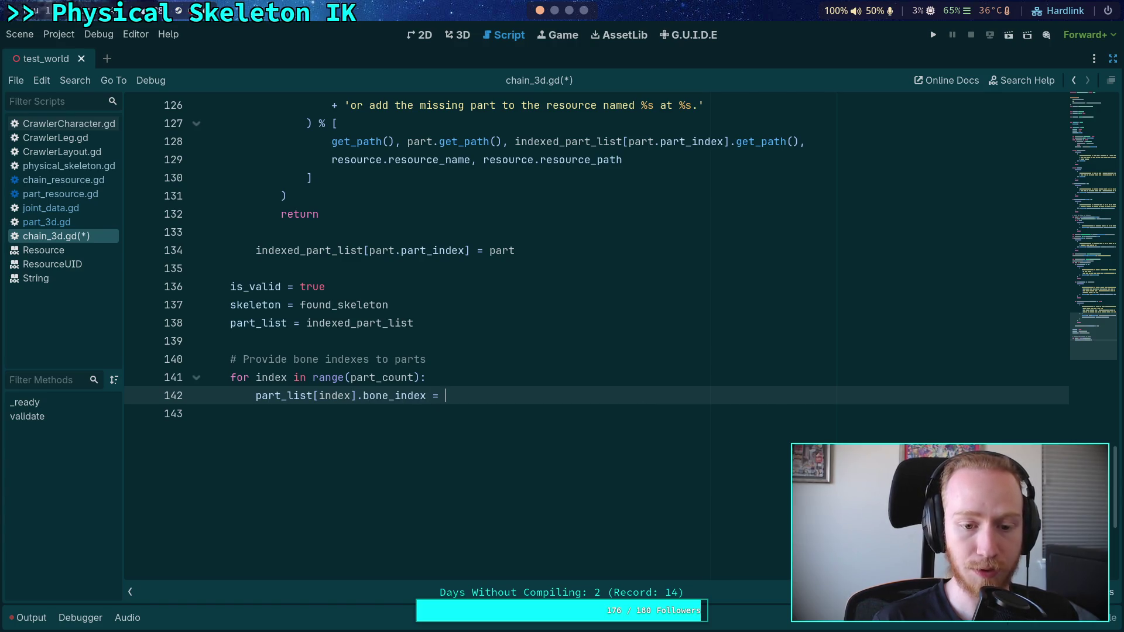
pyautogui.write('bone')
pyautogui.press('Return')
pyautogui.write('[]')
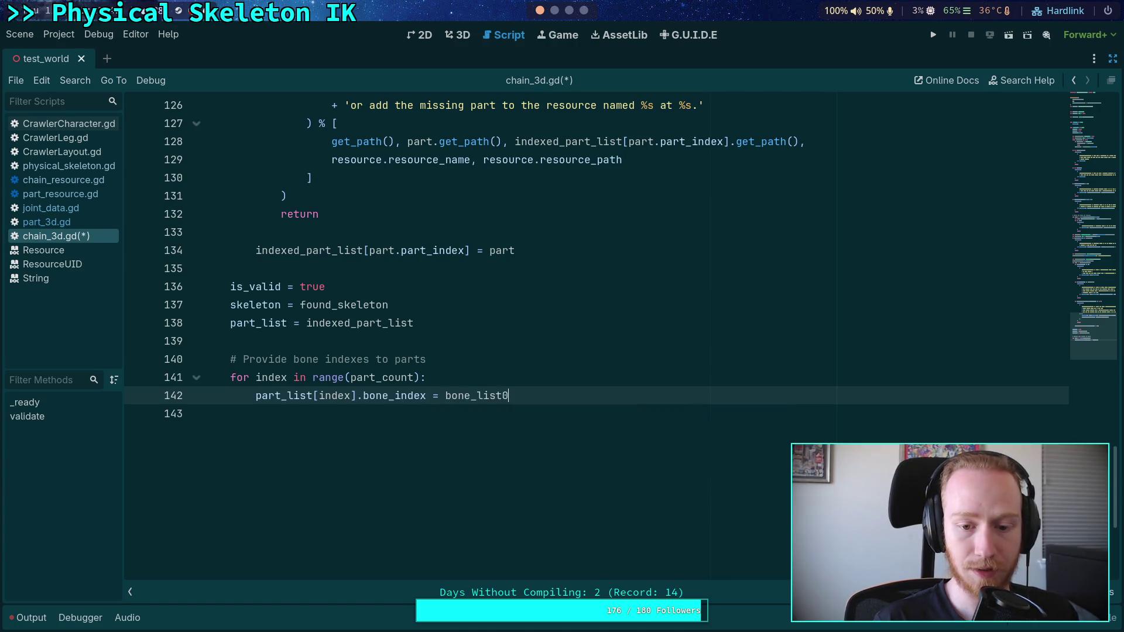
pyautogui.write('[index')
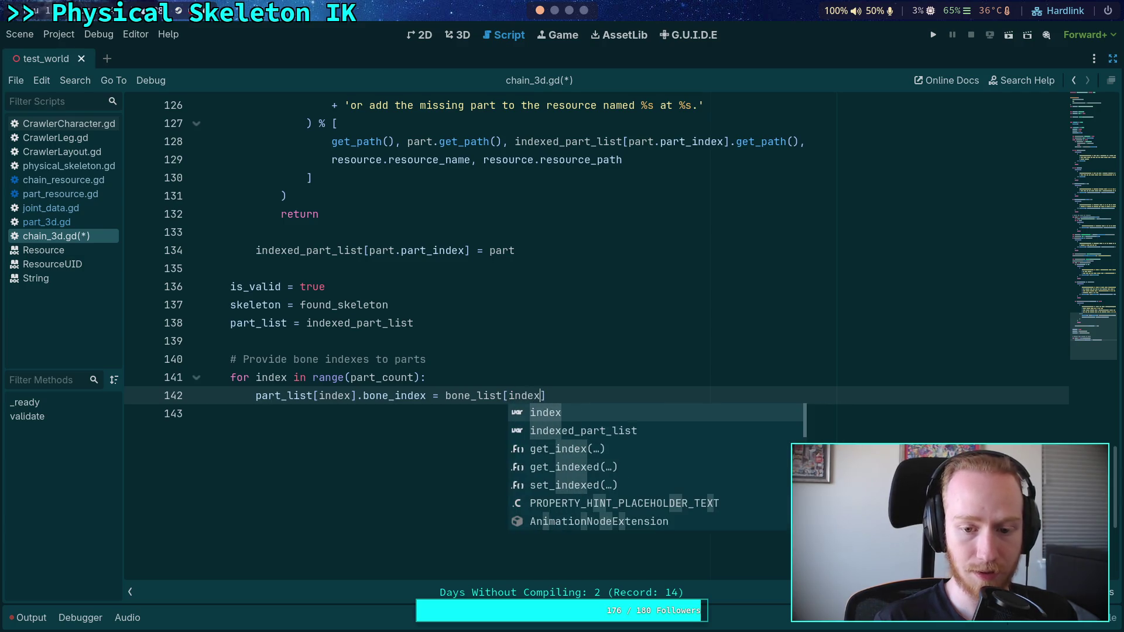
pyautogui.hotkey('ctrl', 's')
pyautogui.click(316, 412)
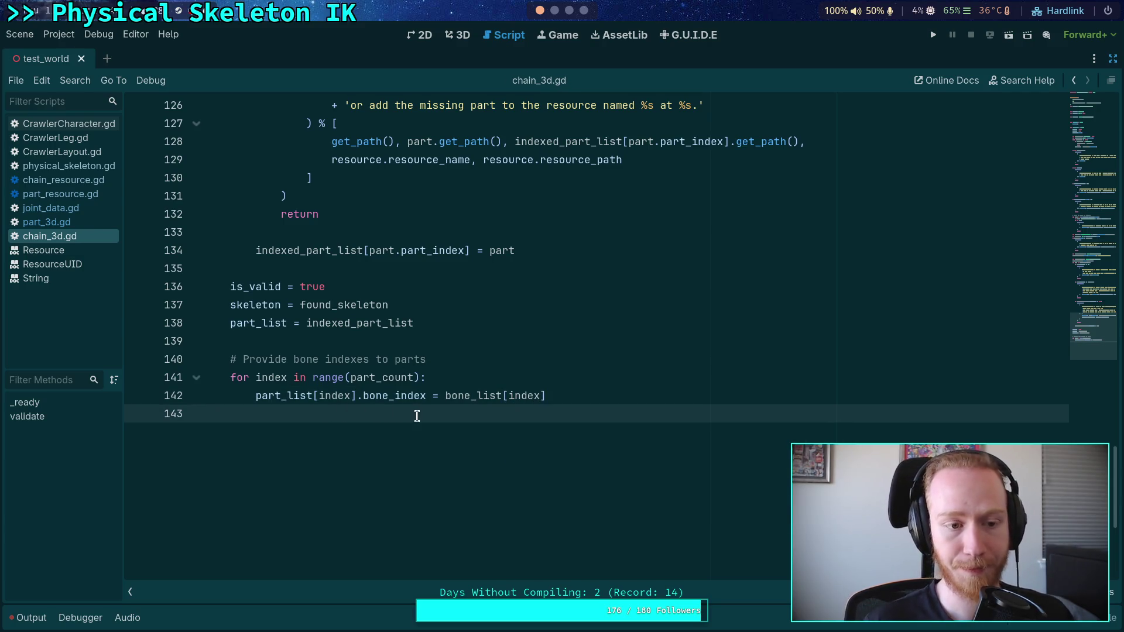
pyautogui.click(410, 377)
# Peek at part_3d.gd, then switch back to chain_3d.gd and scroll through validate()
pyautogui.click(96, 222)
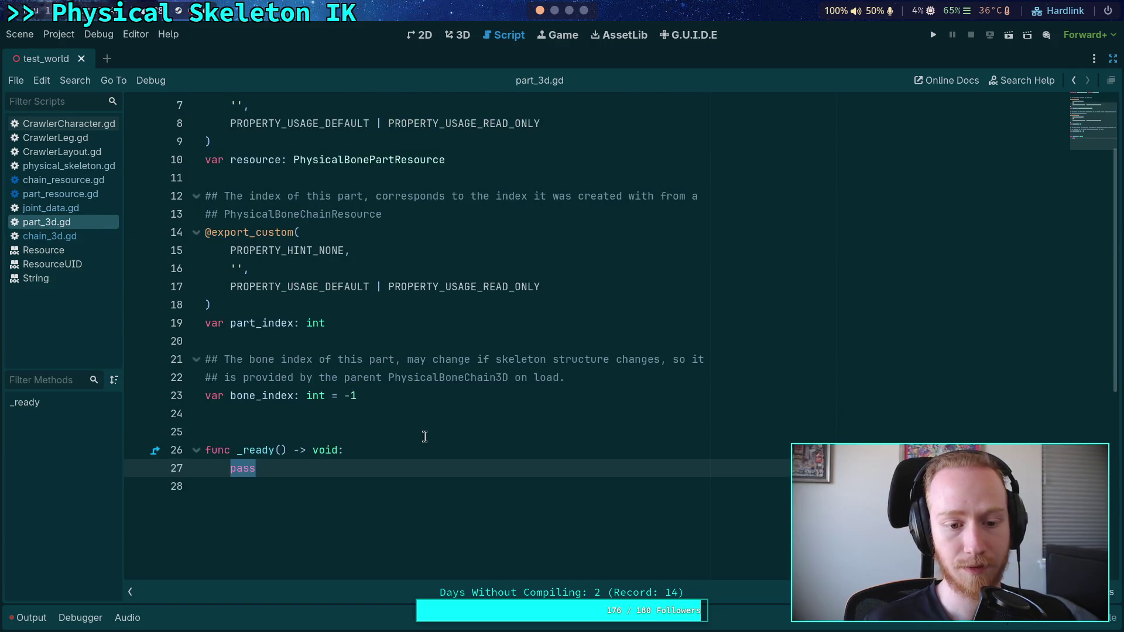
pyautogui.click(425, 439)
pyautogui.click(93, 237)
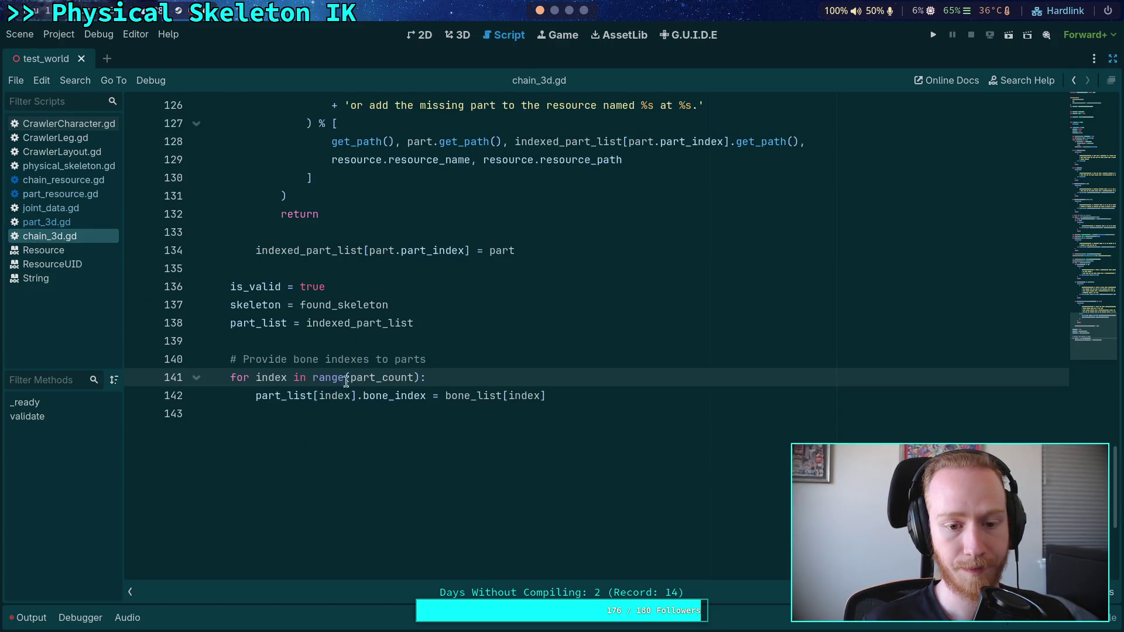
pyautogui.scroll(9, 413, 432)
pyautogui.scroll(20, 413, 433)
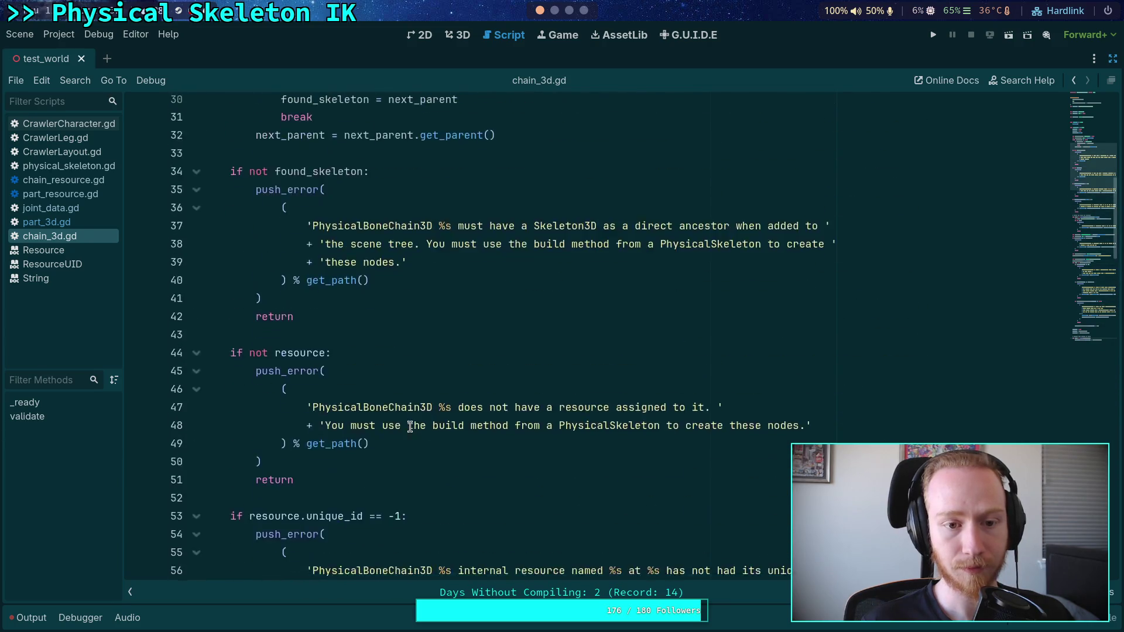
pyautogui.scroll(2, 409, 427)
pyautogui.click(314, 394)
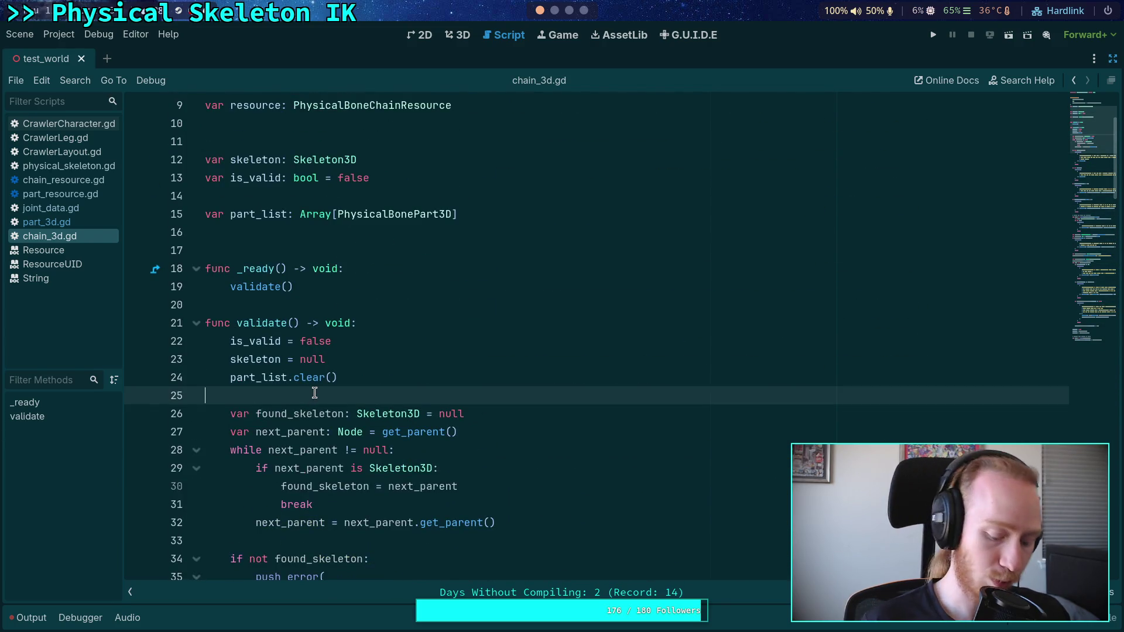
pyautogui.scroll(-20, 318, 392)
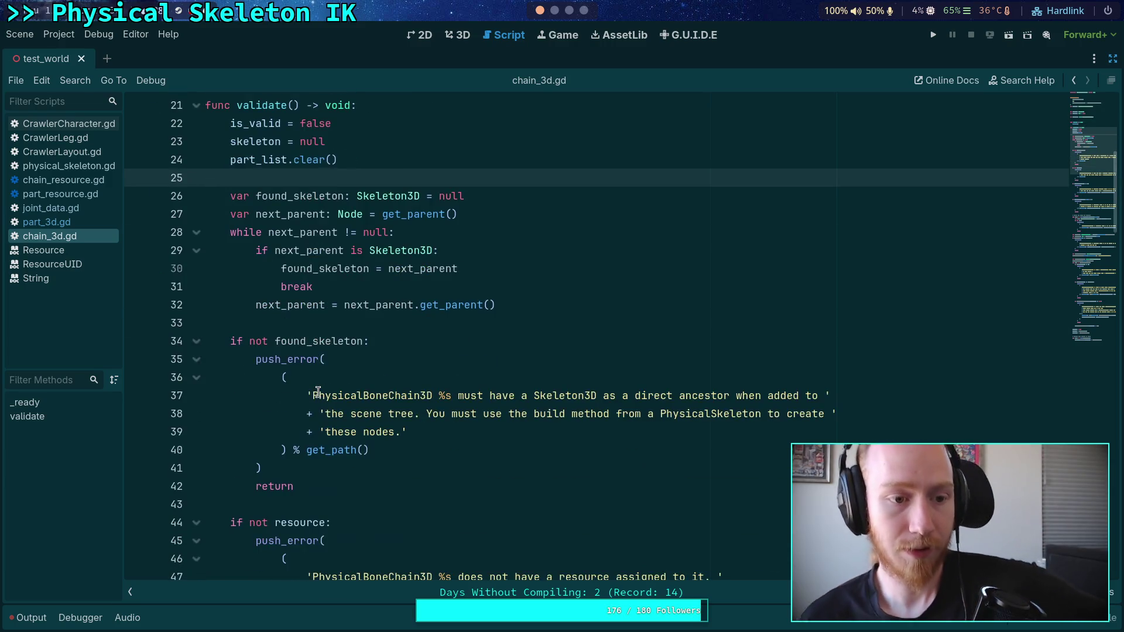
pyautogui.scroll(-20, 319, 392)
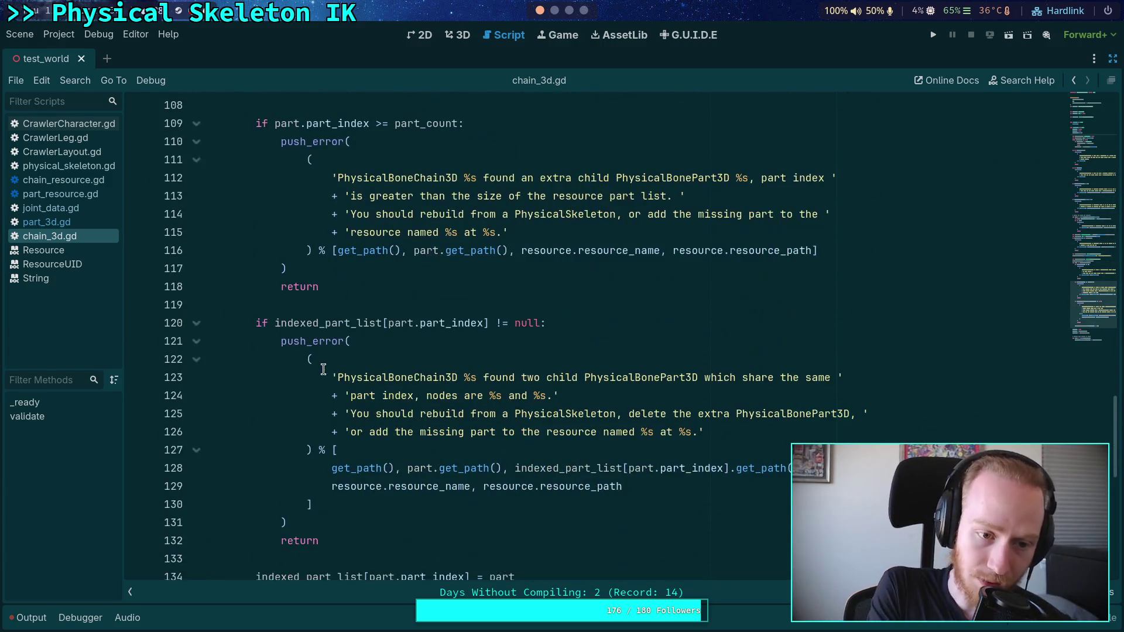
# Finish reviewing chain_3d.gd and bring up part_3d.gd showing its bone_index declaration
pyautogui.moveTo(366, 330)
pyautogui.mouseDown()
pyautogui.moveTo(351, 286)
pyautogui.moveTo(270, 237)
pyautogui.moveTo(263, 197)
pyautogui.moveTo(278, 251)
pyautogui.moveTo(278, 228)
pyautogui.moveTo(252, 216)
pyautogui.moveTo(239, 356)
pyautogui.moveTo(367, 387)
pyautogui.mouseUp()
pyautogui.scroll(18, 252, 217)
pyautogui.scroll(-20, 240, 355)
pyautogui.scroll(3, 374, 389)
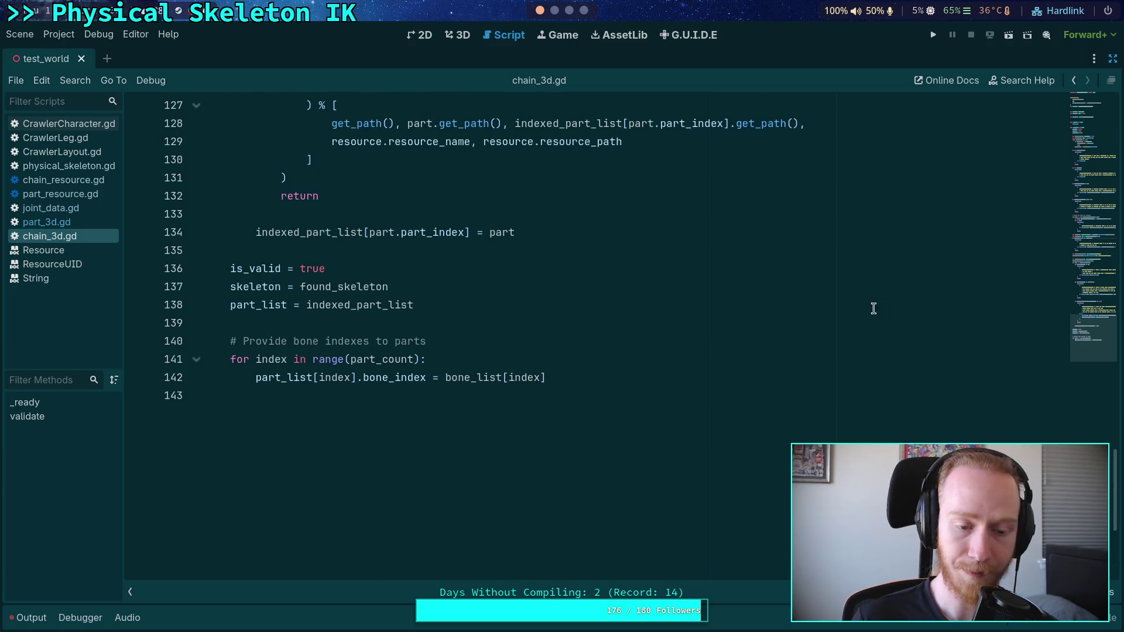
pyautogui.moveTo(1092, 357)
pyautogui.mouseDown()
pyautogui.moveTo(1096, 130)
pyautogui.moveTo(1096, 142)
pyautogui.mouseUp()
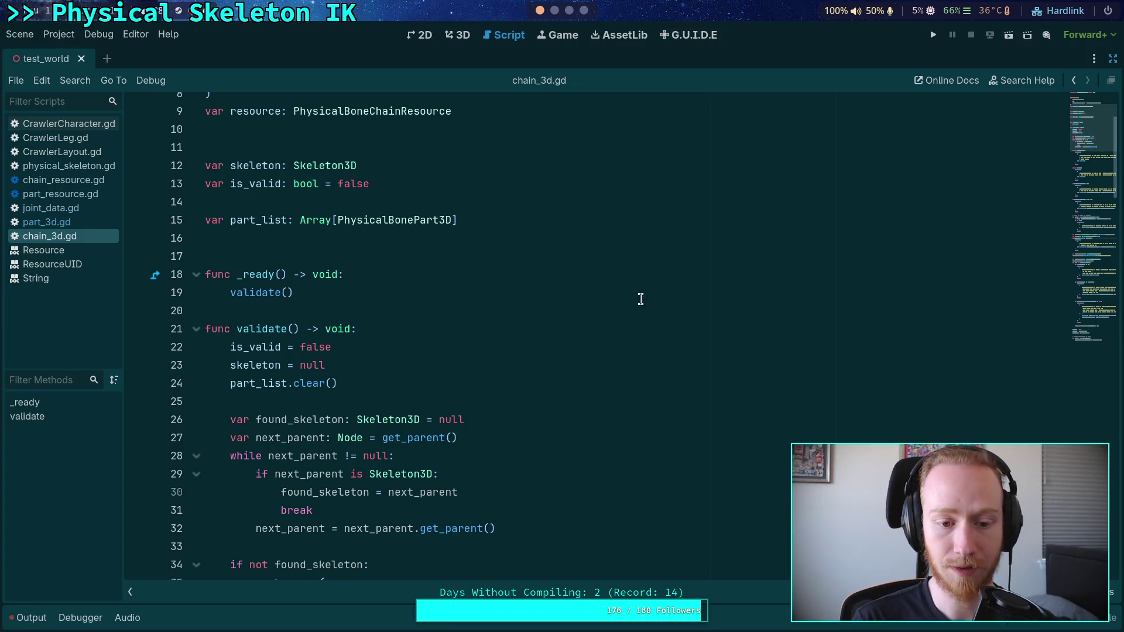
pyautogui.scroll(-2, 620, 301)
pyautogui.click(360, 299)
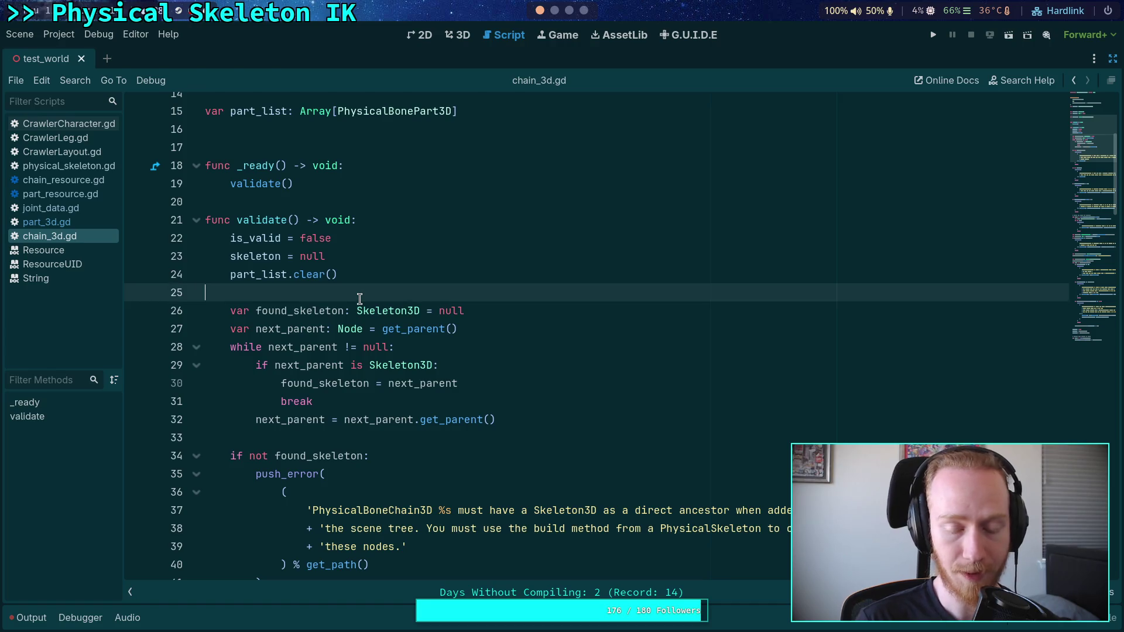
pyautogui.click(70, 224)
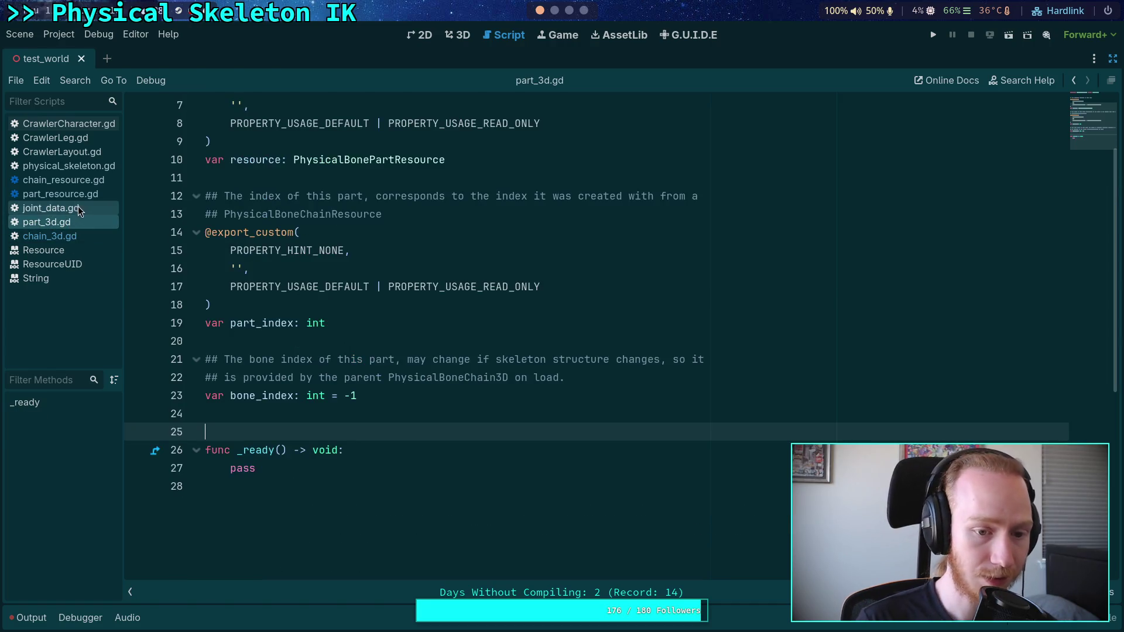
# Look through chain_resource.gd around line 59, then return to physical_skeleton.gd
pyautogui.click(87, 168)
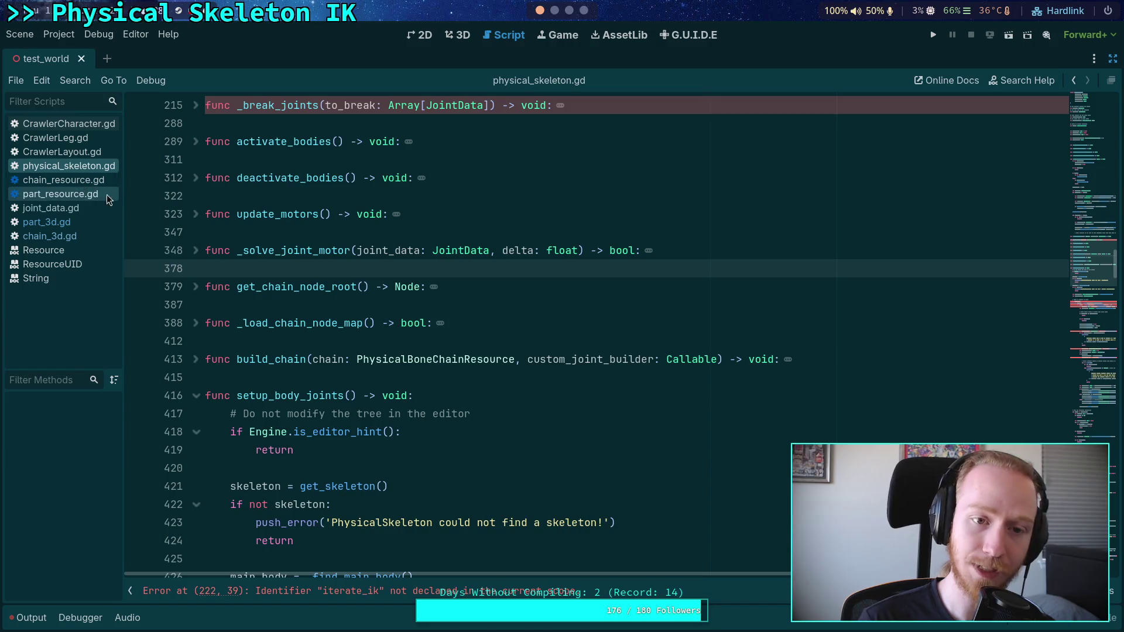
pyautogui.click(86, 177)
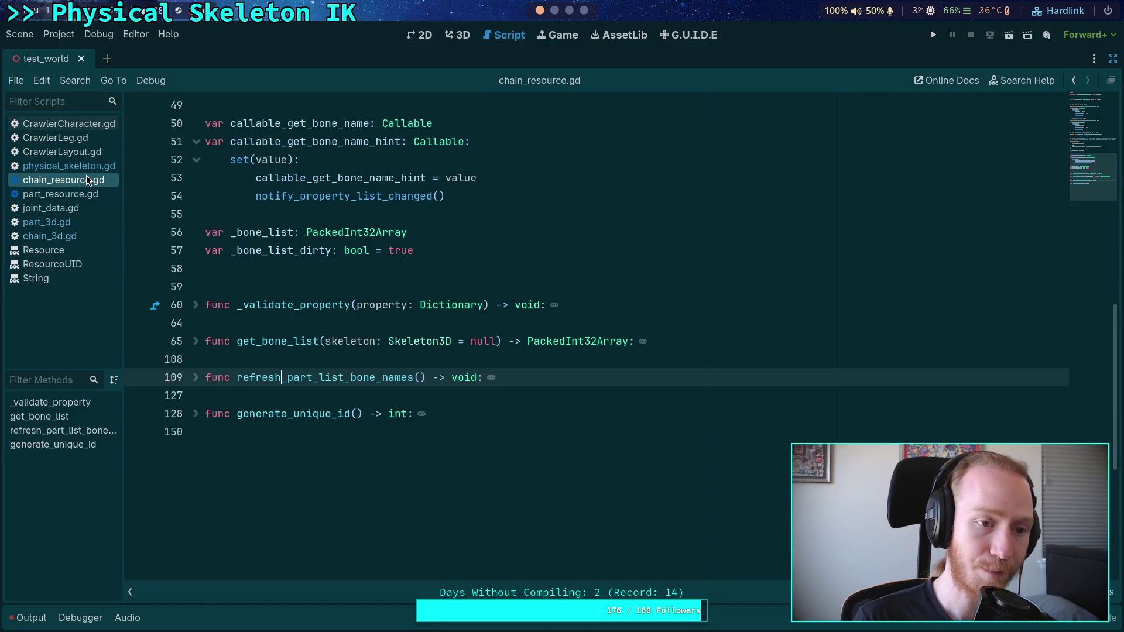
pyautogui.click(316, 282)
pyautogui.scroll(2, 316, 282)
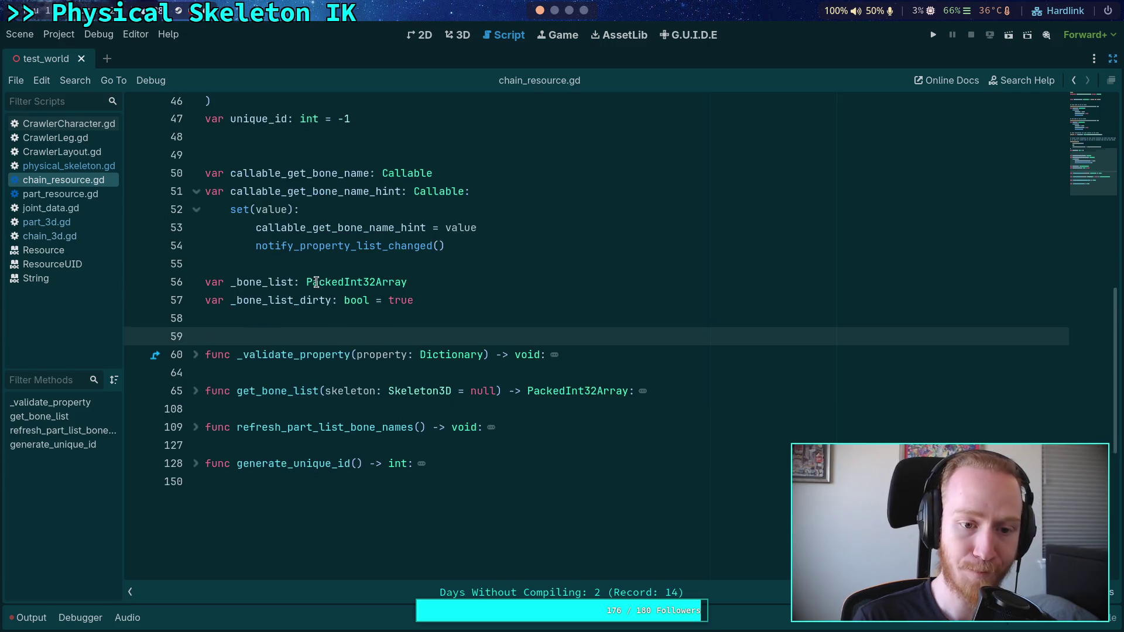
pyautogui.scroll(-1, 316, 282)
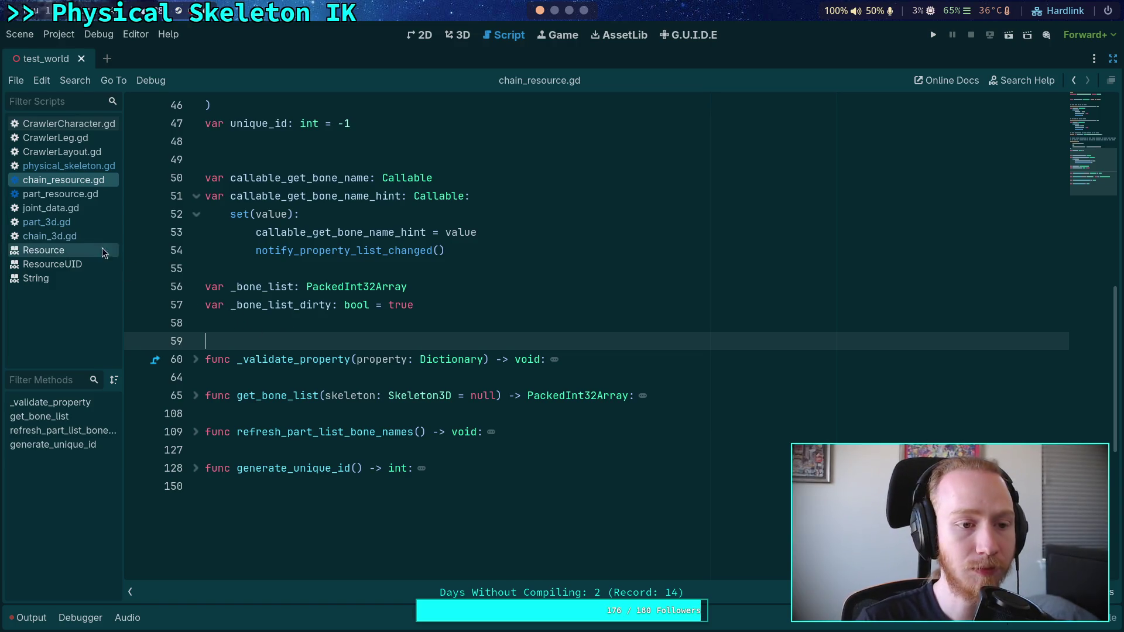
pyautogui.click(81, 168)
pyautogui.scroll(3, 290, 270)
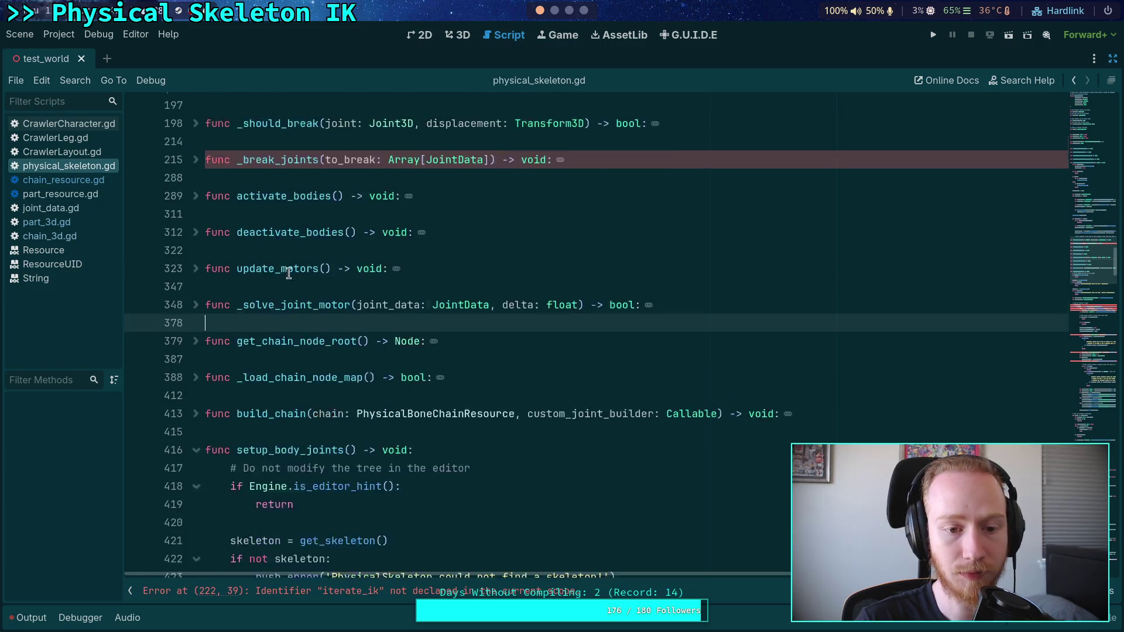
pyautogui.click(277, 290)
pyautogui.scroll(4, 277, 290)
pyautogui.scroll(10, 277, 290)
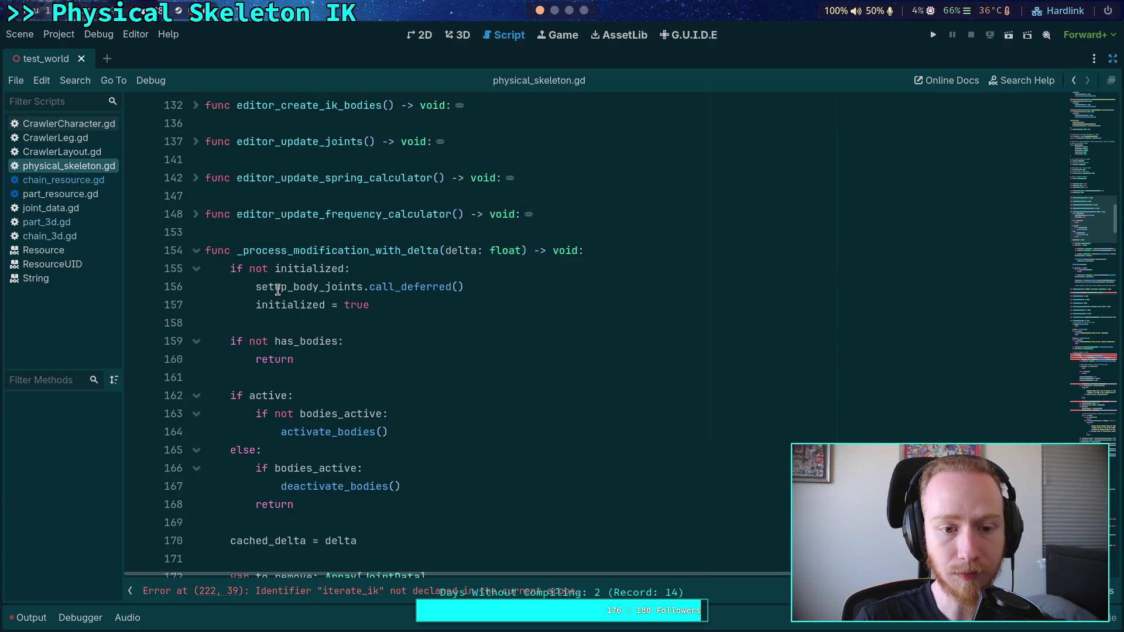
pyautogui.scroll(-6, 275, 291)
pyautogui.scroll(-2, 273, 291)
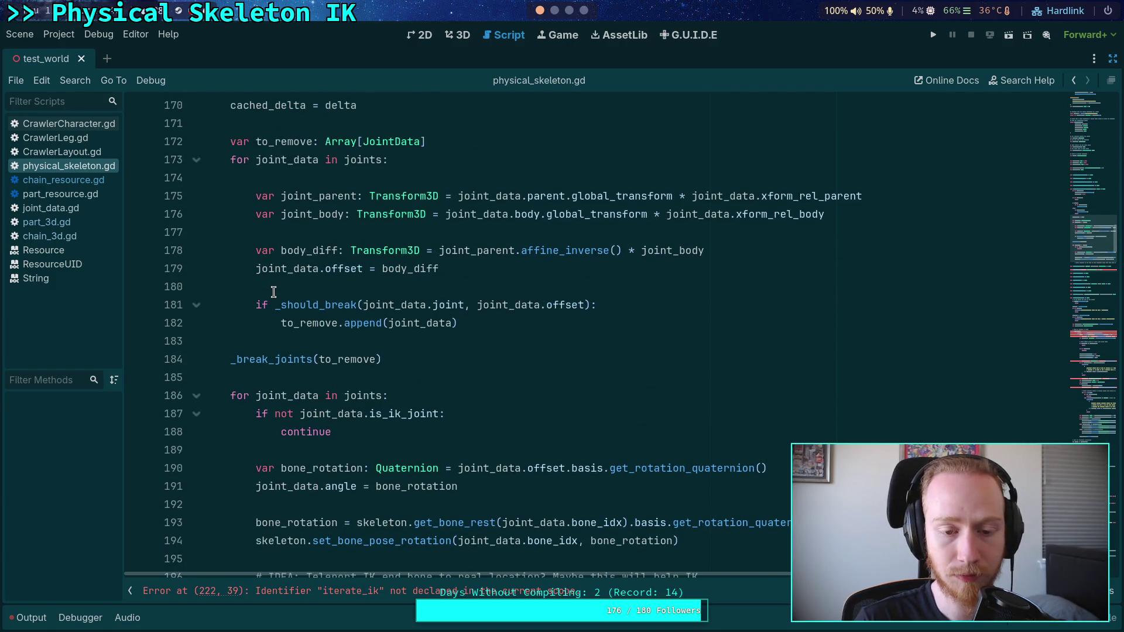
pyautogui.click(254, 341)
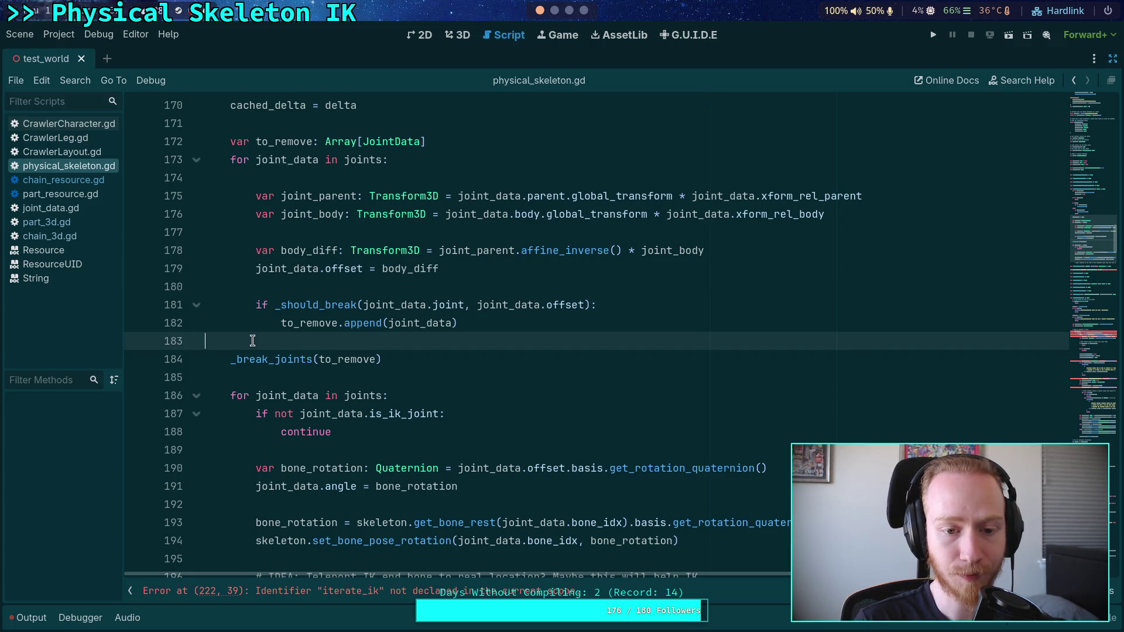
pyautogui.scroll(2, 253, 341)
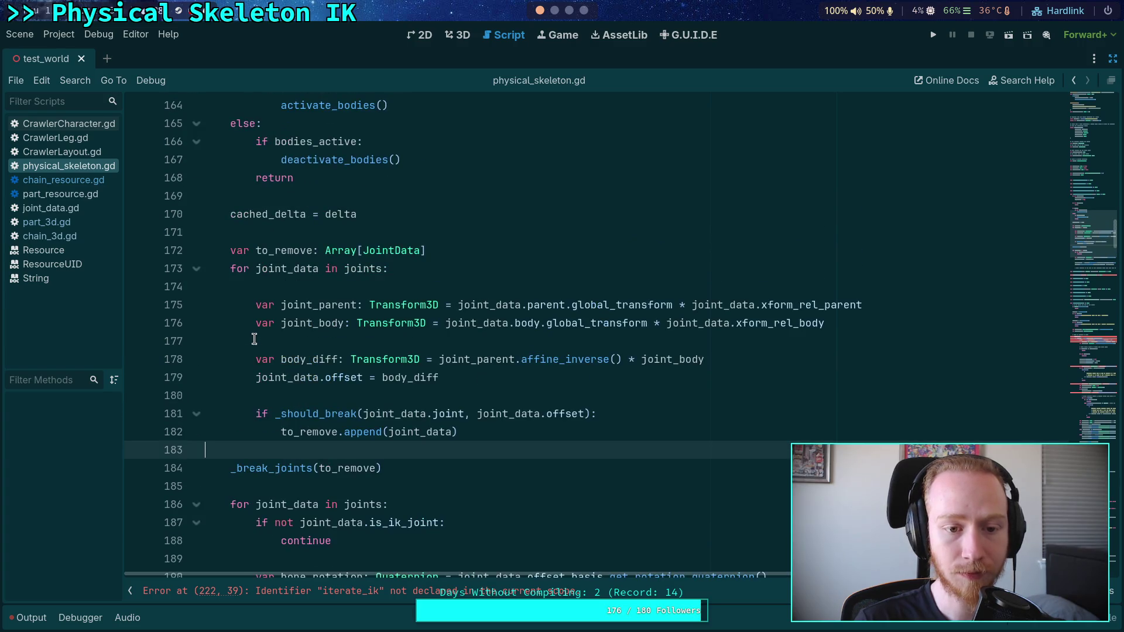
pyautogui.click(270, 341)
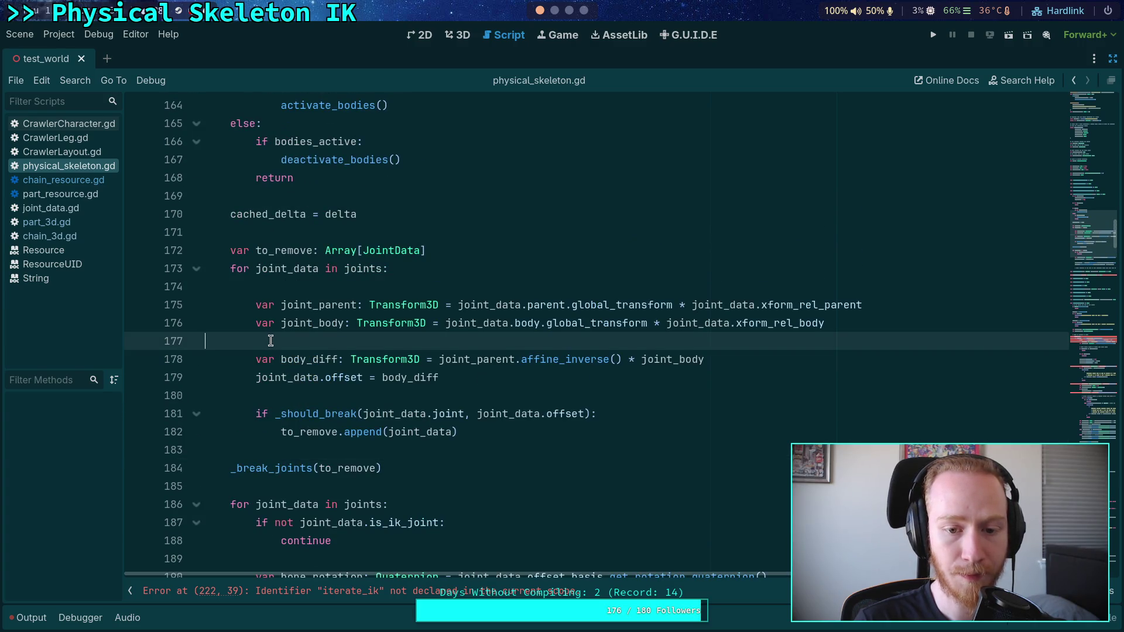
pyautogui.scroll(-2, 270, 341)
pyautogui.click(278, 342)
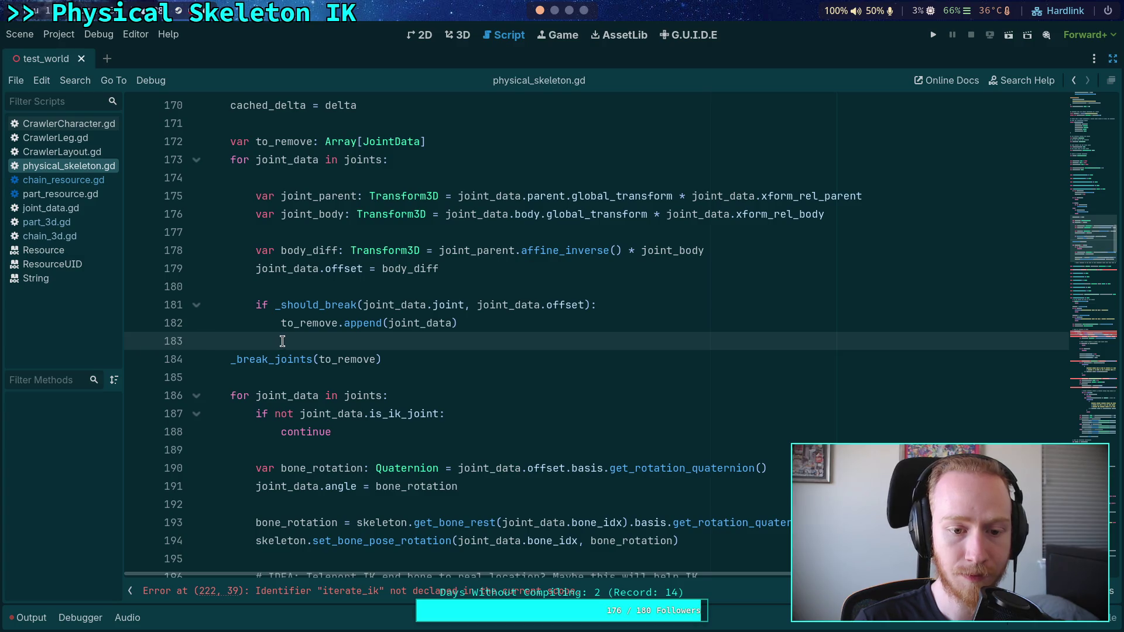
pyautogui.scroll(-2, 283, 340)
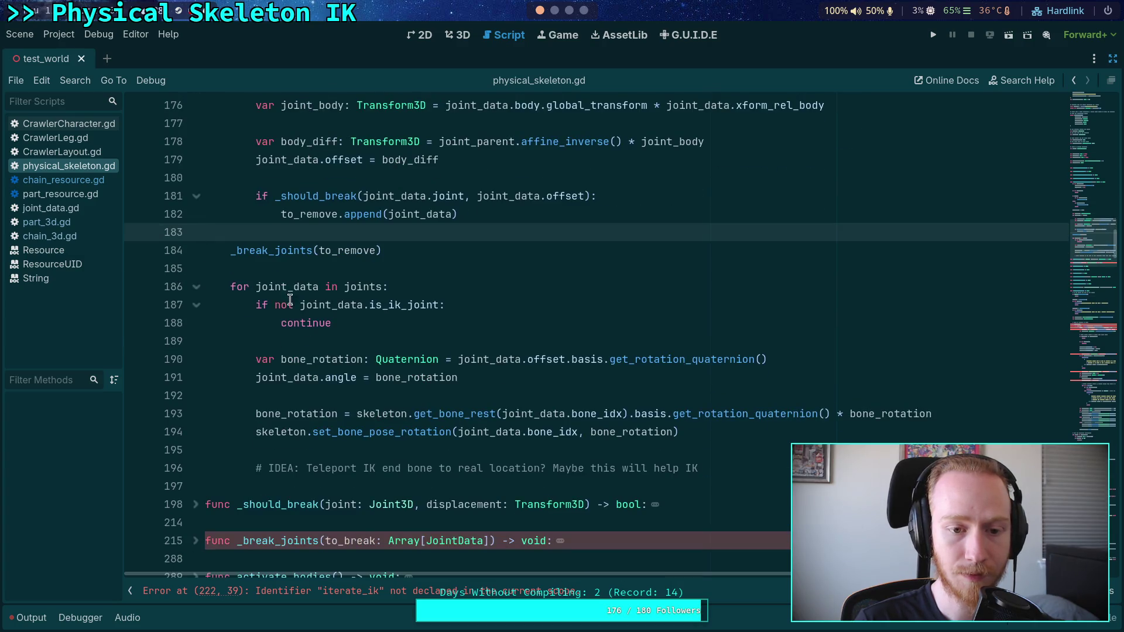
pyautogui.click(287, 269)
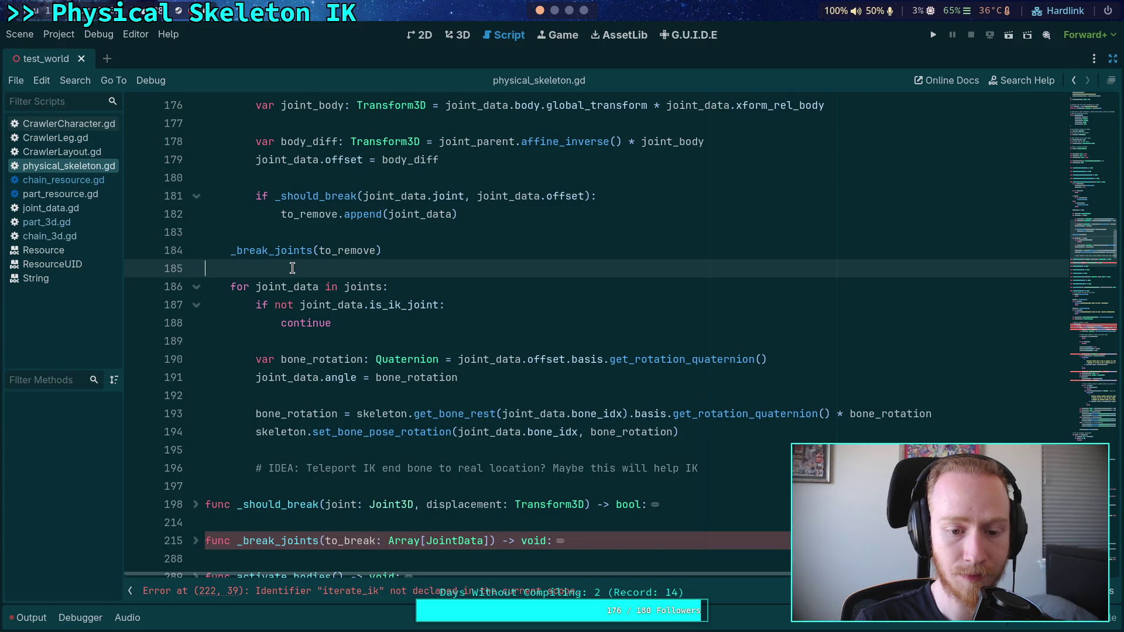
pyautogui.scroll(12, 291, 269)
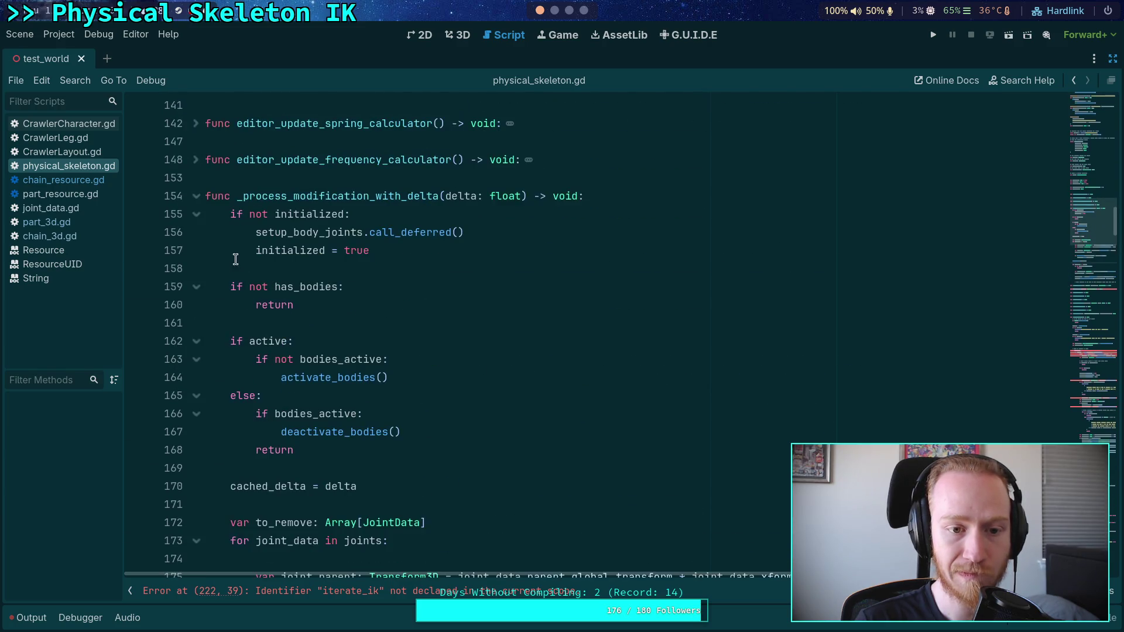
pyautogui.click(196, 198)
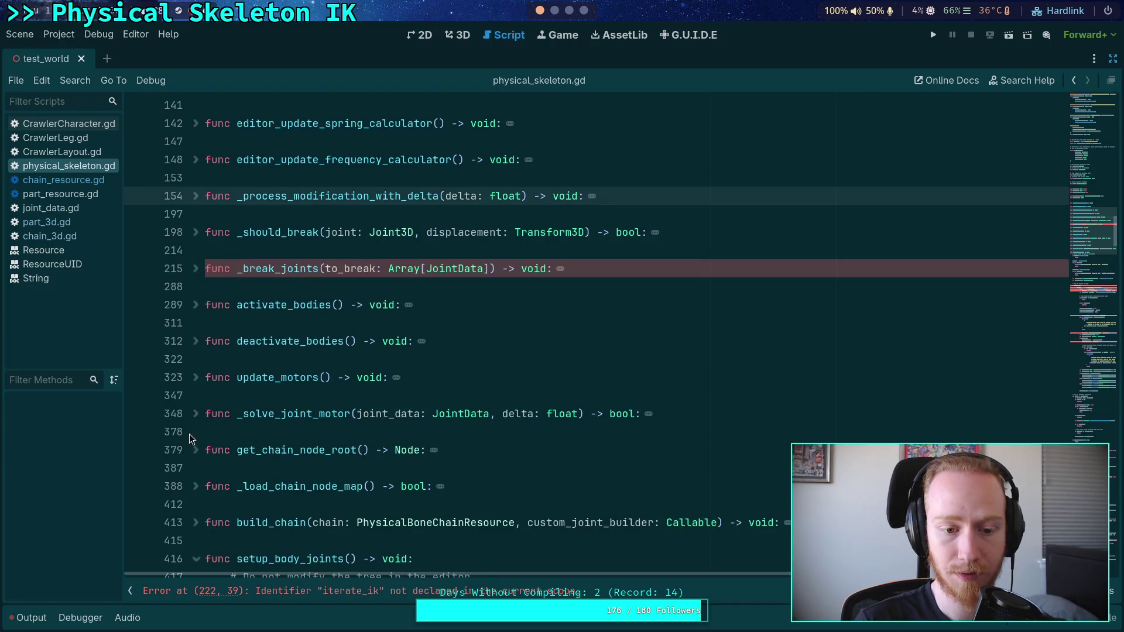
pyautogui.scroll(-2, 193, 439)
pyautogui.scroll(-5, 204, 450)
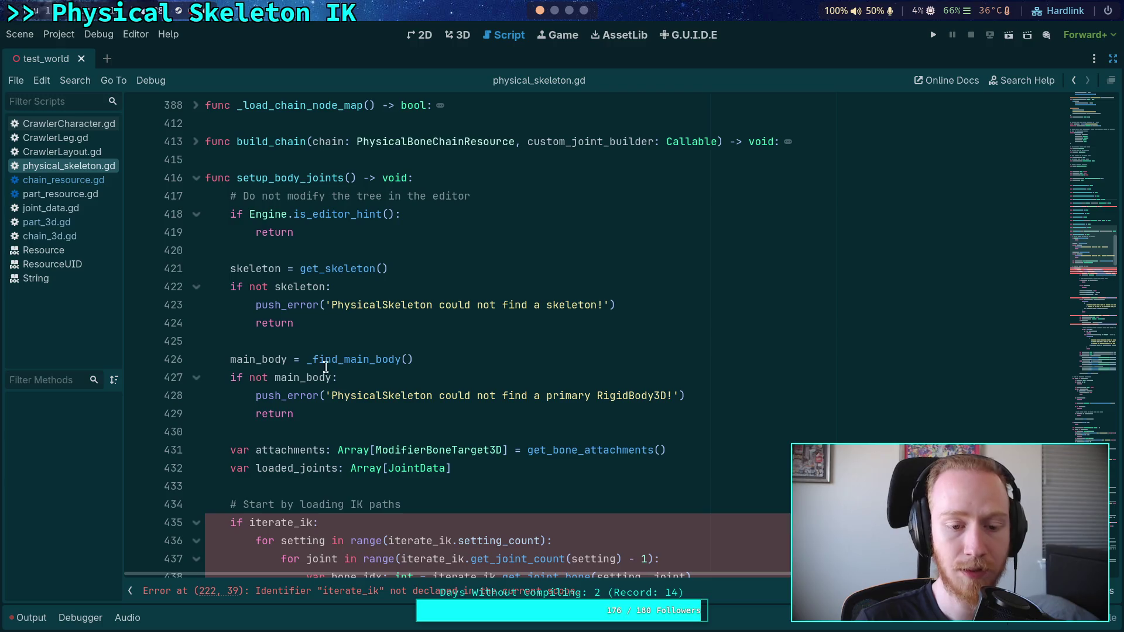
pyautogui.click(281, 427)
pyautogui.scroll(2, 281, 423)
pyautogui.scroll(-3, 280, 424)
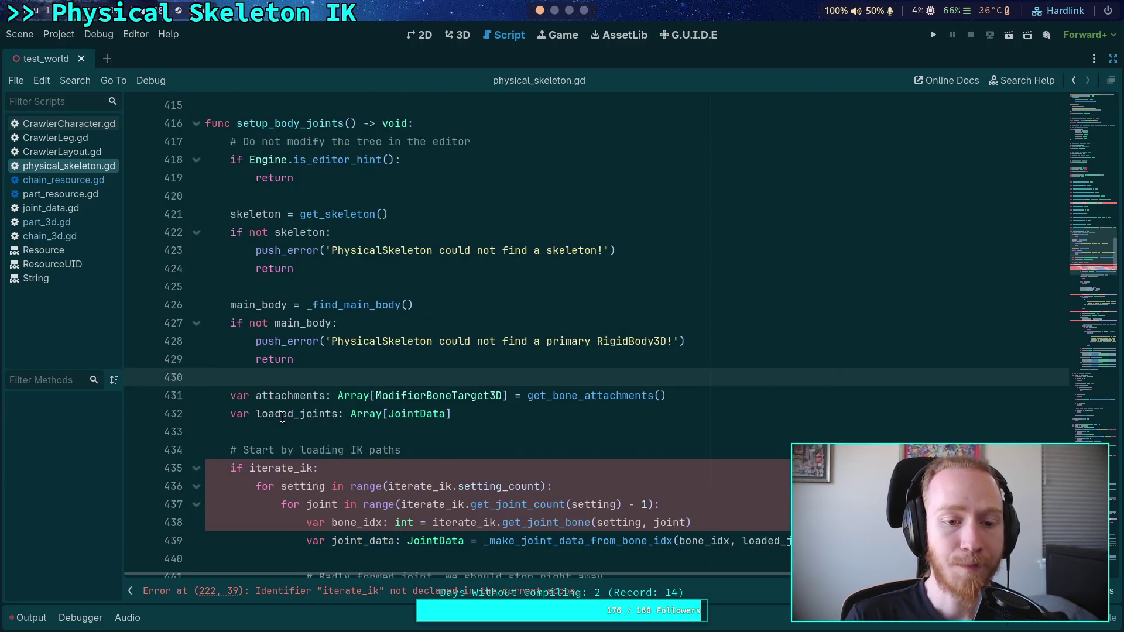
pyautogui.click(95, 182)
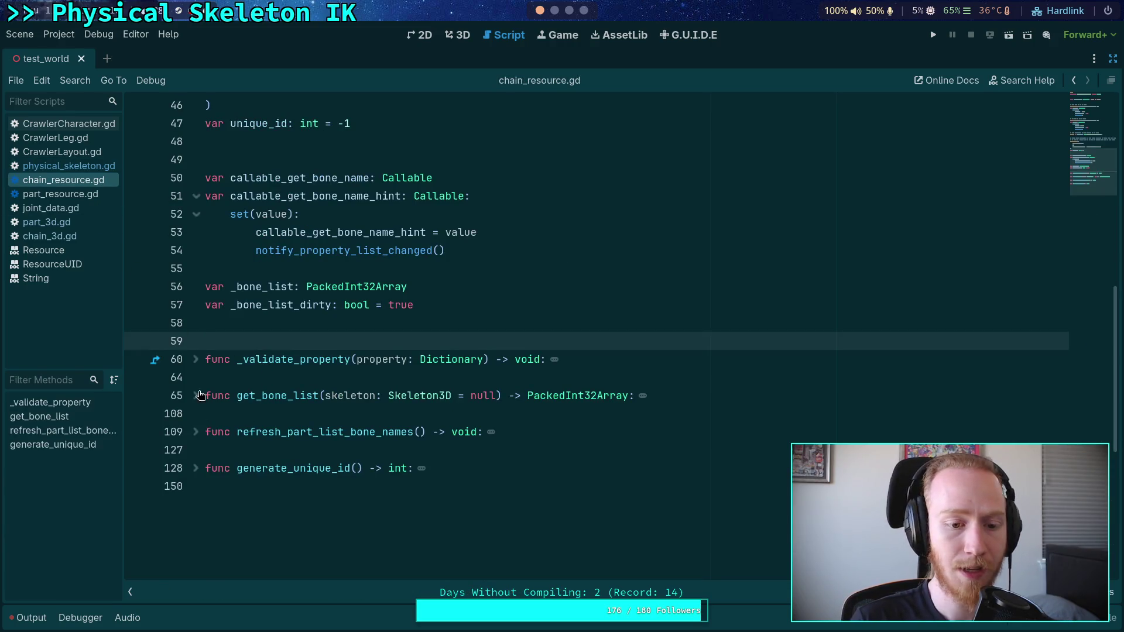
# Switch through part_3d.gd to chain_3d.gd and scroll to validate's error checks
pyautogui.click(66, 223)
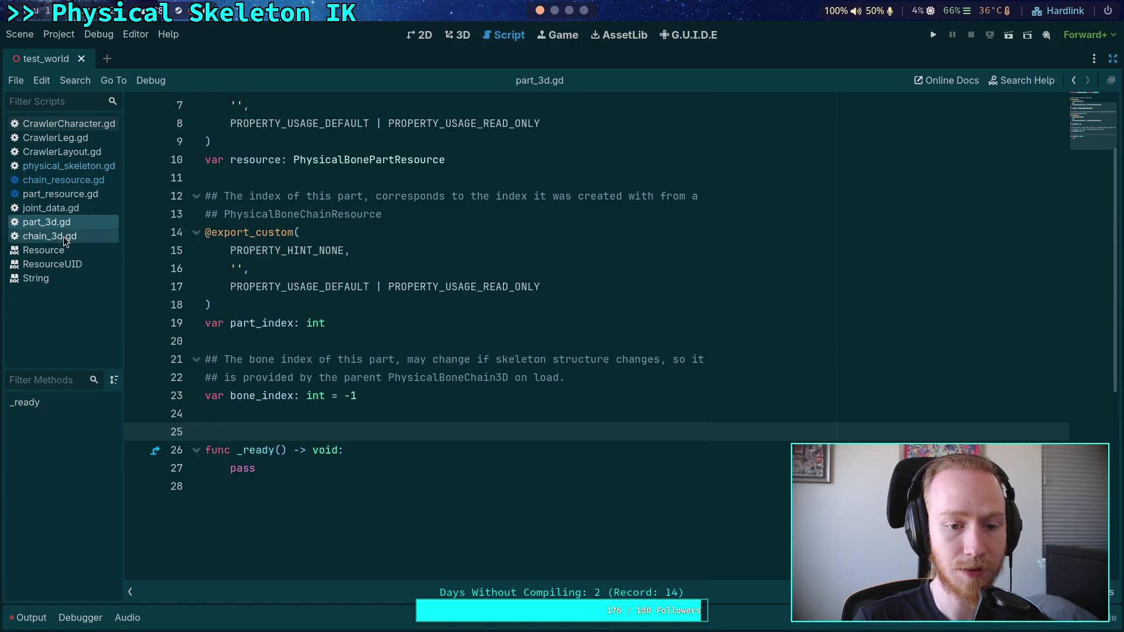
pyautogui.scroll(2, 316, 358)
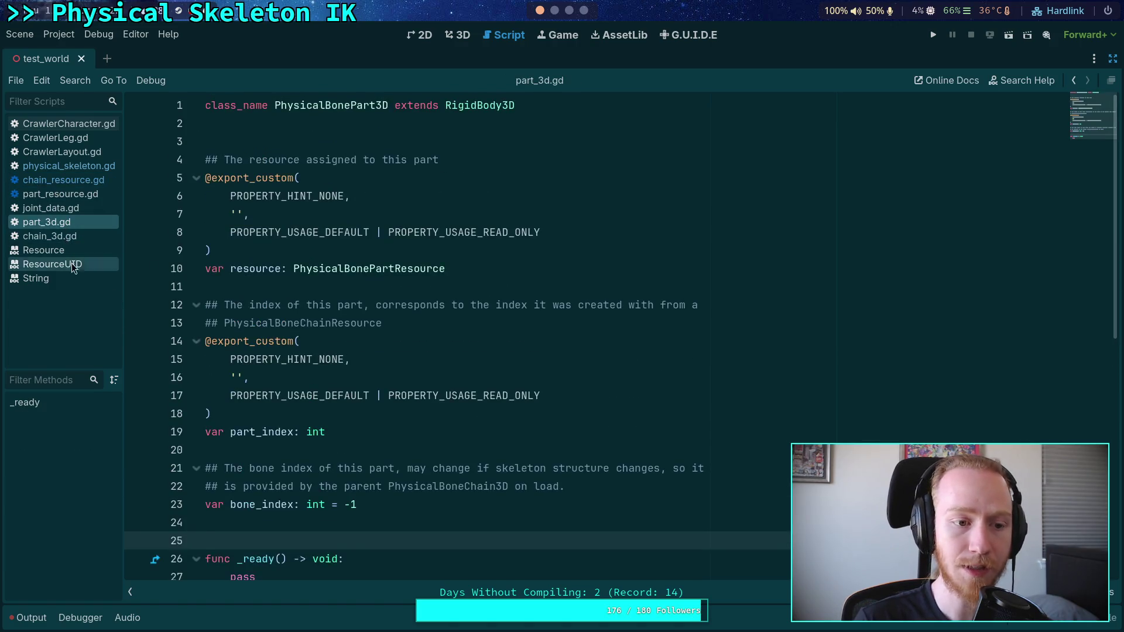
pyautogui.click(66, 236)
pyautogui.scroll(-15, 457, 444)
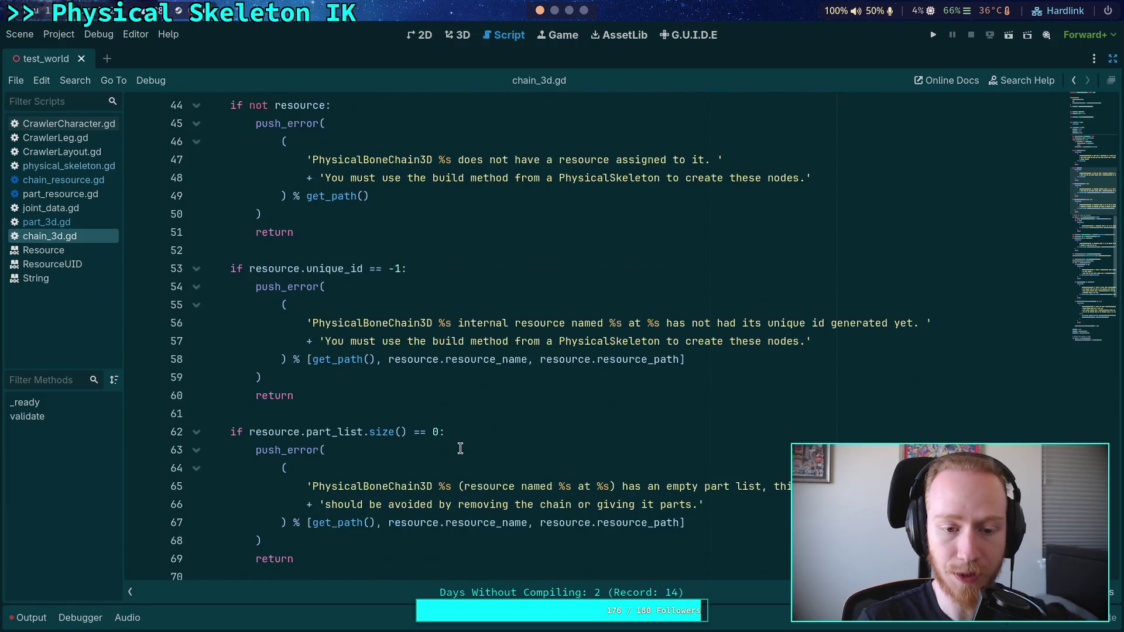
# Try starting an 'if part.re' check inside the for-part loop, then undo it
pyautogui.scroll(-4, 464, 431)
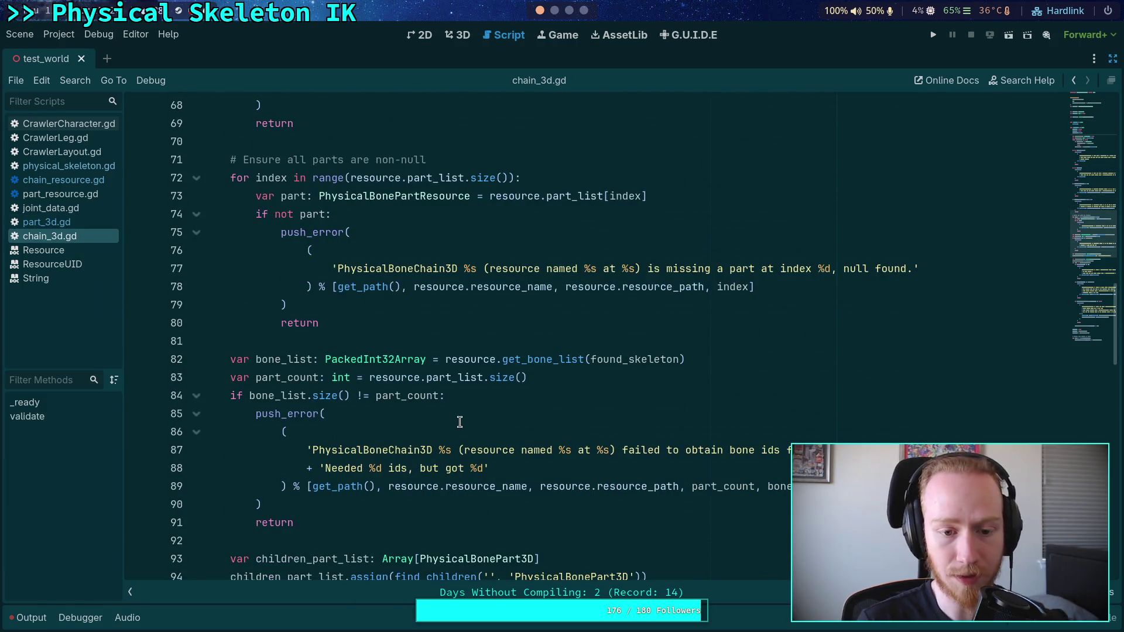
pyautogui.scroll(-4, 457, 421)
pyautogui.scroll(-10, 456, 420)
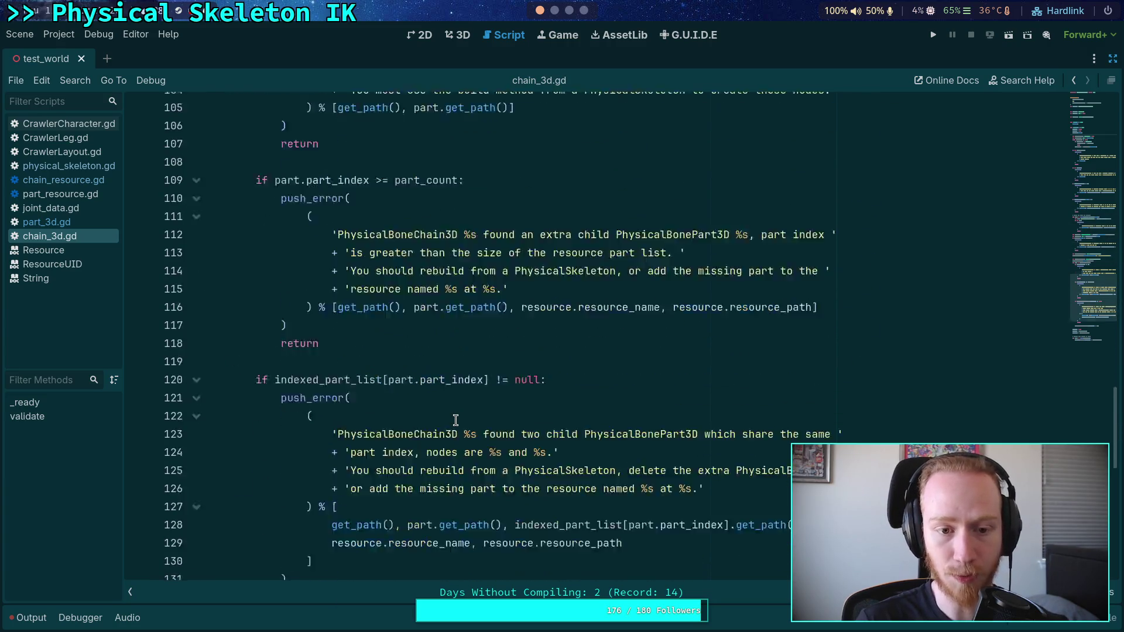
pyautogui.scroll(7, 402, 414)
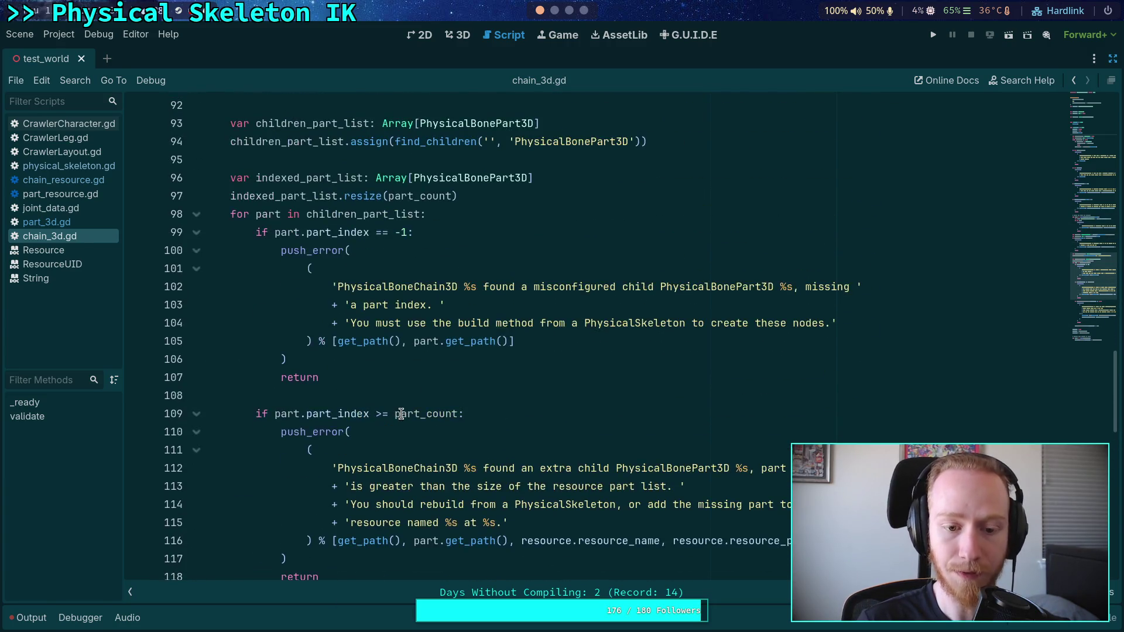
pyautogui.scroll(-2, 389, 438)
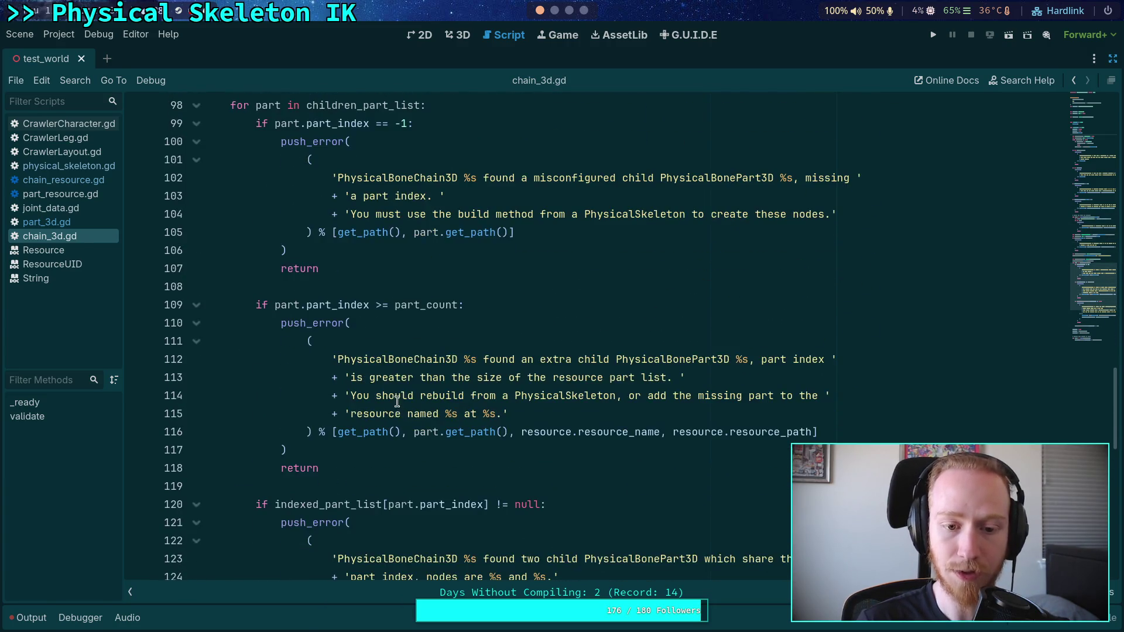
pyautogui.click(462, 482)
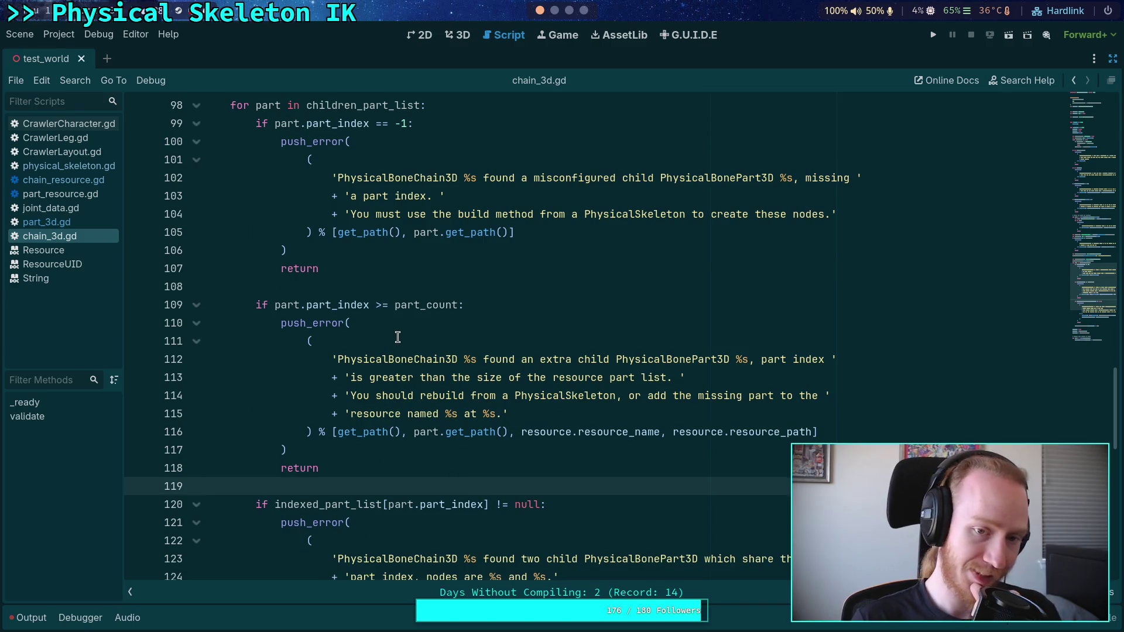
pyautogui.scroll(3, 398, 322)
pyautogui.click(488, 270)
pyautogui.press('Return')
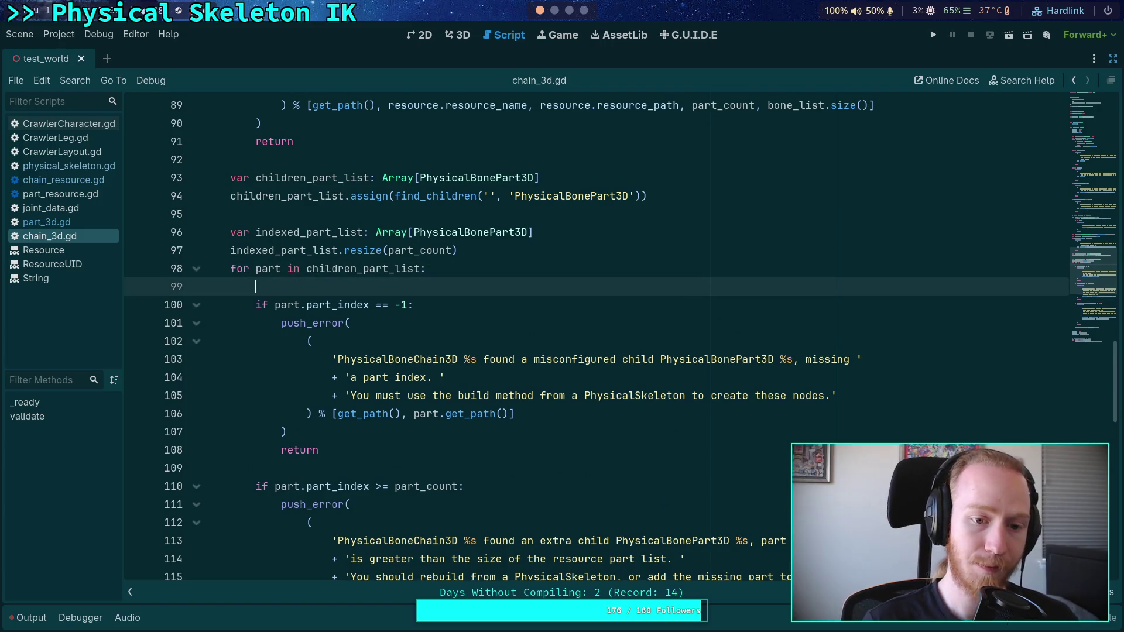
pyautogui.press('Return')
pyautogui.press('Up')
pyautogui.write('if pa')
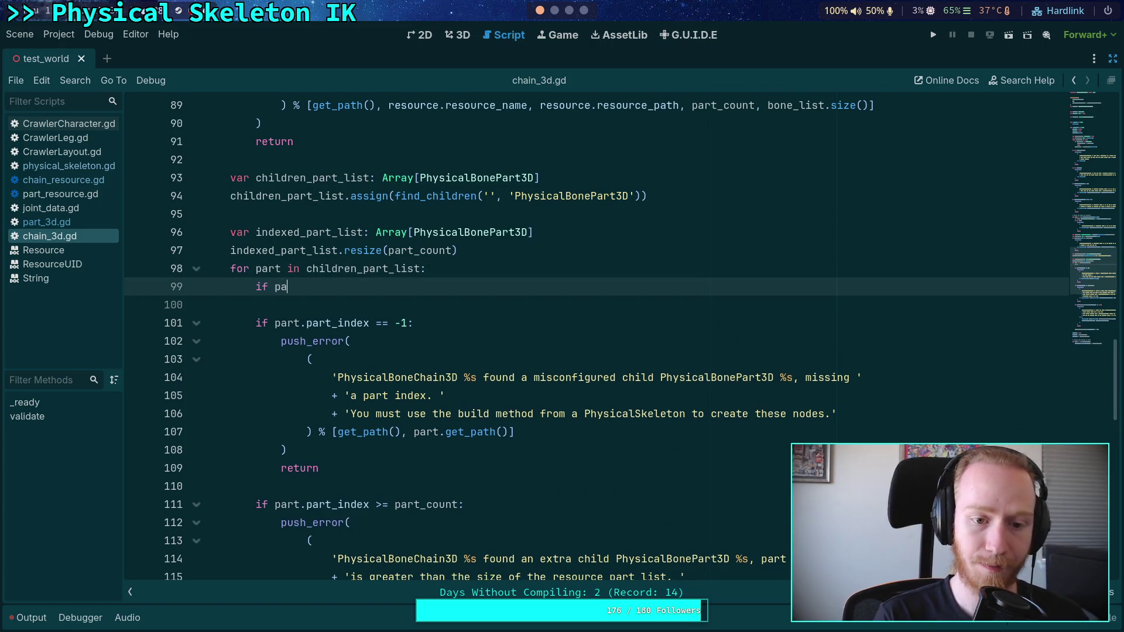
pyautogui.write('rt.re')
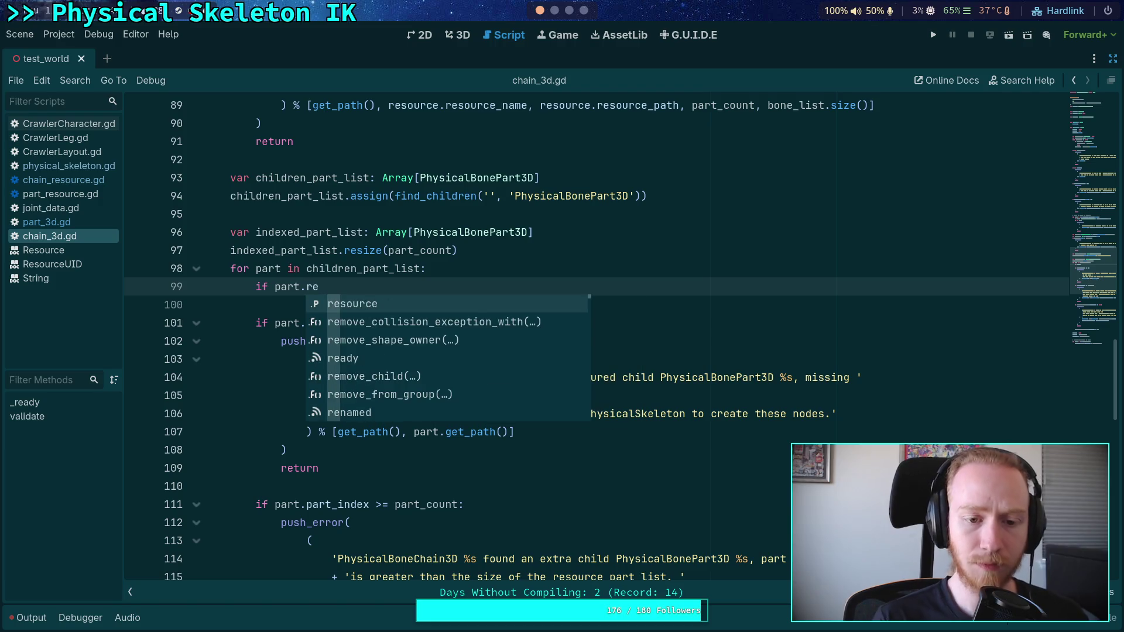
pyautogui.press('Escape')
pyautogui.hotkey('ctrl', 'z')
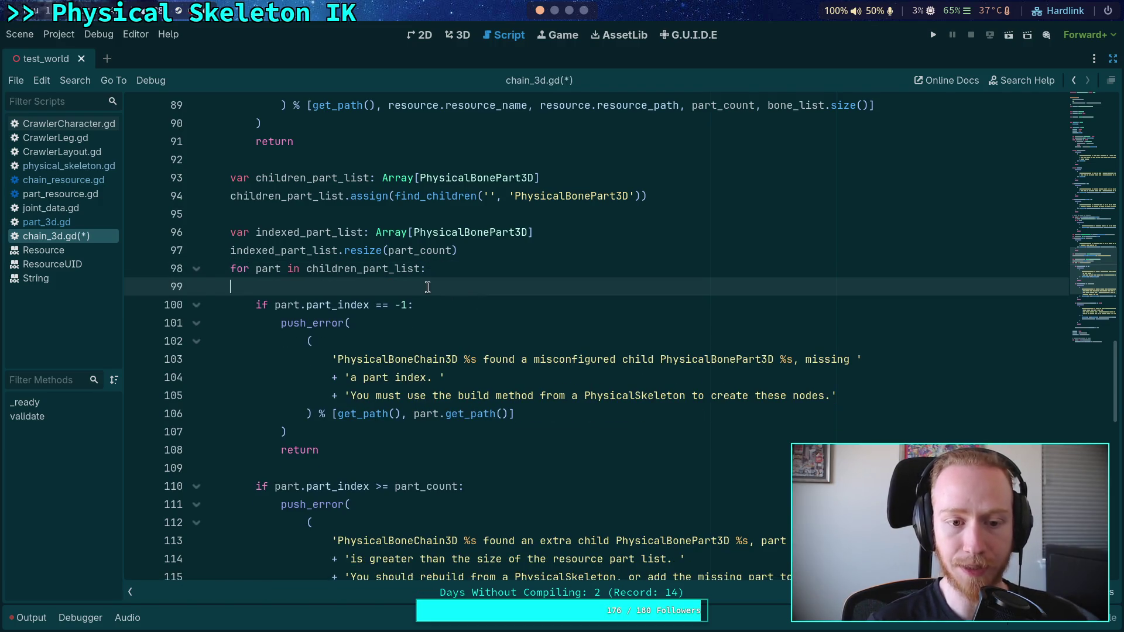
pyautogui.hotkey('ctrl', 'z')
# Open a new line after the duplicate part-index check and begin typing 'if part.re'
pyautogui.scroll(-4, 392, 313)
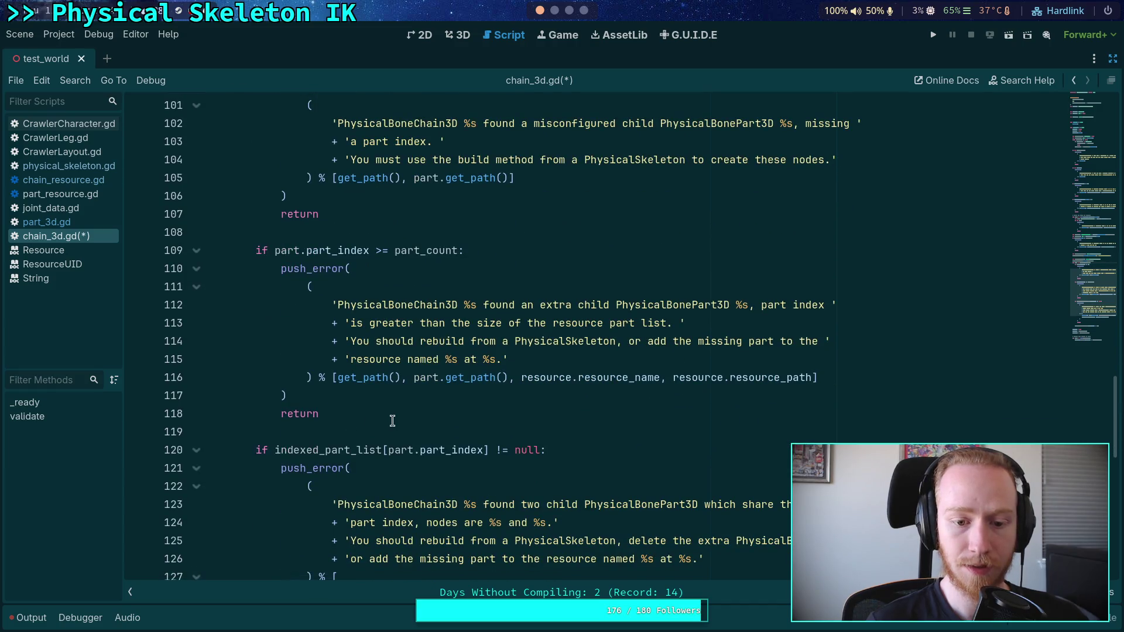
pyautogui.click(392, 421)
pyautogui.click(467, 429)
pyautogui.scroll(-3, 525, 411)
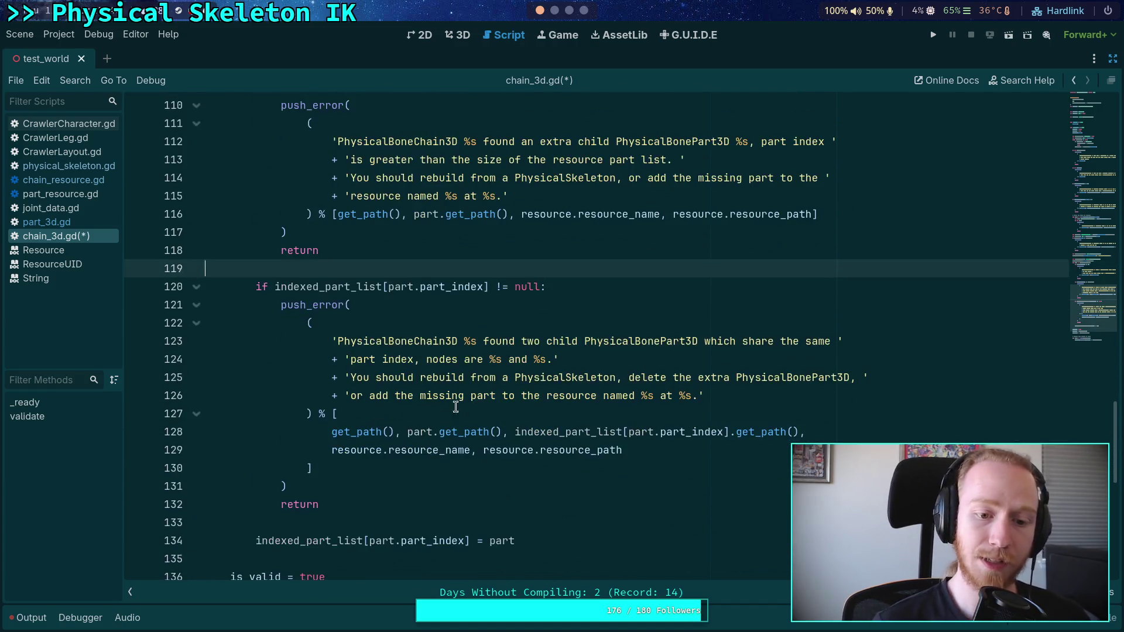
pyautogui.click(441, 519)
pyautogui.press('Return')
pyautogui.press('Return')
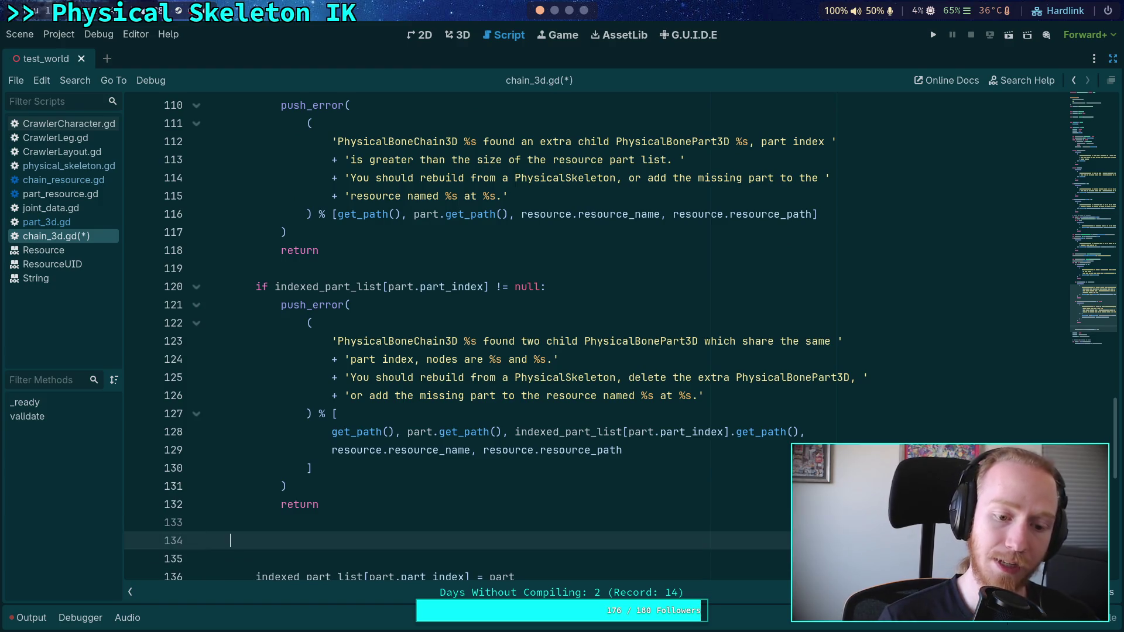
pyautogui.scroll(-2, 468, 489)
pyautogui.write('if ')
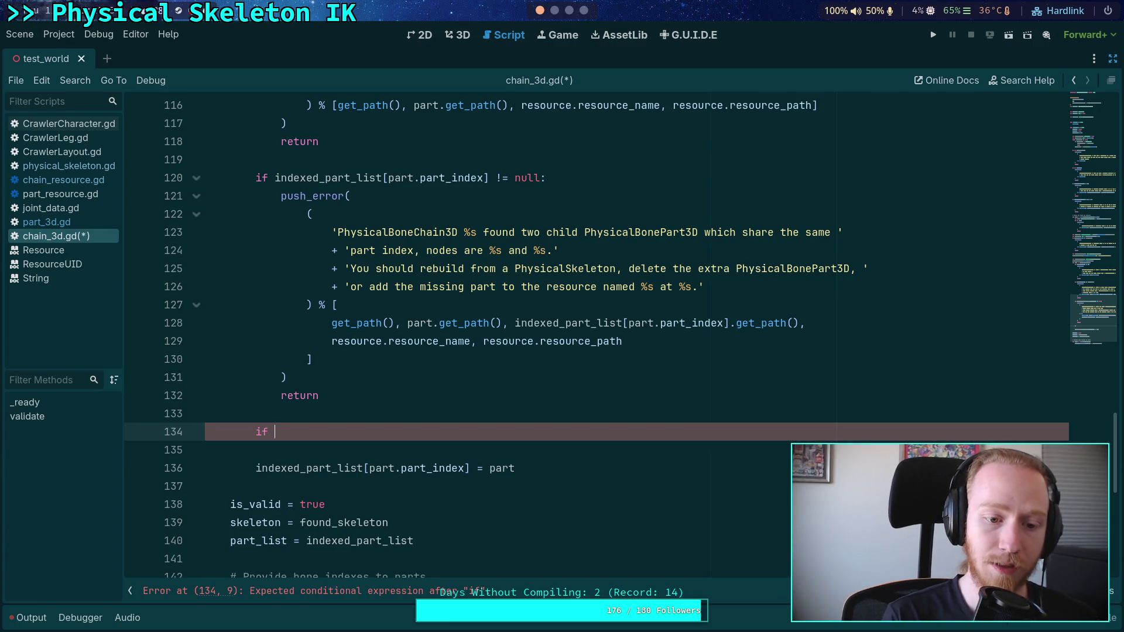
pyautogui.write('part.re')
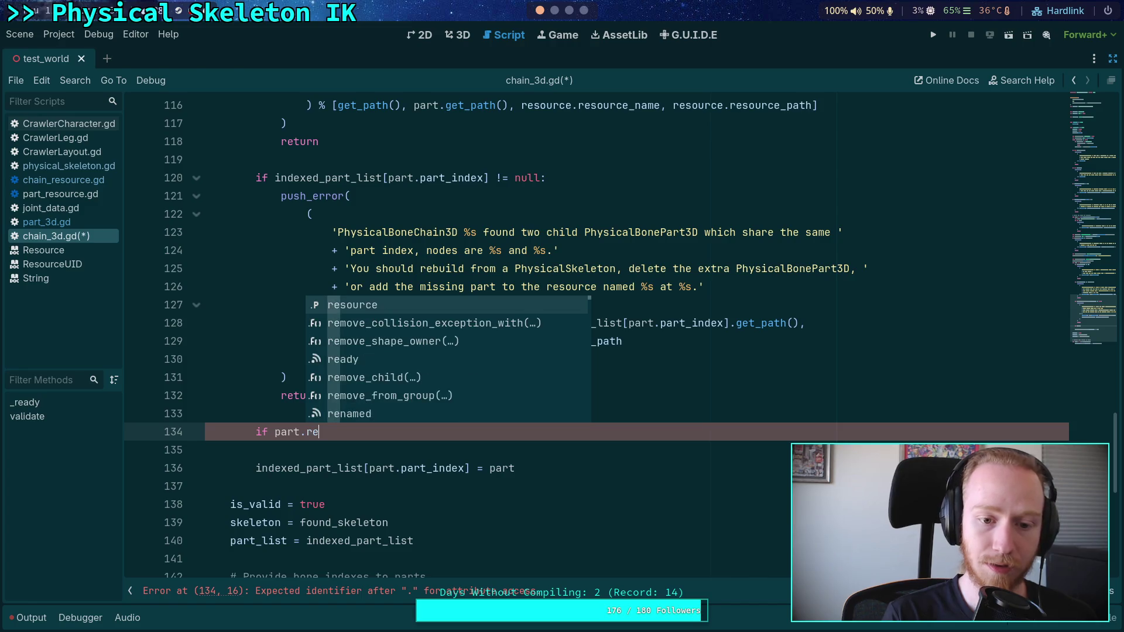
# Complete 'if part.resource != resource.part_list[part.part_index]:' and open its body line
pyautogui.press('Return')
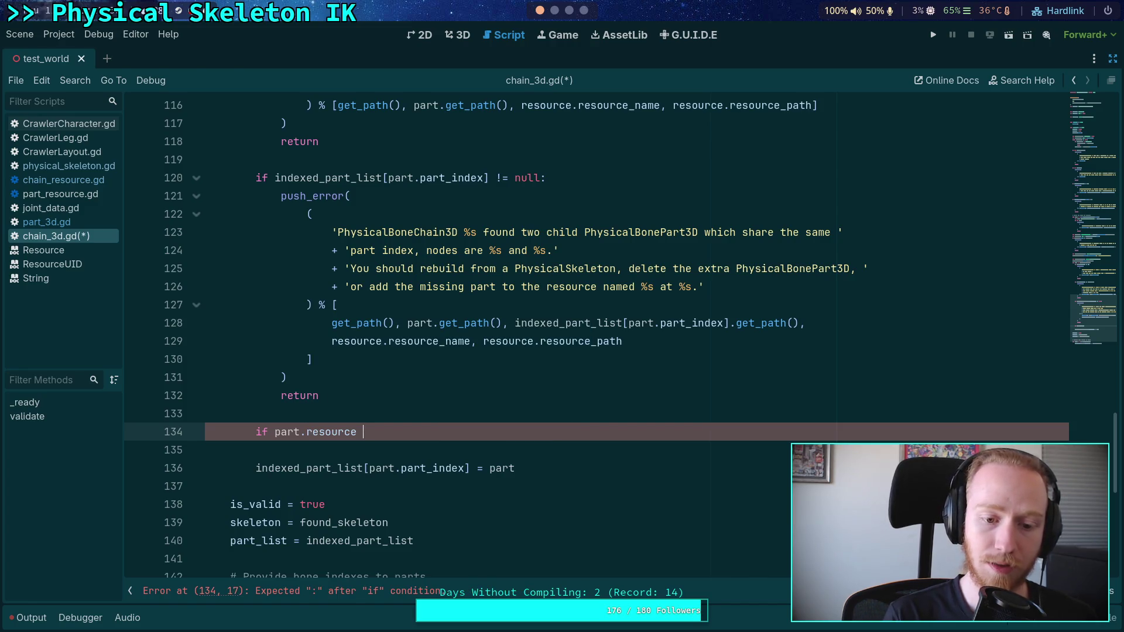
pyautogui.hotkey('ctrl', 'space')
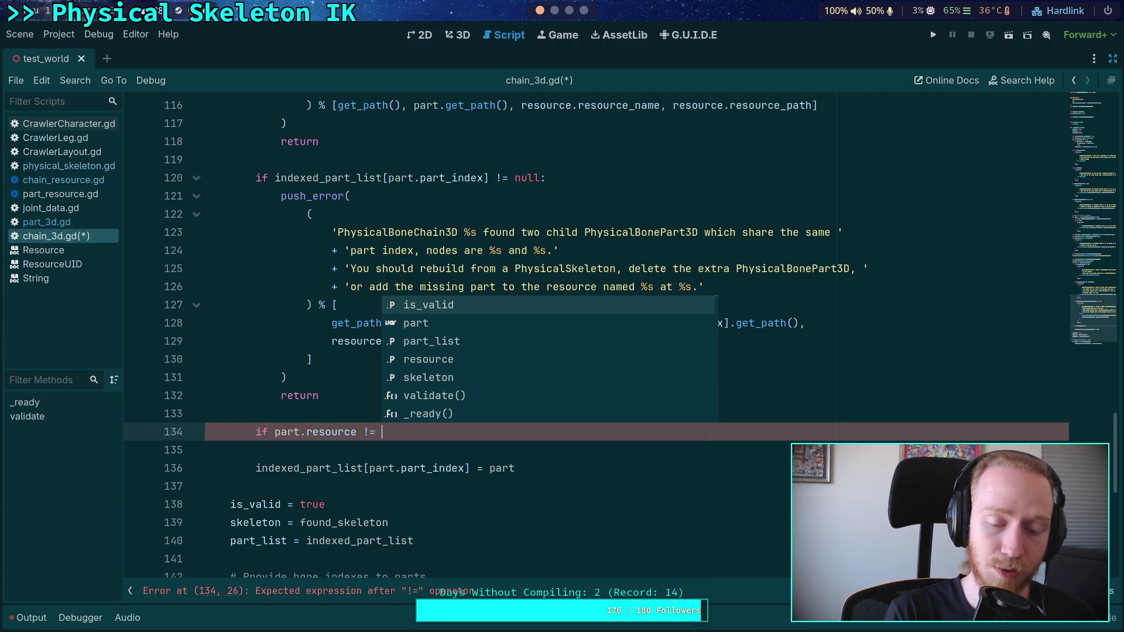
pyautogui.write('resource.')
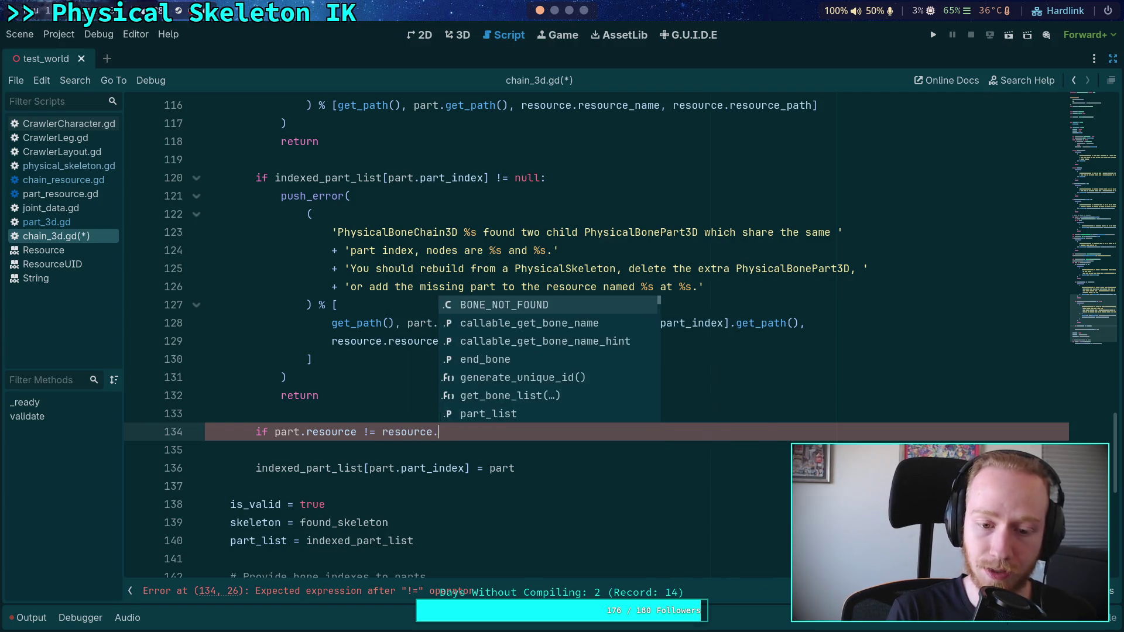
pyautogui.write('pa')
pyautogui.press('Return')
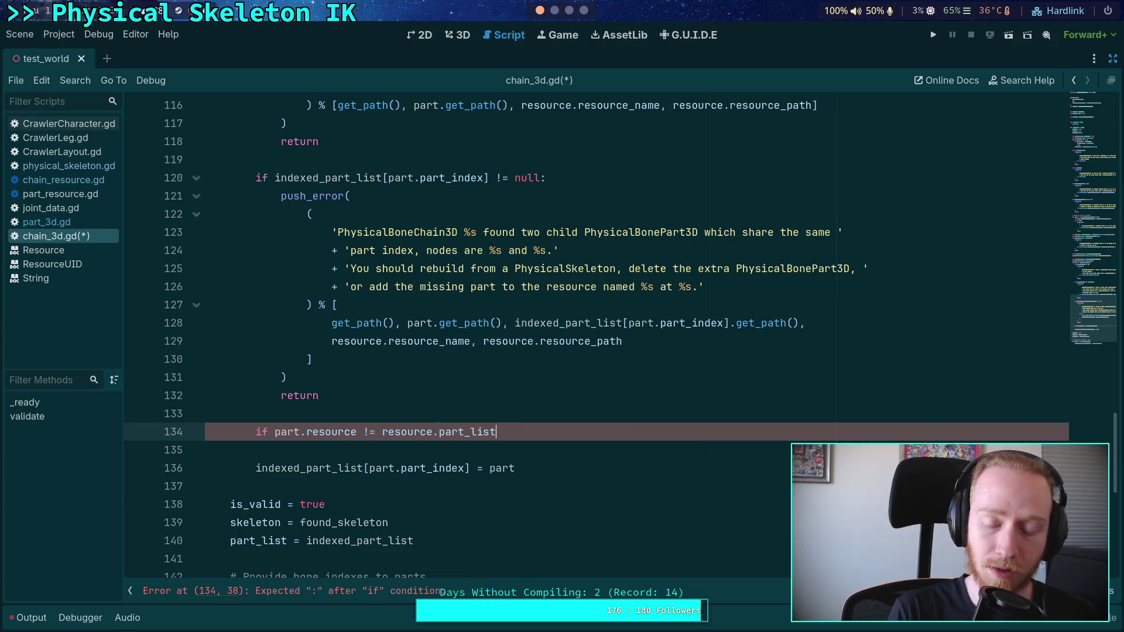
pyautogui.write('[')
pyautogui.write('part.part')
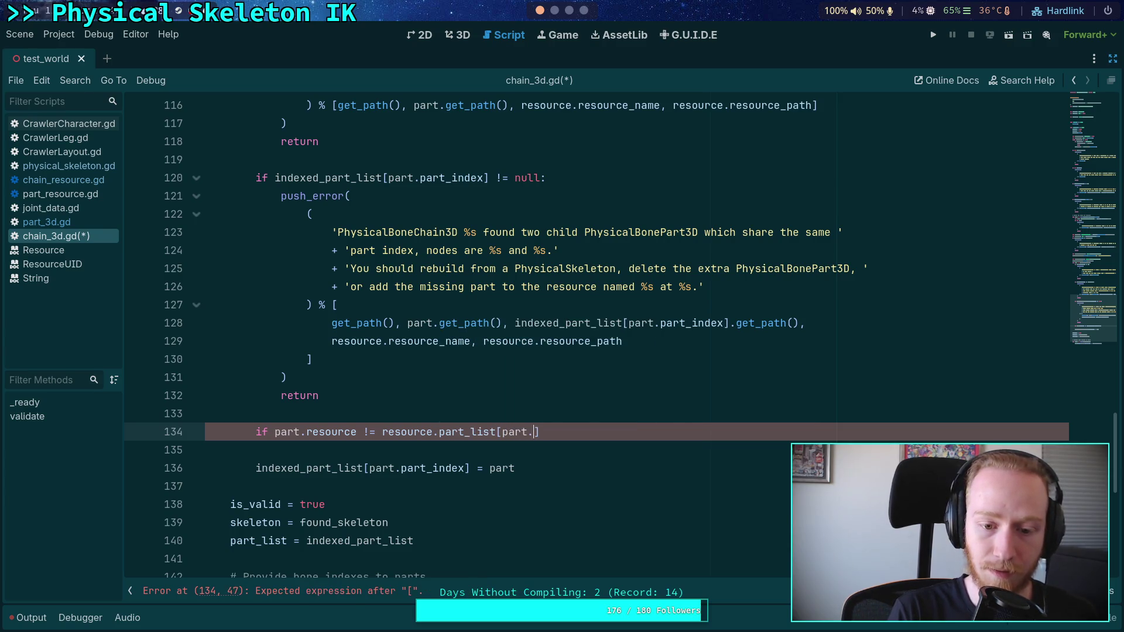
pyautogui.press('Return')
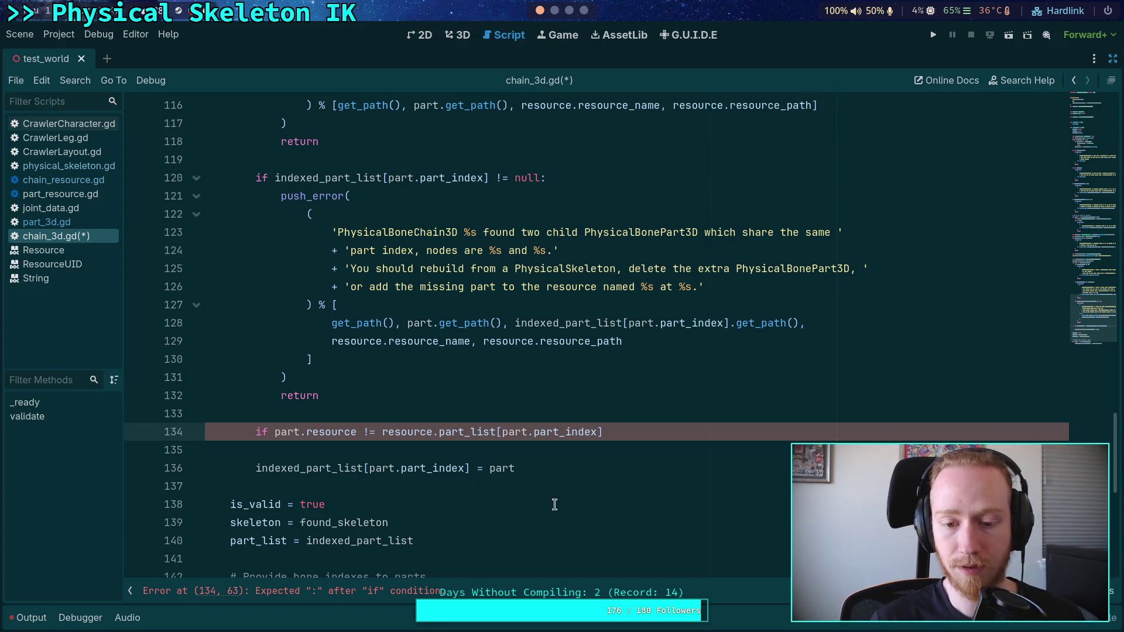
pyautogui.click(670, 431)
pyautogui.write(':')
pyautogui.press('Return')
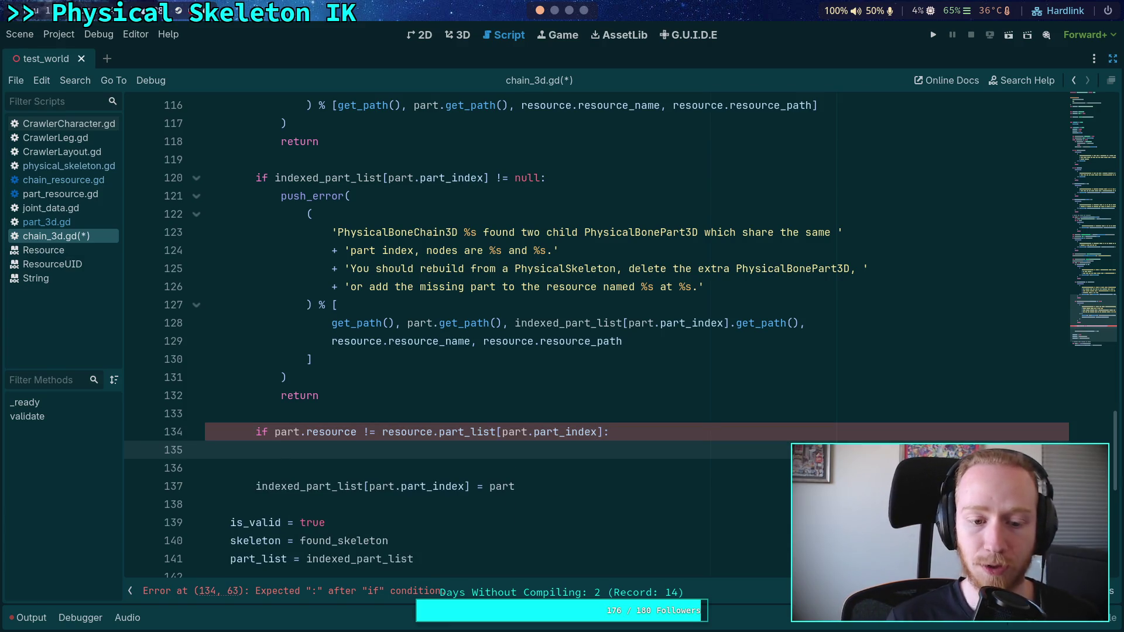
# Copy the duplicate-index push_error and return block under the new resource check
pyautogui.moveTo(336, 394); pyautogui.dragTo(288, 195)
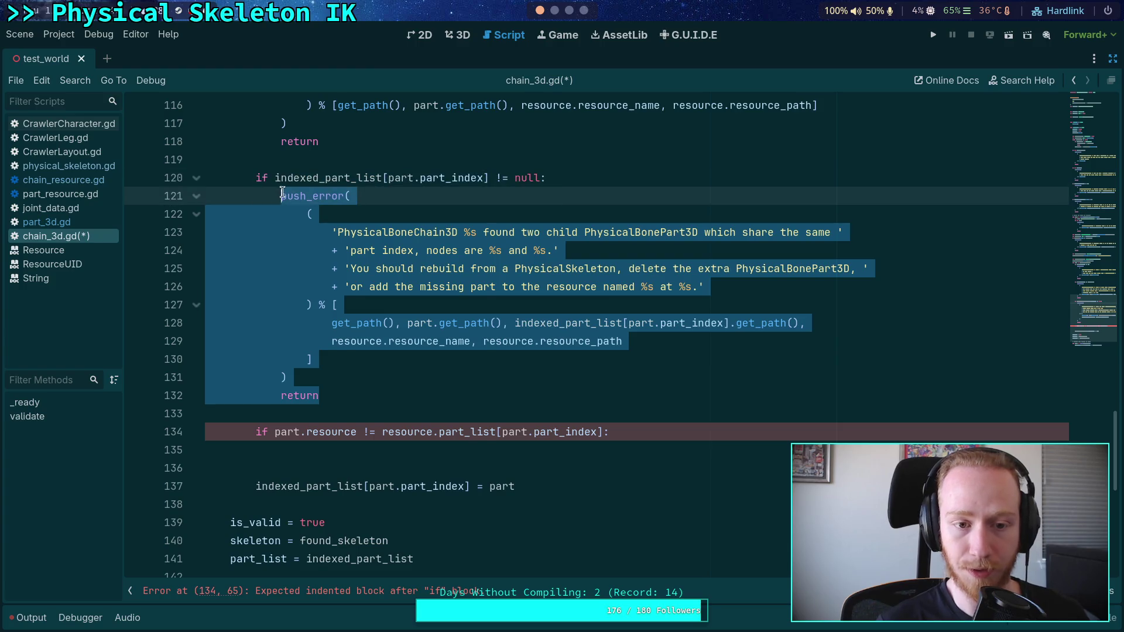
pyautogui.rightClick(290, 195)
pyautogui.click(316, 259)
pyautogui.click(356, 448)
pyautogui.hotkey('ctrl', 'v')
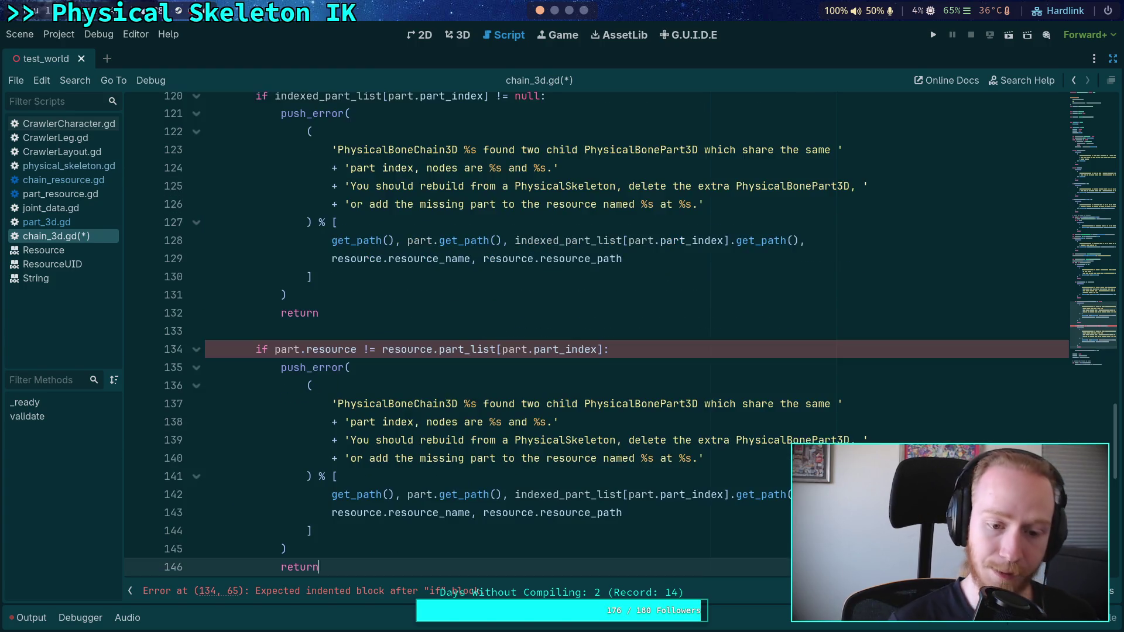
pyautogui.scroll(-1, 517, 375)
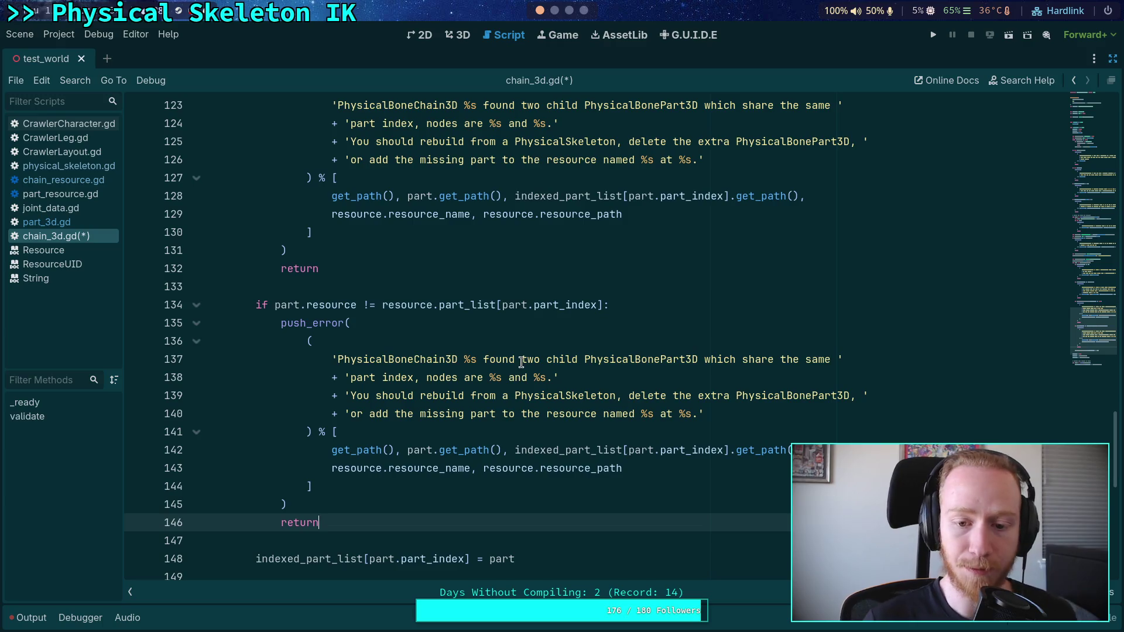
# Reword the pasted message: drop 'two', add ' %s' after PhysicalBonePart3D, remove 'share the same'
pyautogui.click(483, 360)
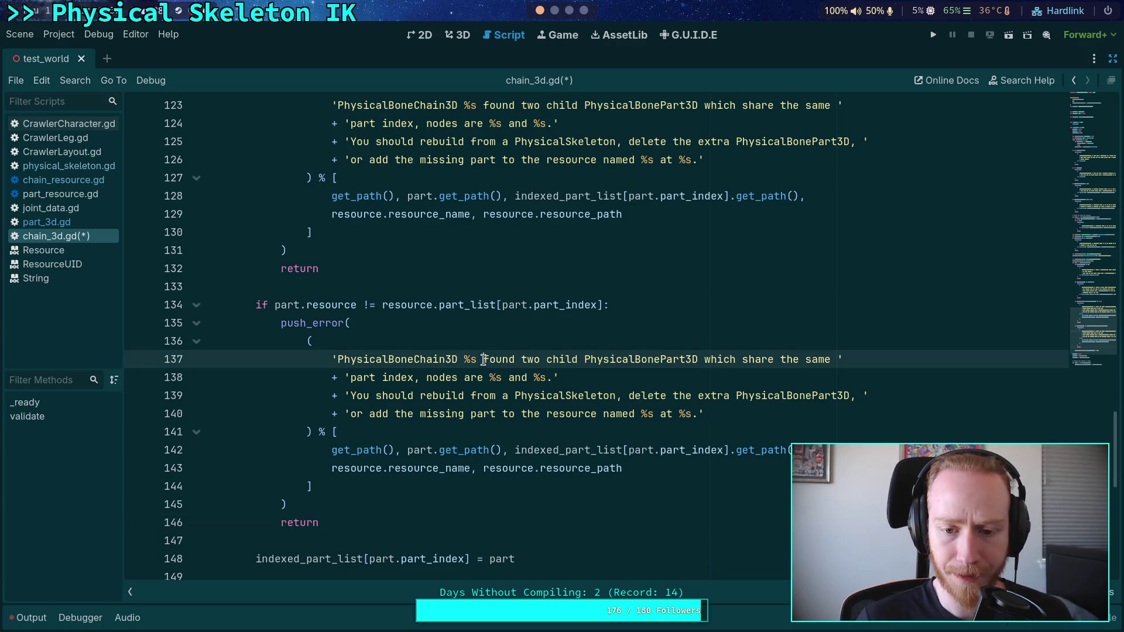
pyautogui.doubleClick(530, 359)
pyautogui.press('BackSpace')
pyautogui.press('BackSpace')
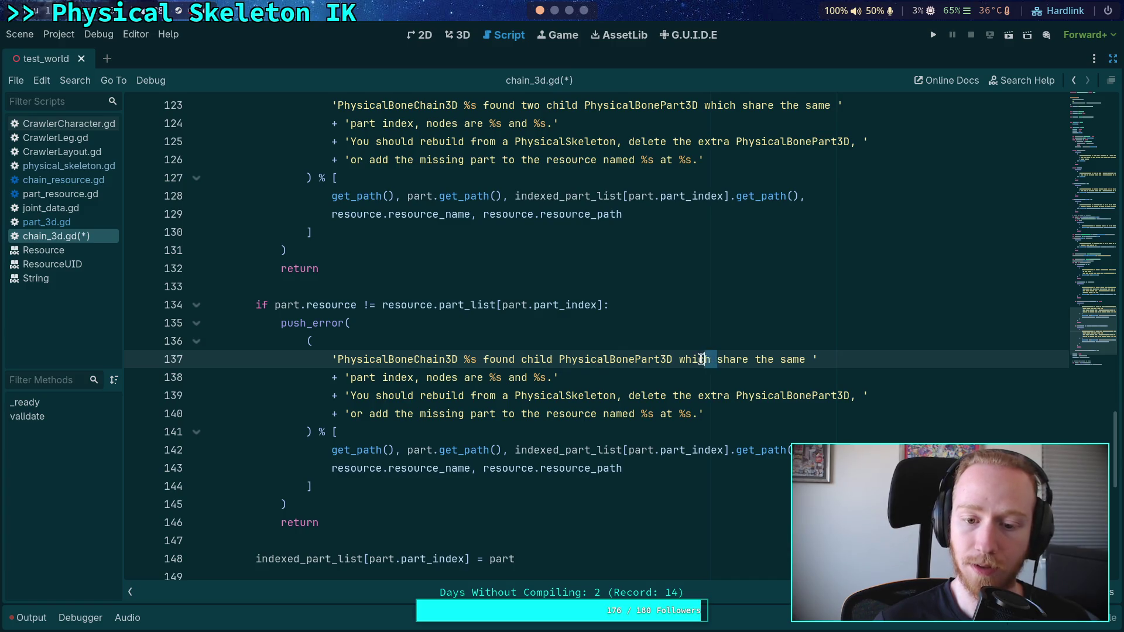
pyautogui.doubleClick(729, 359)
pyautogui.click(674, 360)
pyautogui.write('%s')
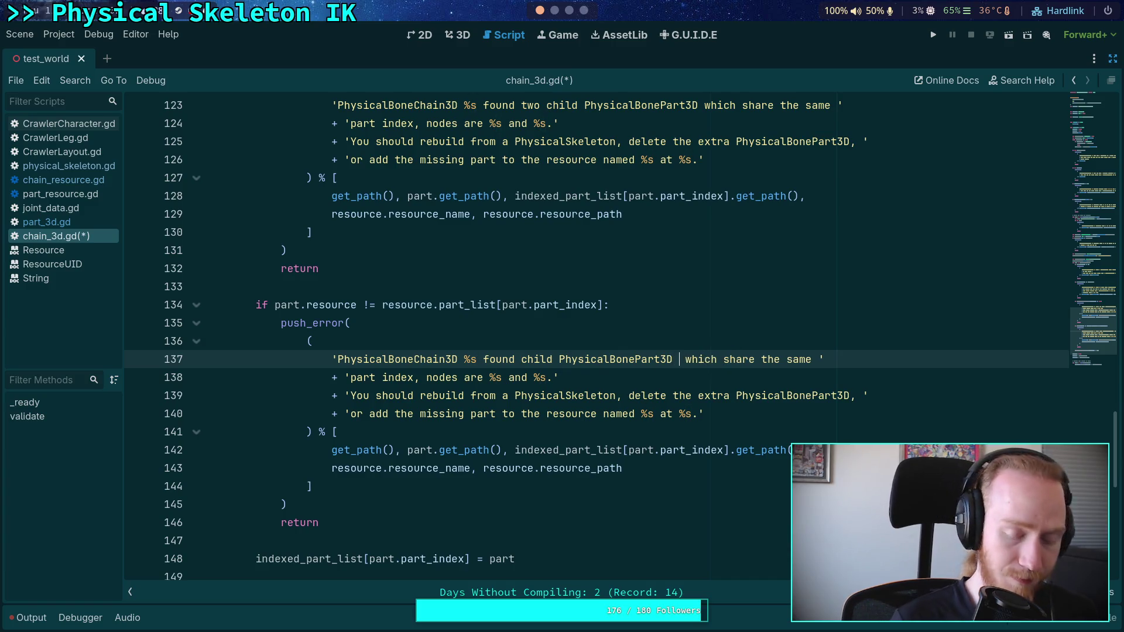
pyautogui.click(741, 359)
pyautogui.moveTo(742, 359); pyautogui.dragTo(822, 355)
pyautogui.write('uses')
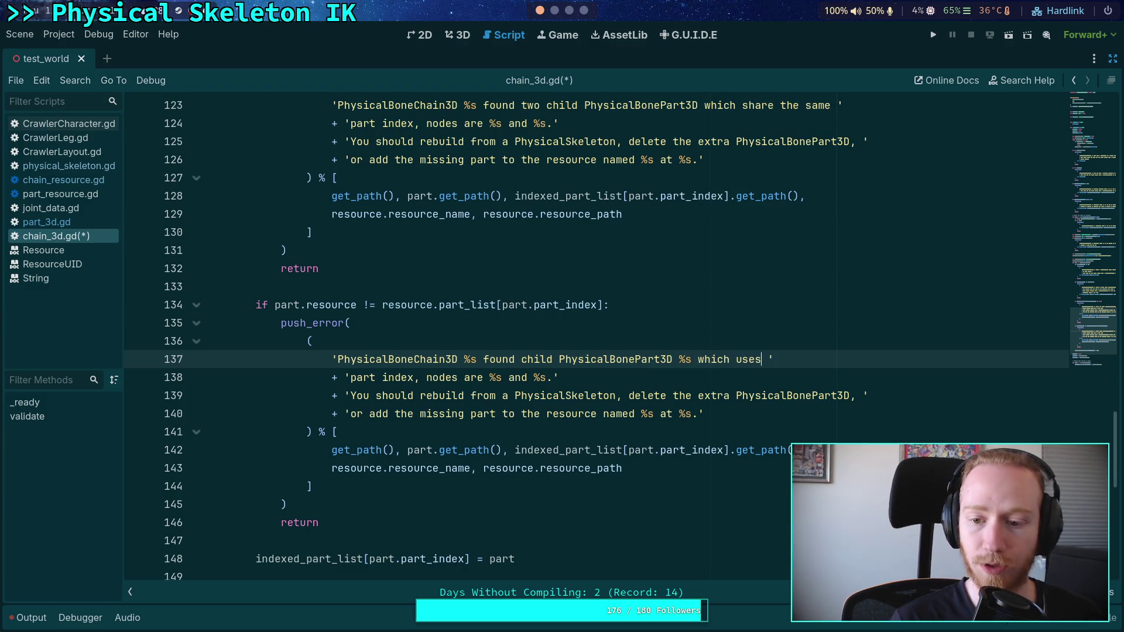
pyautogui.press('BackSpace')
pyautogui.press('BackSpace')
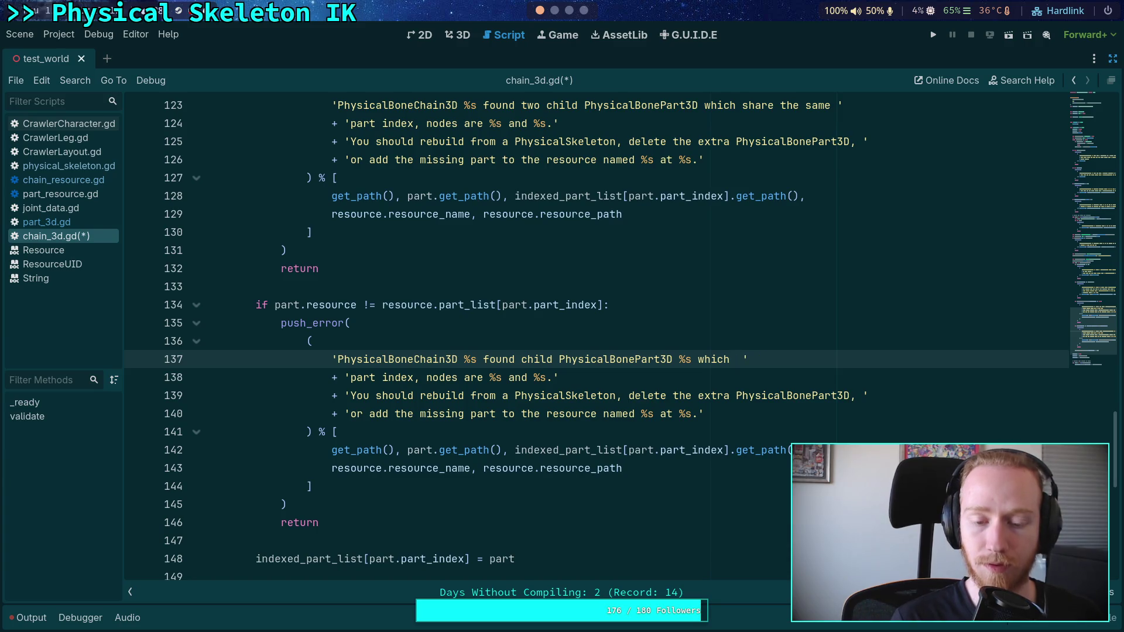
# Insert blank lines above the resource-mismatch check
pyautogui.click(477, 285)
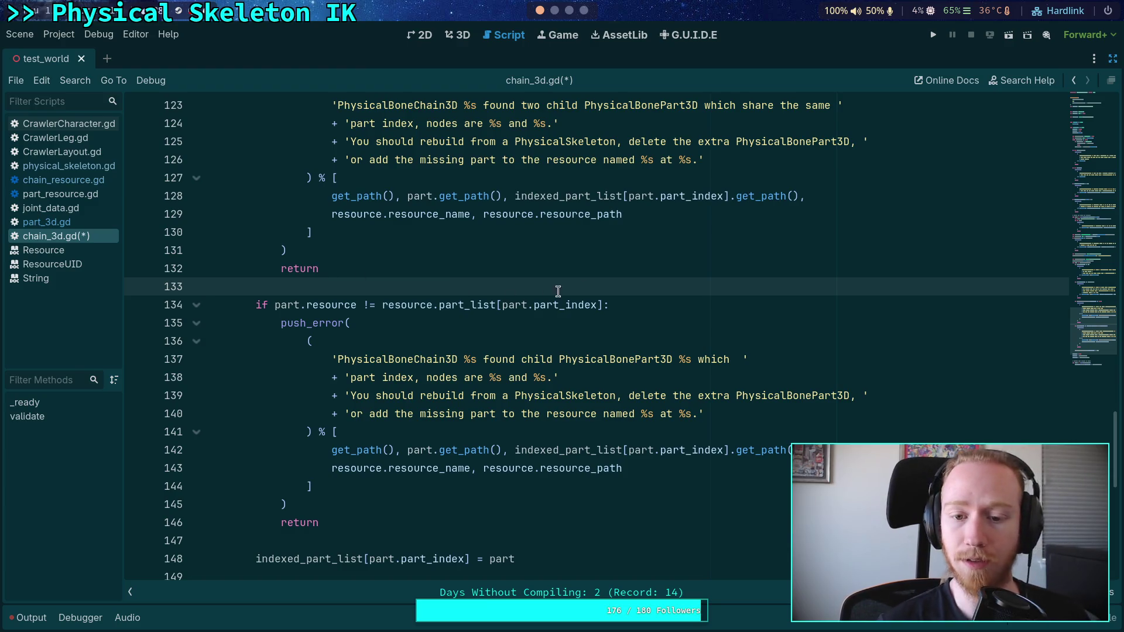
pyautogui.click(670, 298)
pyautogui.click(205, 286)
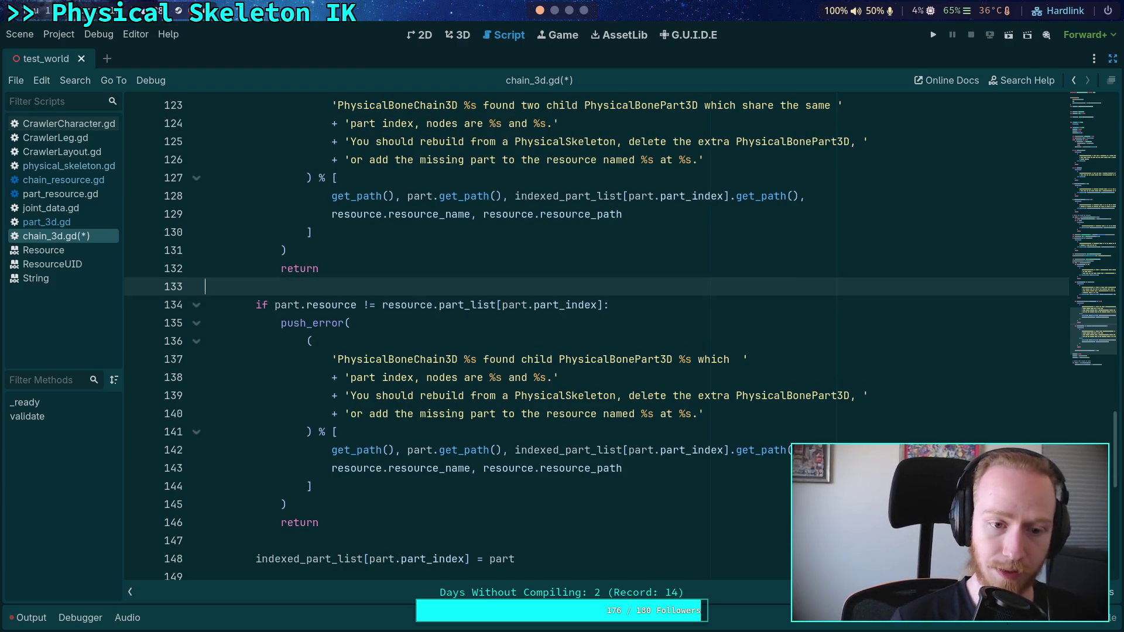
pyautogui.press('Return')
pyautogui.press('Return')
# Add an 'if not part.resource:' check above the resource-mismatch check in chain_3d.gd
pyautogui.press('Up')
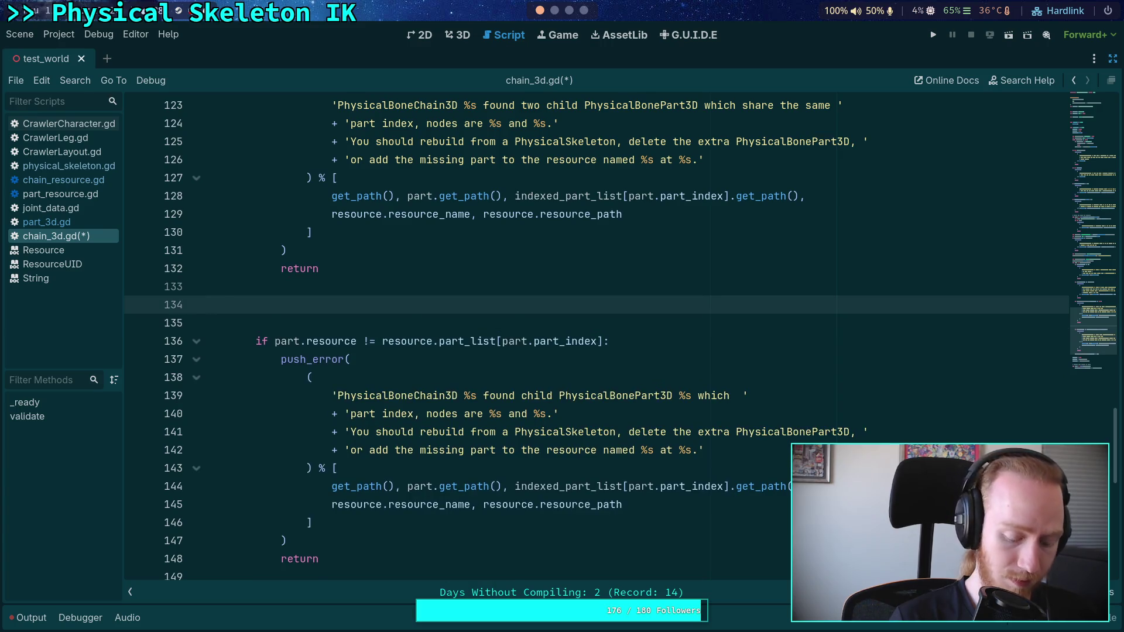
pyautogui.hotkey('ctrl', 'v')
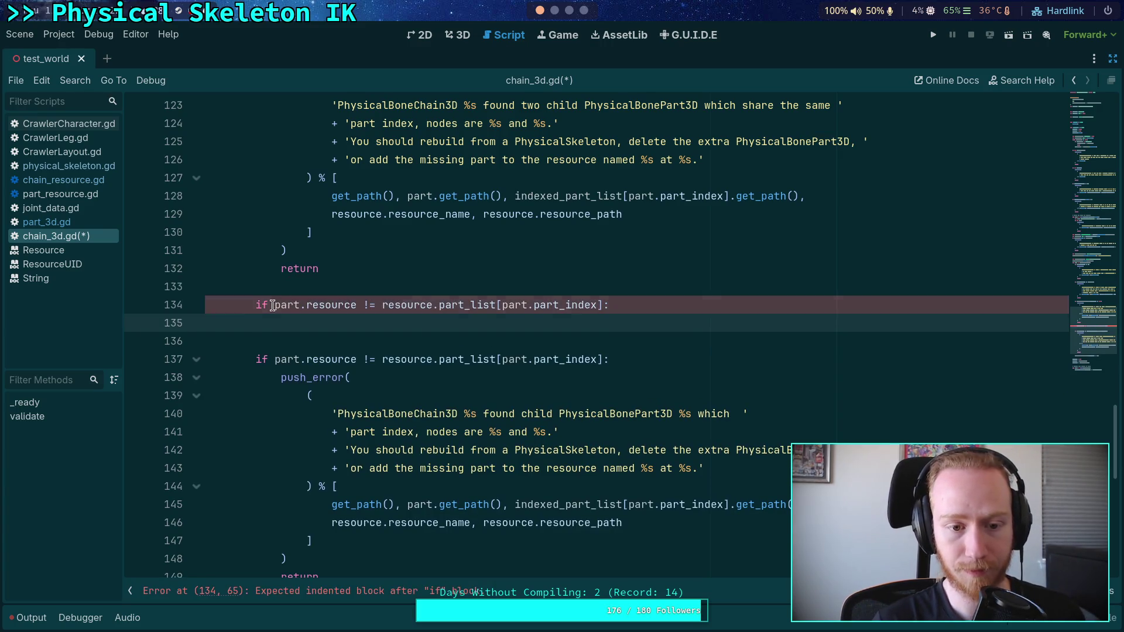
pyautogui.click(272, 305)
pyautogui.write('not')
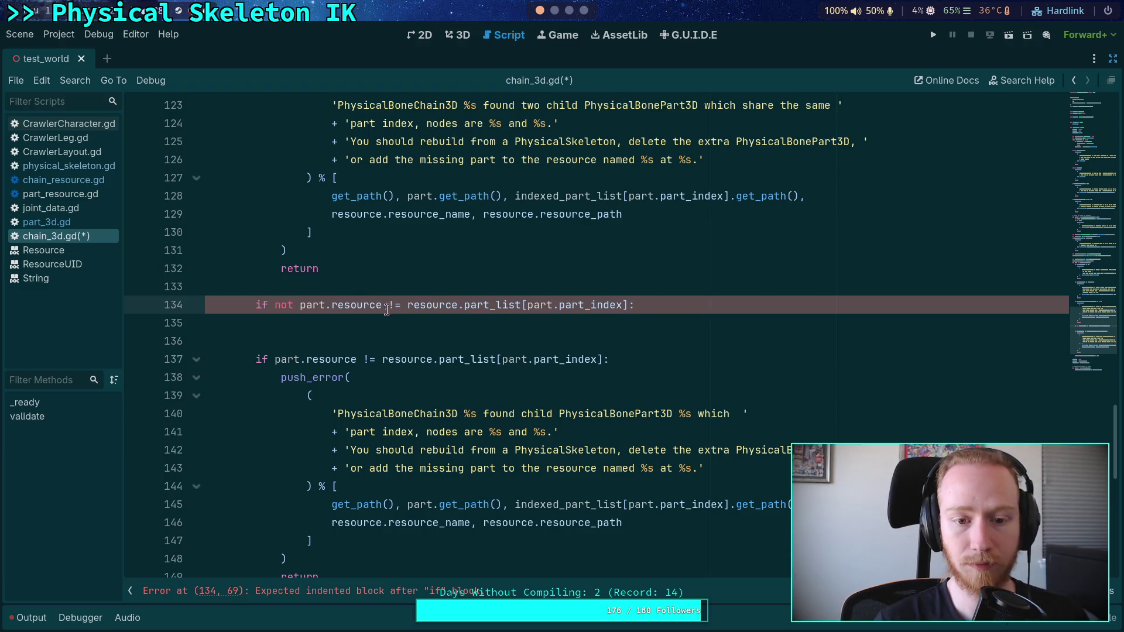
pyautogui.moveTo(384, 305); pyautogui.dragTo(629, 305)
pyautogui.press('BackSpace')
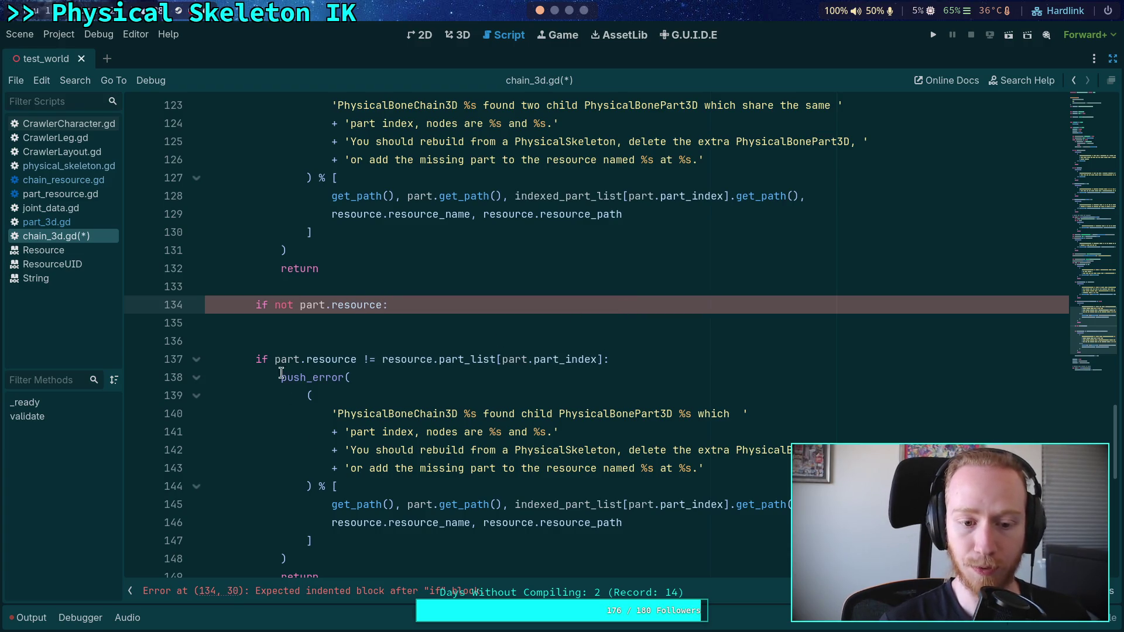
# Copy the mismatch push_error block and paste it under the new missing-resource check
pyautogui.moveTo(281, 377); pyautogui.dragTo(306, 565)
pyautogui.scroll(-2, 307, 565)
pyautogui.moveTo(319, 512); pyautogui.dragTo(281, 313)
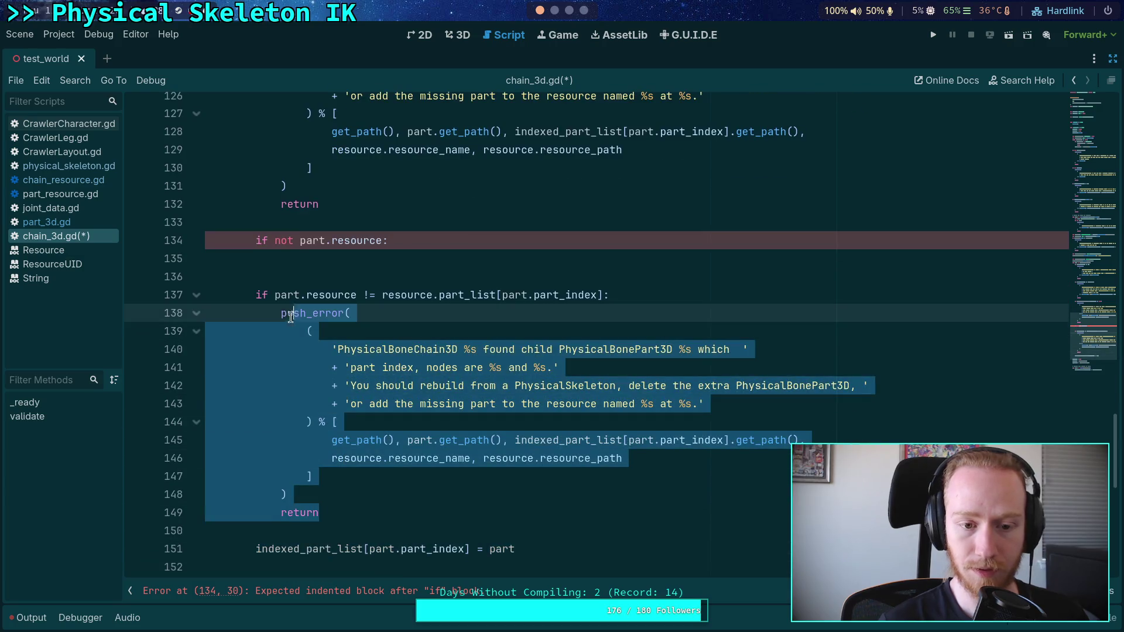
pyautogui.rightClick(292, 321)
pyautogui.click(316, 367)
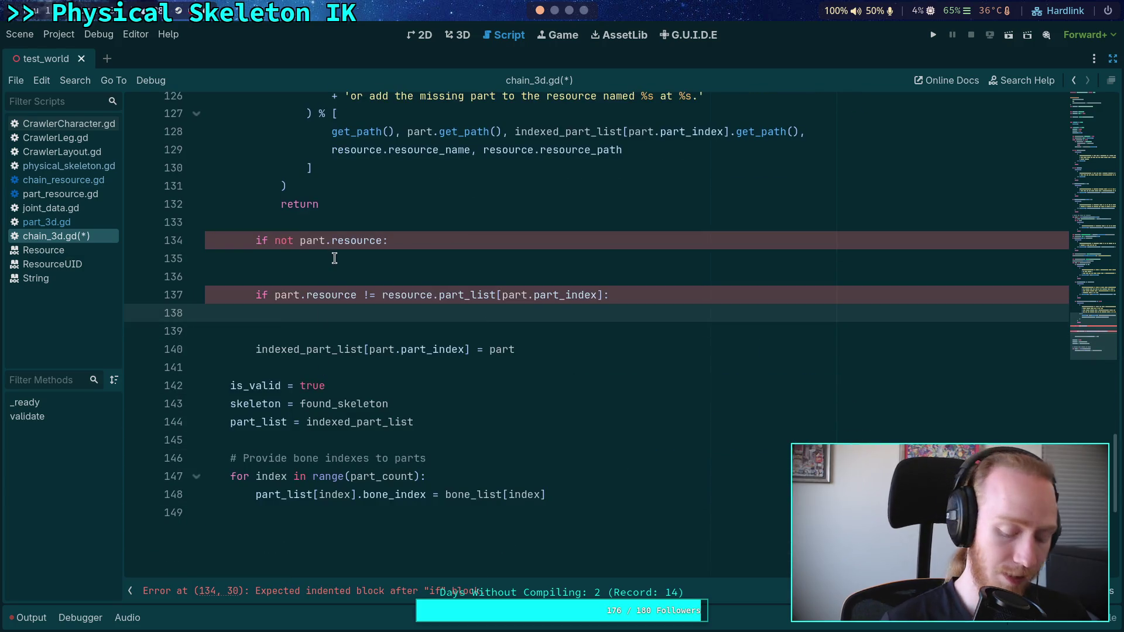
pyautogui.hotkey('ctrl', 'z')
pyautogui.rightClick(300, 331)
pyautogui.click(328, 395)
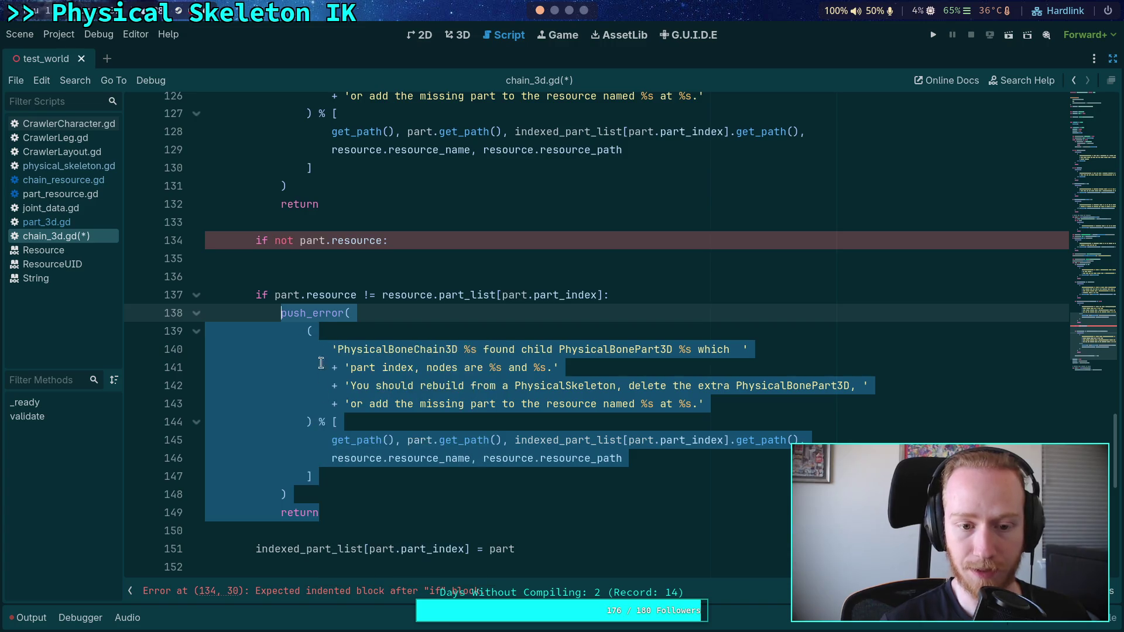
pyautogui.click(333, 255)
pyautogui.hotkey('ctrl', 'v')
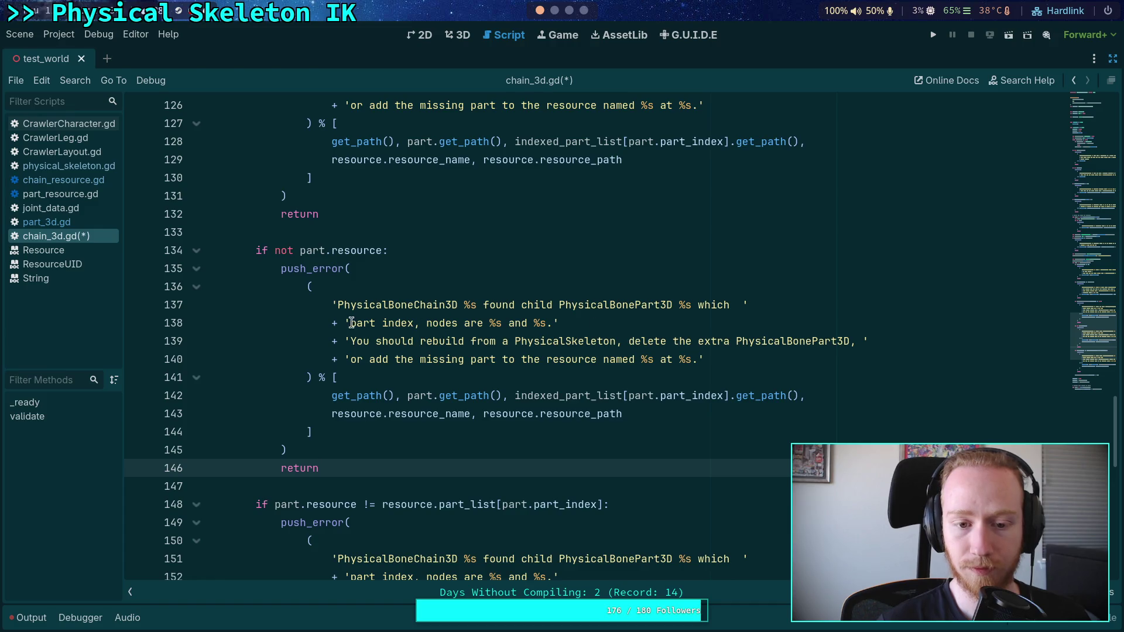
# Reword the copied message so it reports the part is missing a resource
pyautogui.moveTo(350, 323); pyautogui.dragTo(543, 321)
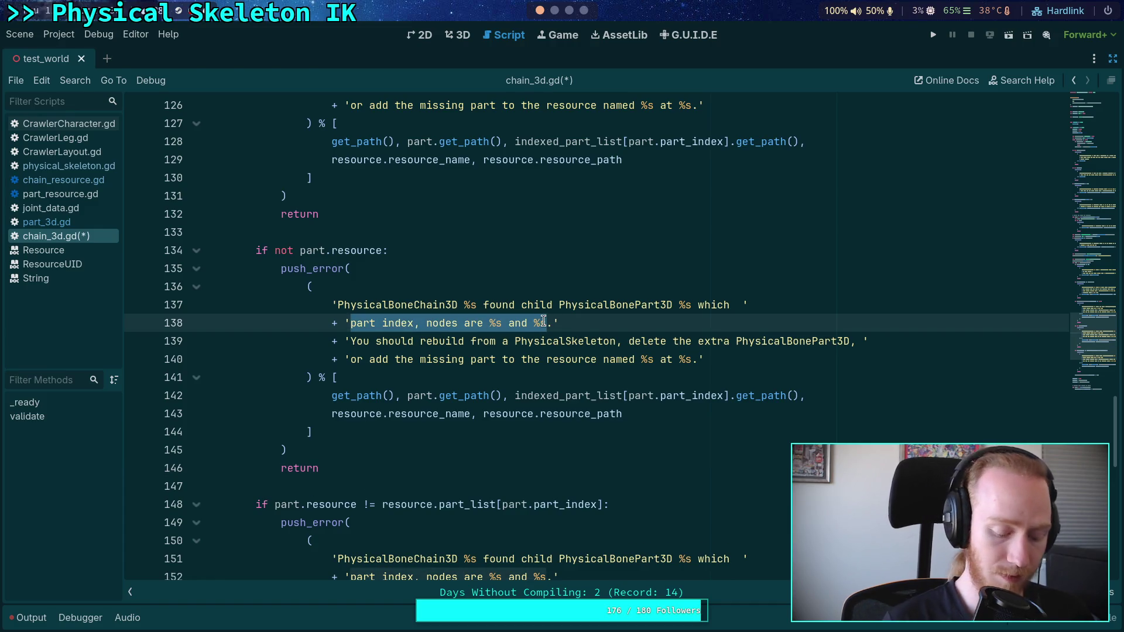
pyautogui.click(738, 304)
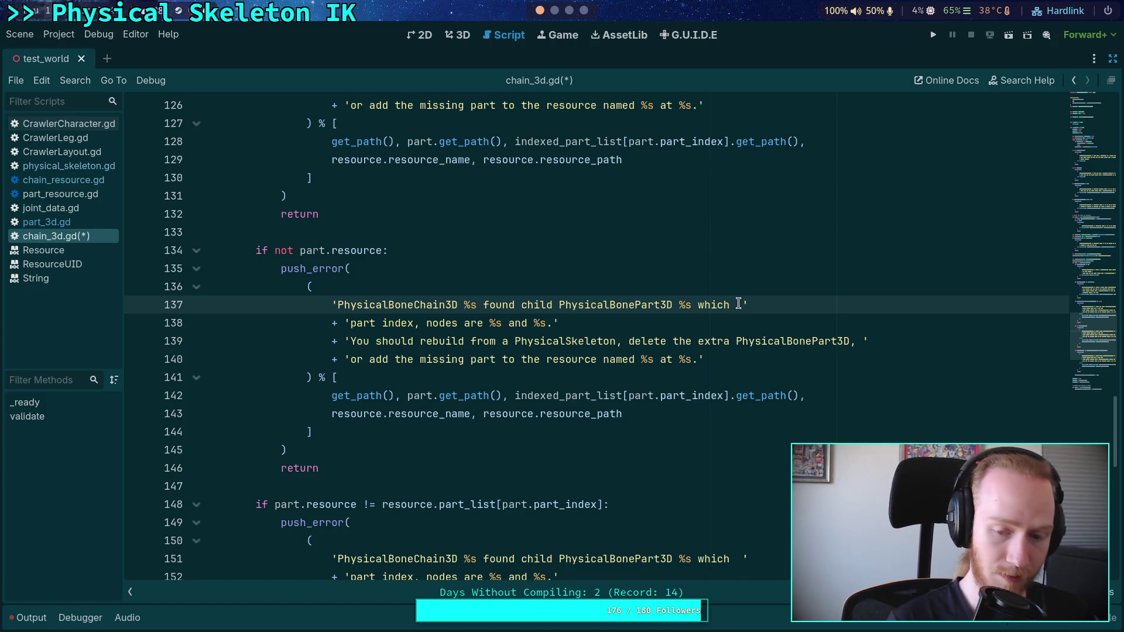
pyautogui.write('is missing ')
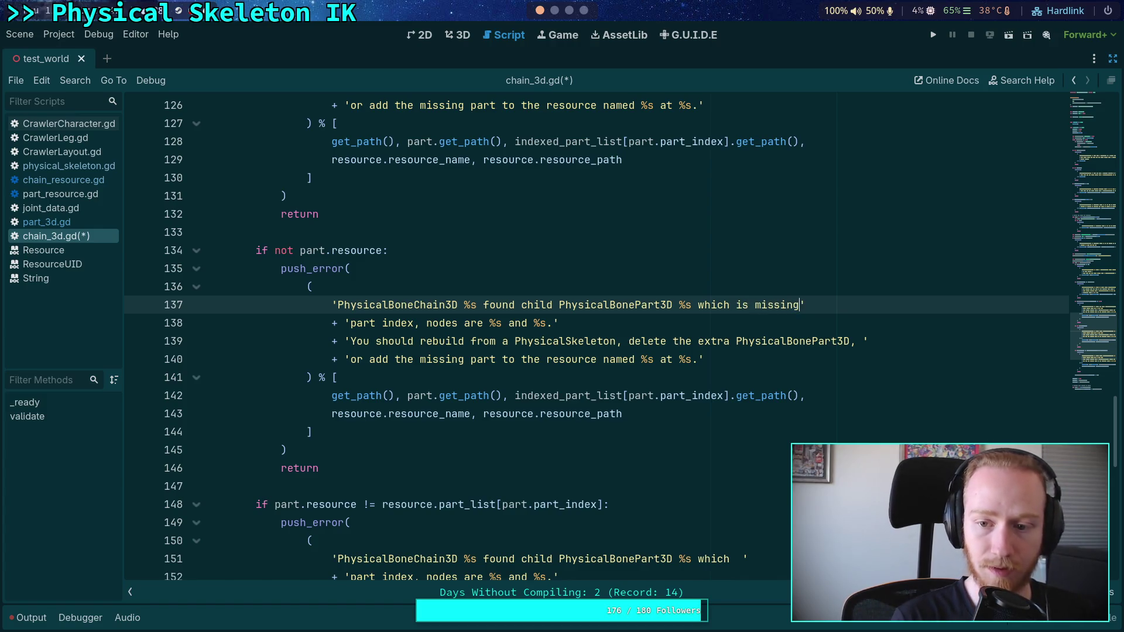
pyautogui.write('a')
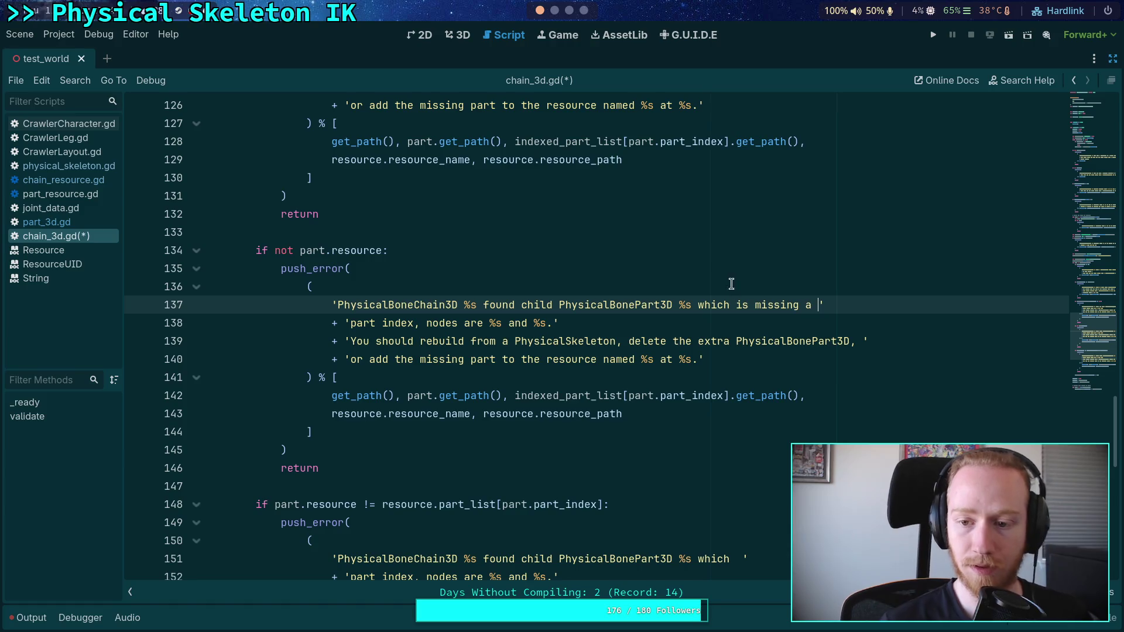
pyautogui.moveTo(351, 325); pyautogui.dragTo(546, 325)
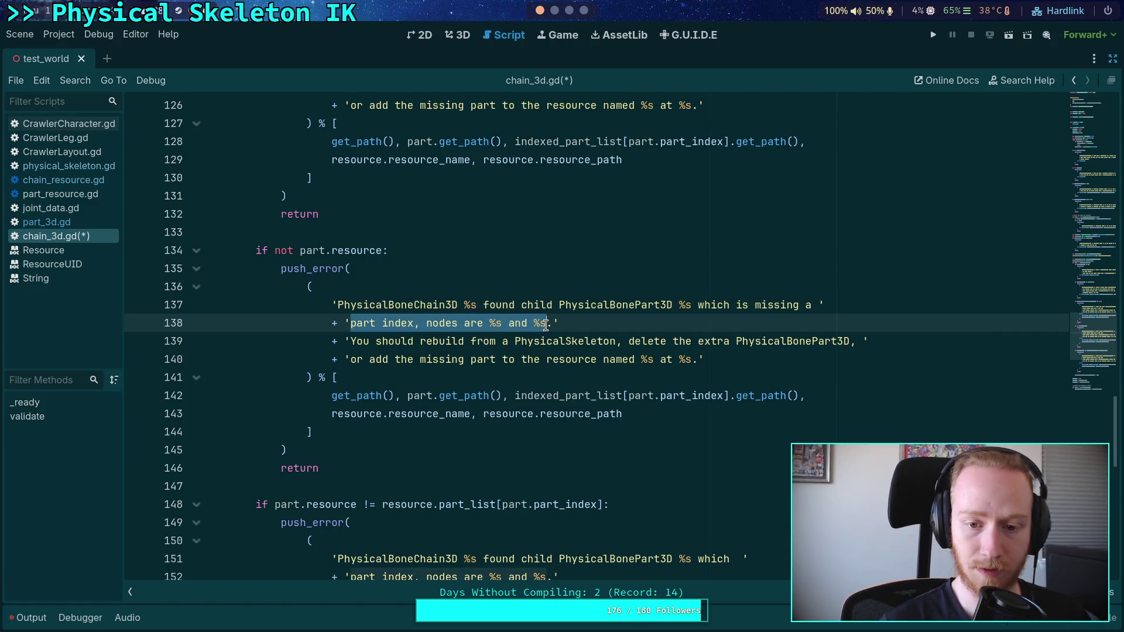
pyautogui.write('resource')
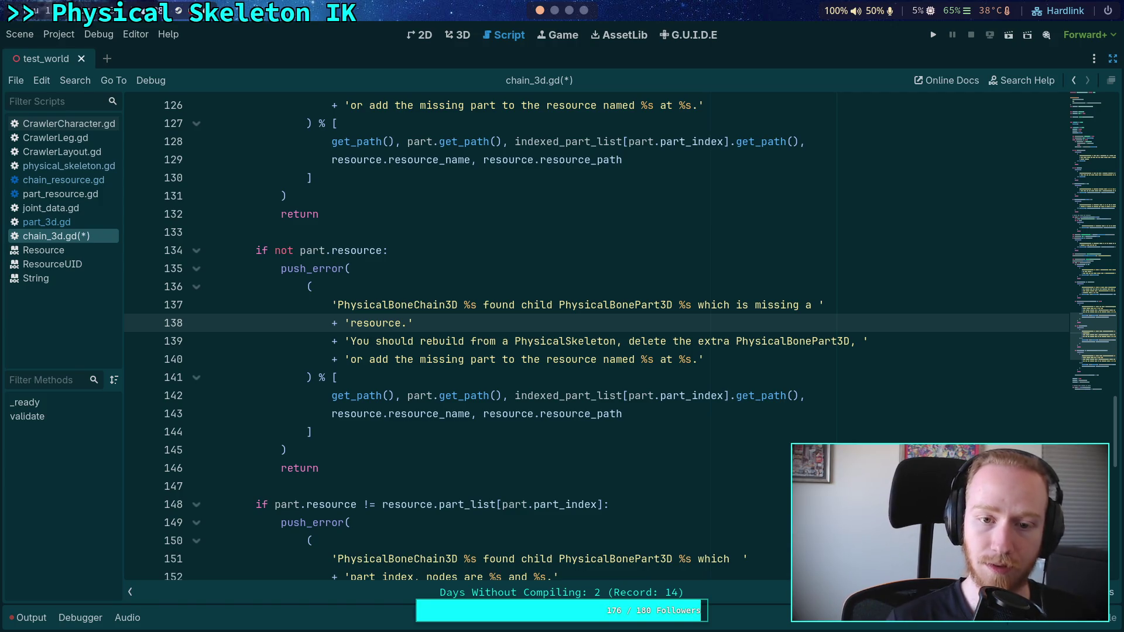
# Replace the remaining message lines with the PhysicalSkeleton build-method sentence, joined with '+'
pyautogui.scroll(12, 456, 359)
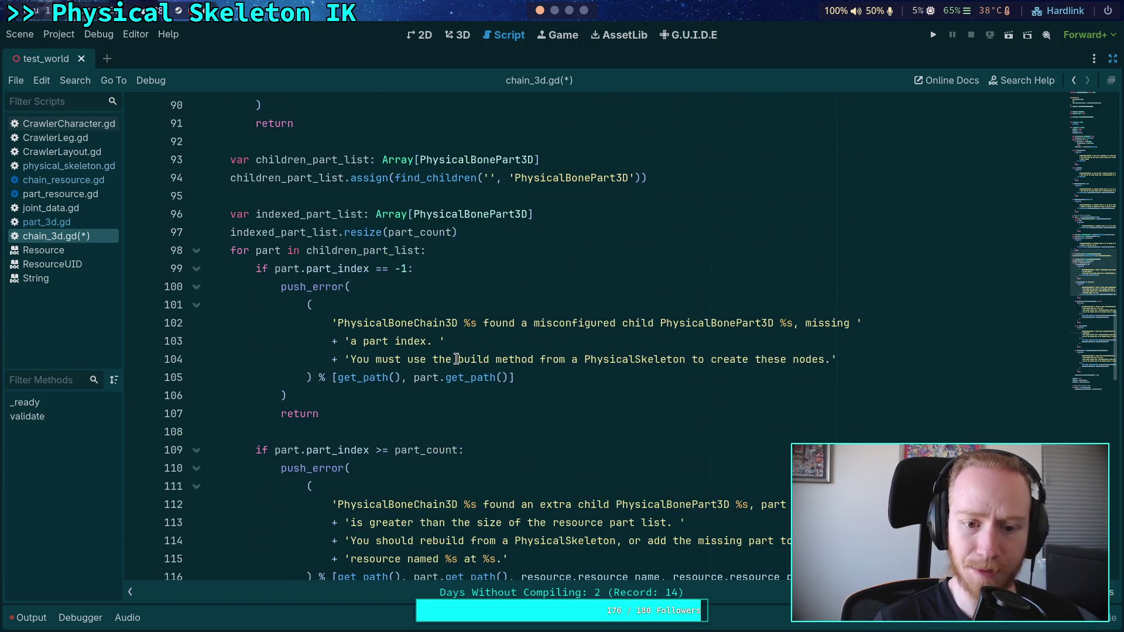
pyautogui.click(464, 358)
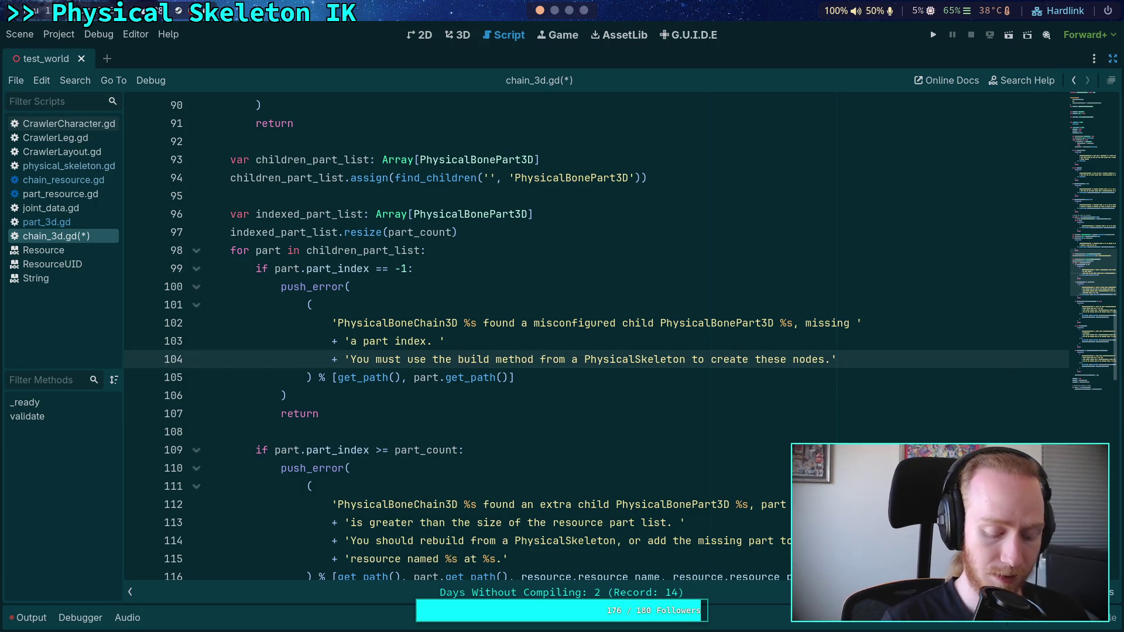
pyautogui.scroll(-13, 704, 312)
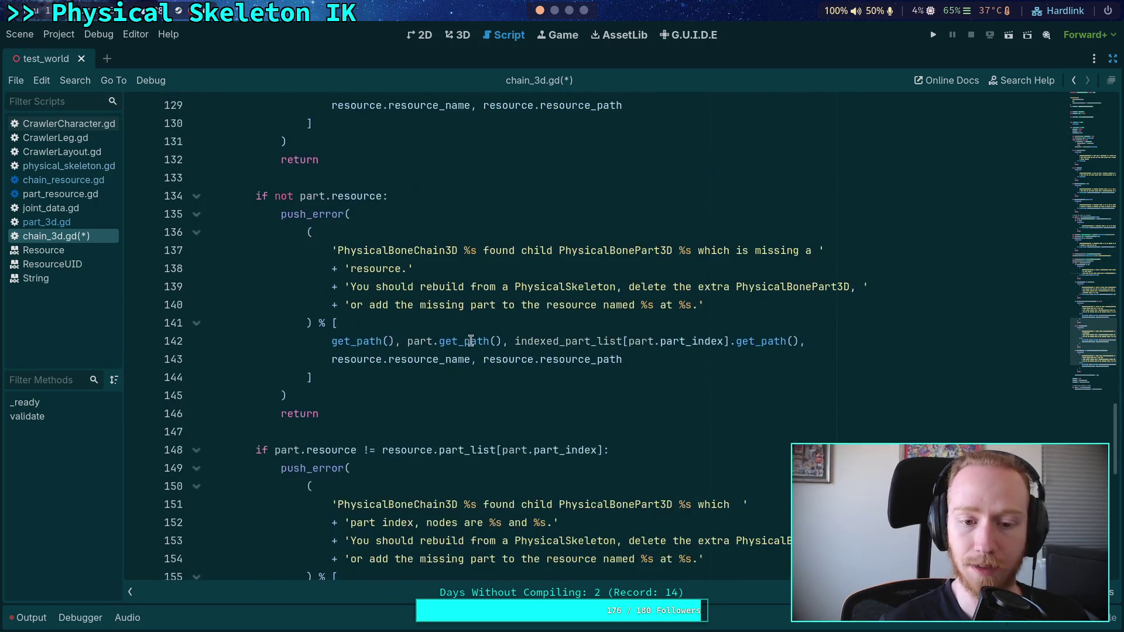
pyautogui.scroll(-4, 704, 312)
pyautogui.scroll(3, 572, 318)
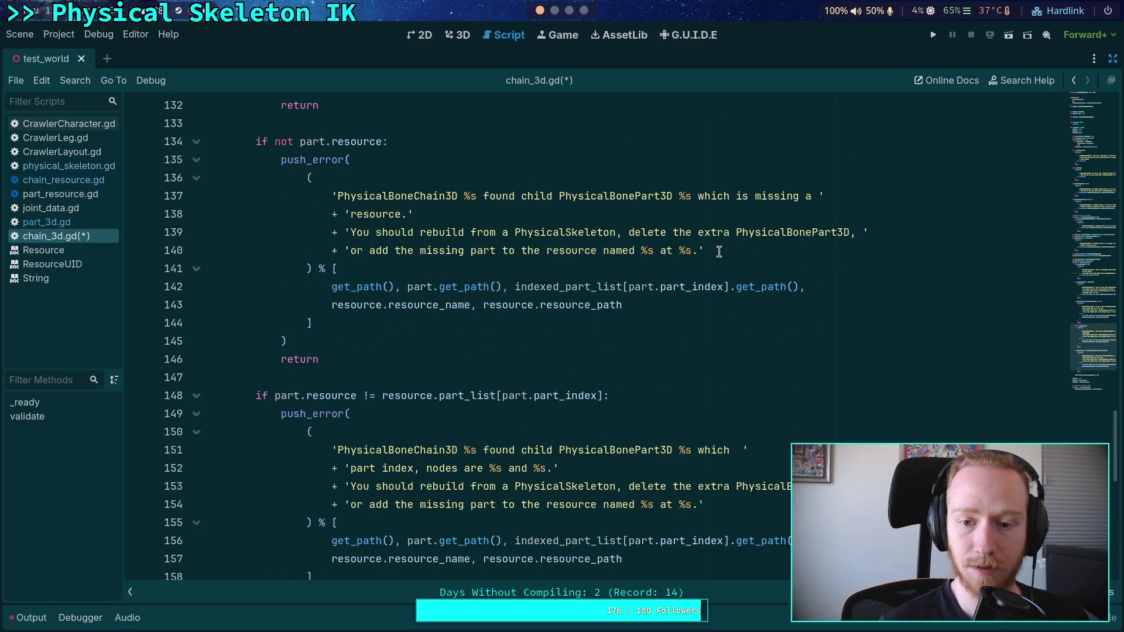
pyautogui.moveTo(718, 250); pyautogui.dragTo(335, 232)
pyautogui.hotkey('ctrl', 'v')
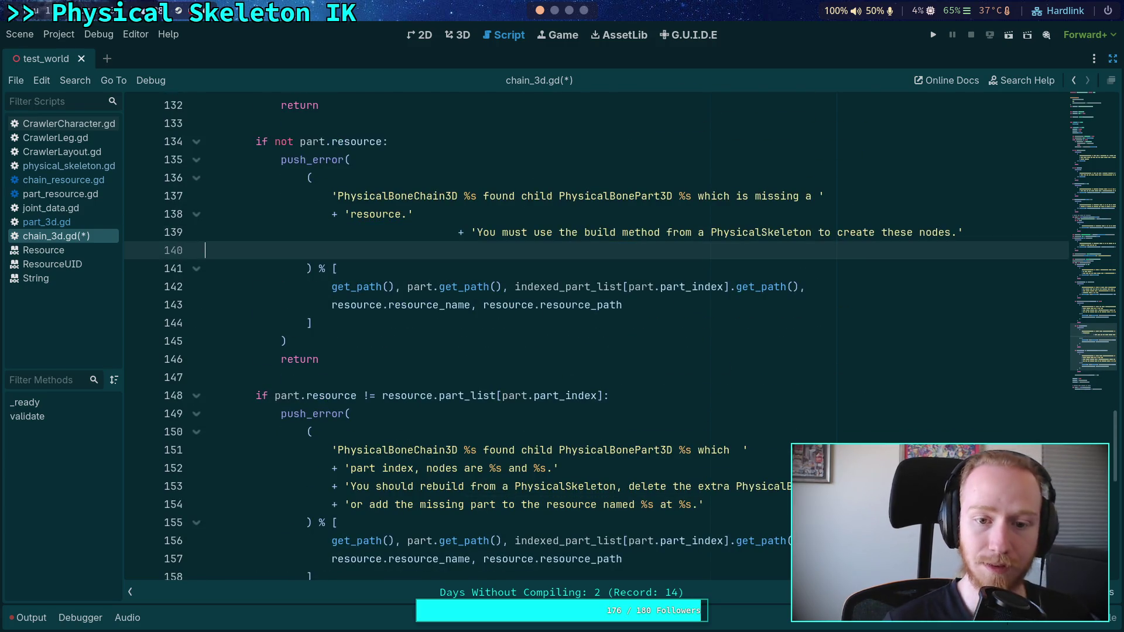
pyautogui.click(462, 231)
pyautogui.press('BackSpace')
pyautogui.press('BackSpace')
pyautogui.press('BackSpace')
pyautogui.write('+')
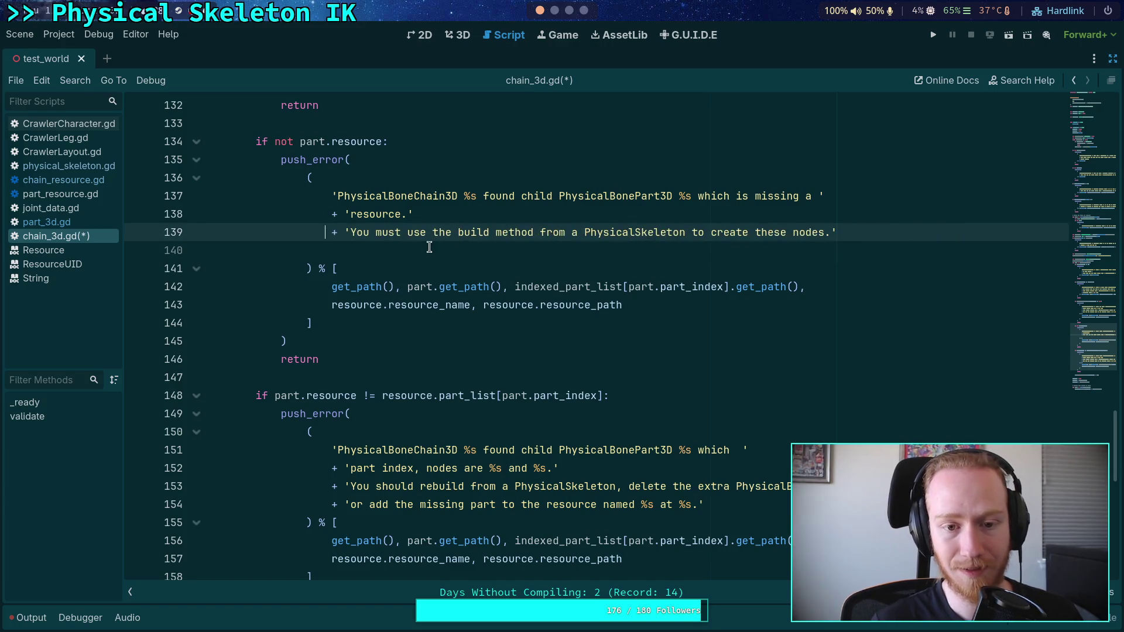
pyautogui.click(429, 248)
pyautogui.press('BackSpace')
# Trim the format list to [get_path(), part.get_path()] by deleting the resource name and path arguments
pyautogui.scroll(1, 611, 321)
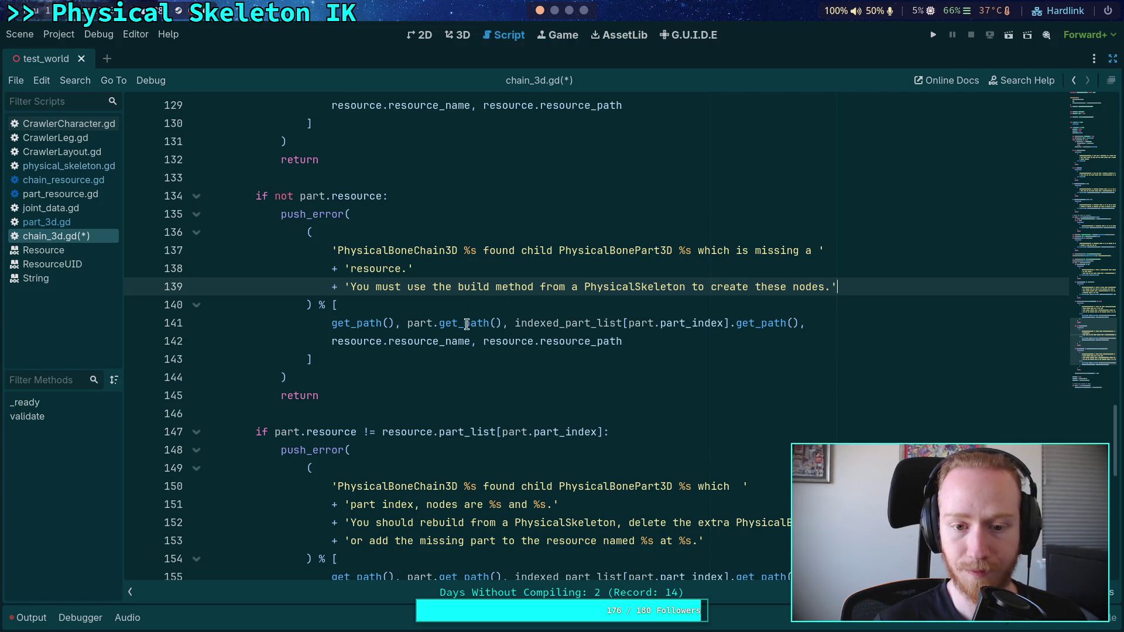
pyautogui.moveTo(515, 324)
pyautogui.mouseDown()
pyautogui.moveTo(534, 323)
pyautogui.moveTo(306, 358)
pyautogui.moveTo(338, 304)
pyautogui.mouseUp()
pyautogui.press('BackSpace')
pyautogui.press('BackSpace')
pyautogui.press('BackSpace')
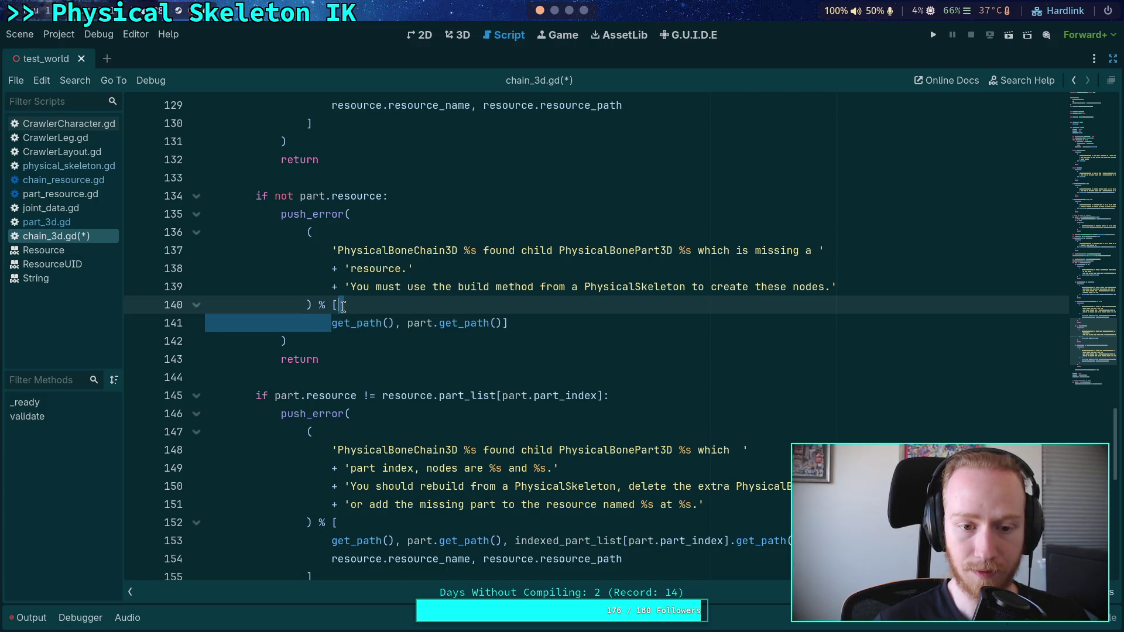
pyautogui.press('BackSpace')
pyautogui.click(485, 345)
pyautogui.scroll(-1, 474, 366)
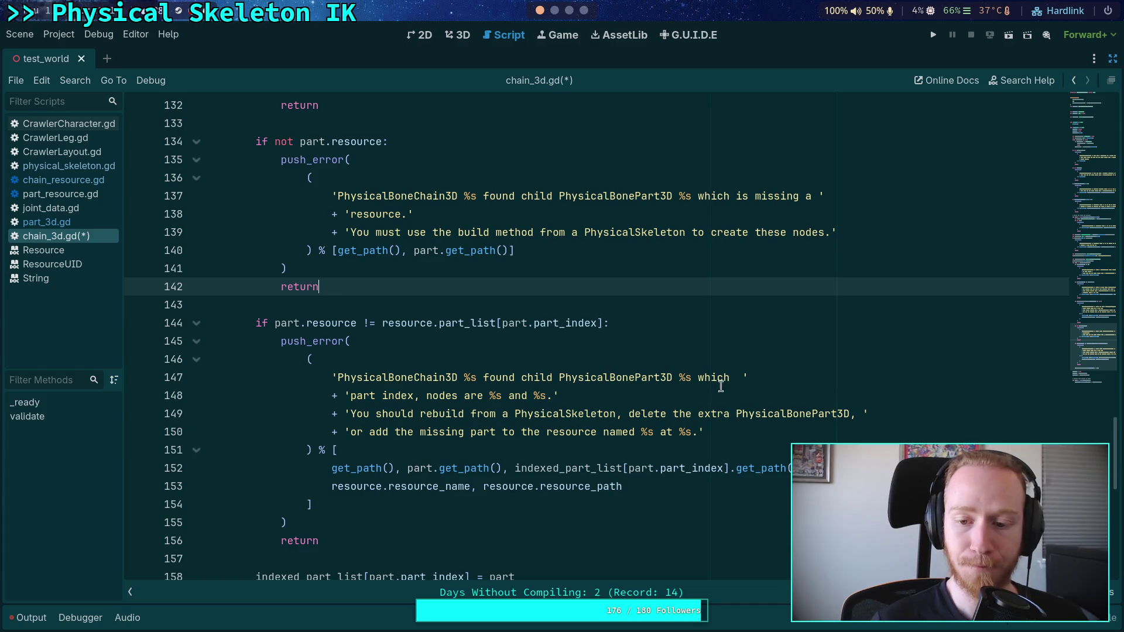
pyautogui.click(741, 376)
# Reword the mismatch error's first line to 'whose resource' and 'misconfigured', splitting the string at 'internal'
pyautogui.moveTo(739, 378)
pyautogui.mouseDown()
pyautogui.moveTo(699, 379)
pyautogui.moveTo(714, 381)
pyautogui.mouseUp()
pyautogui.write('ose resource')
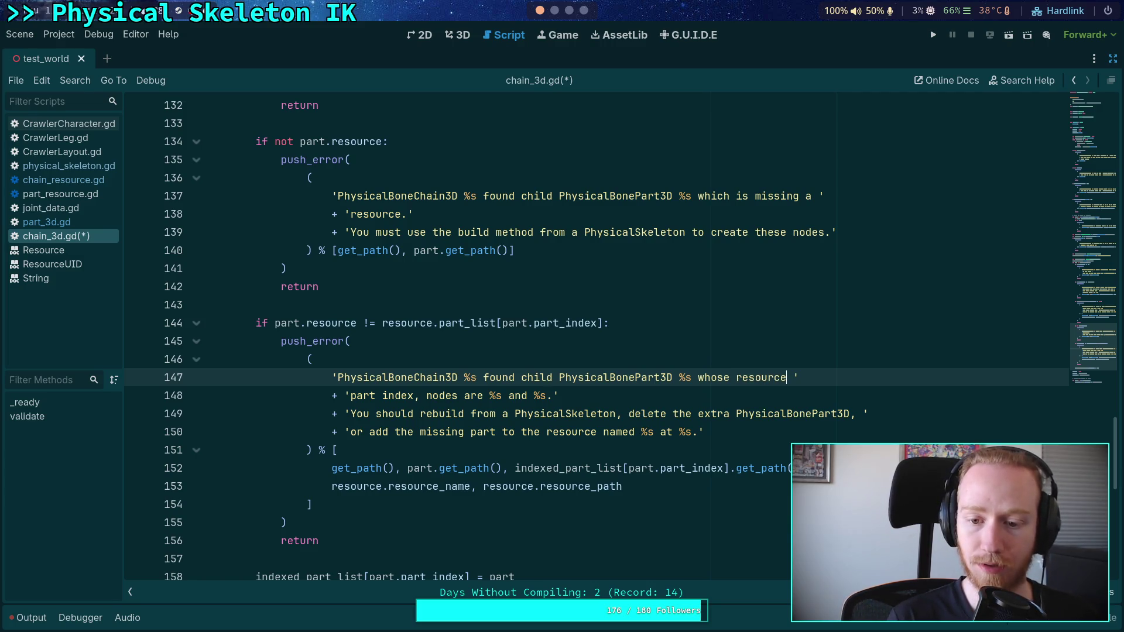
pyautogui.click(519, 377)
pyautogui.write('misconfi')
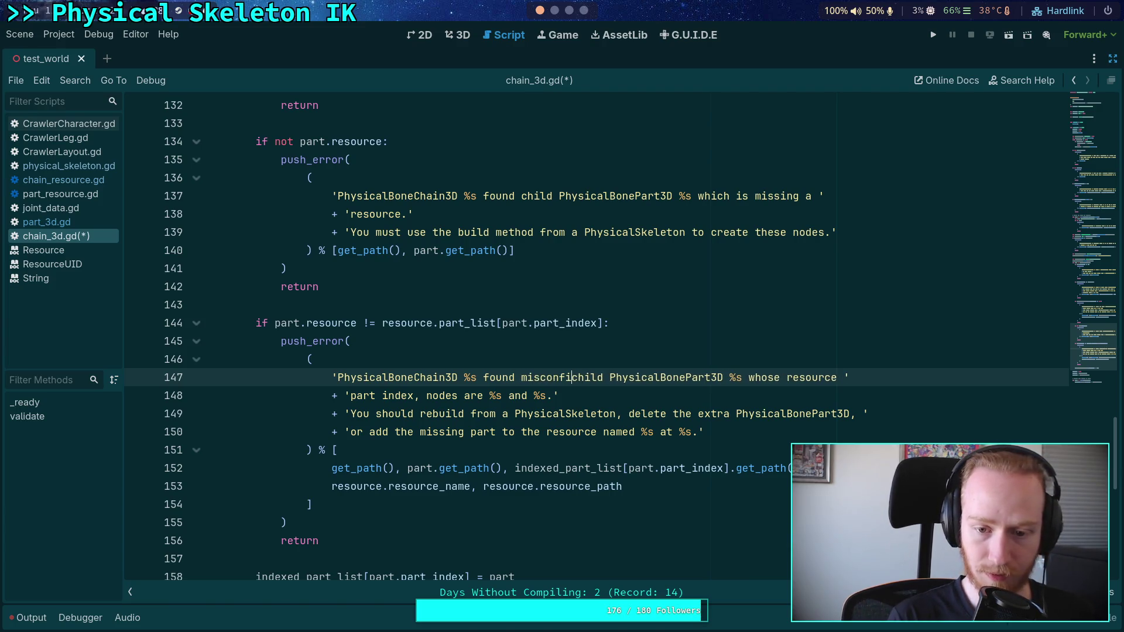
pyautogui.write('gured')
pyautogui.moveTo(780, 377); pyautogui.dragTo(820, 377)
pyautogui.press('BackSpace')
pyautogui.write(', the ')
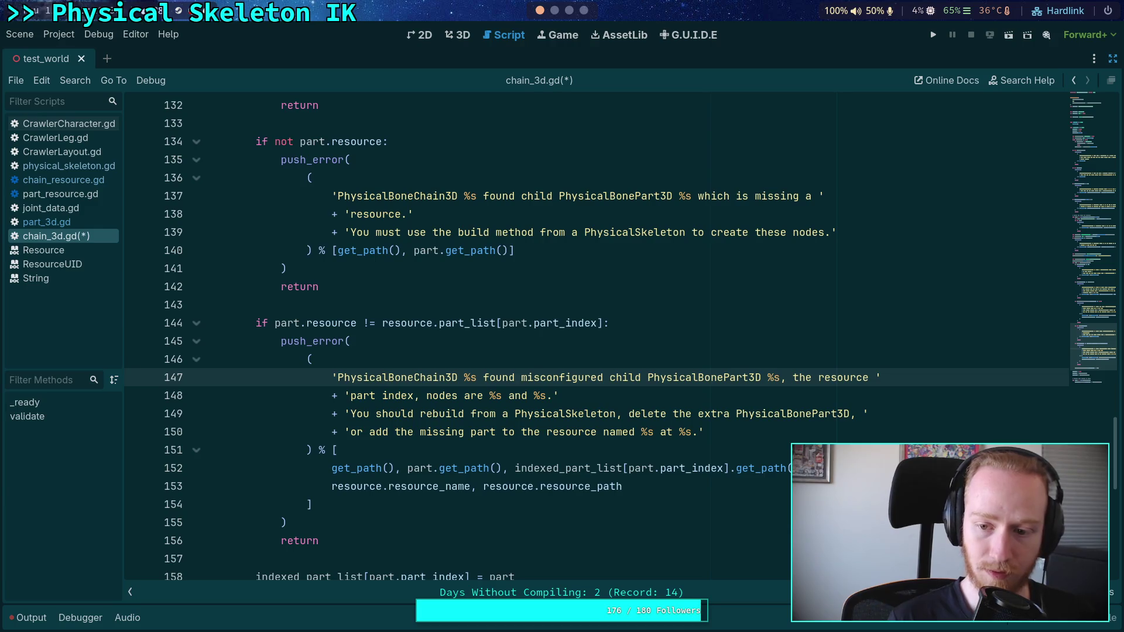
pyautogui.write("'")
pyautogui.press('Return')
pyautogui.write("' resource")
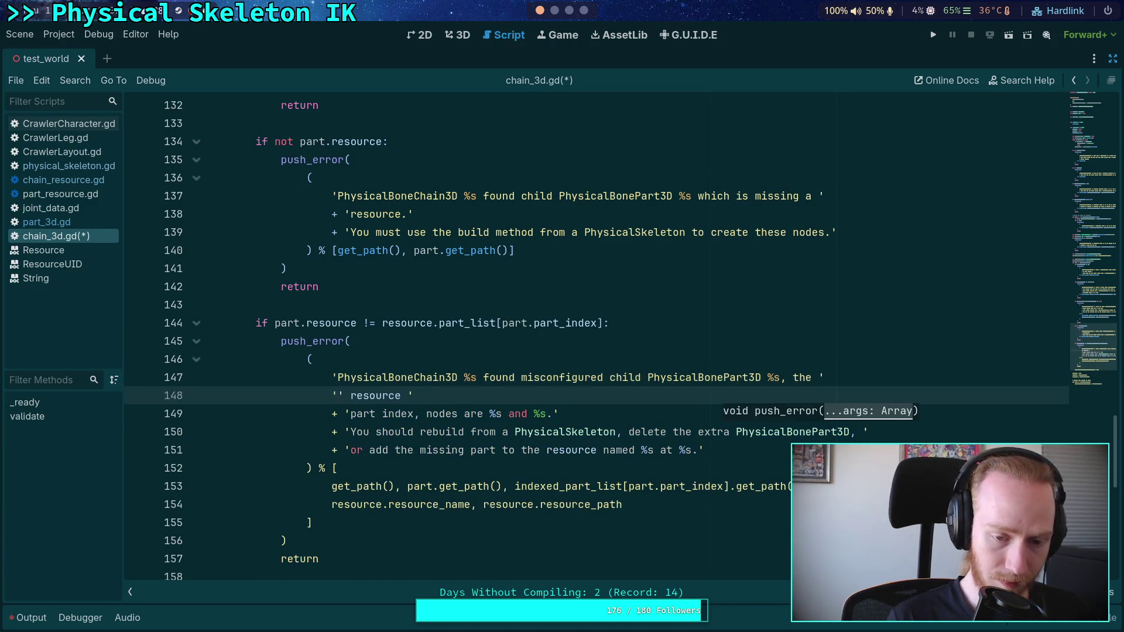
pyautogui.press('BackSpace')
pyautogui.write("+ ' ")
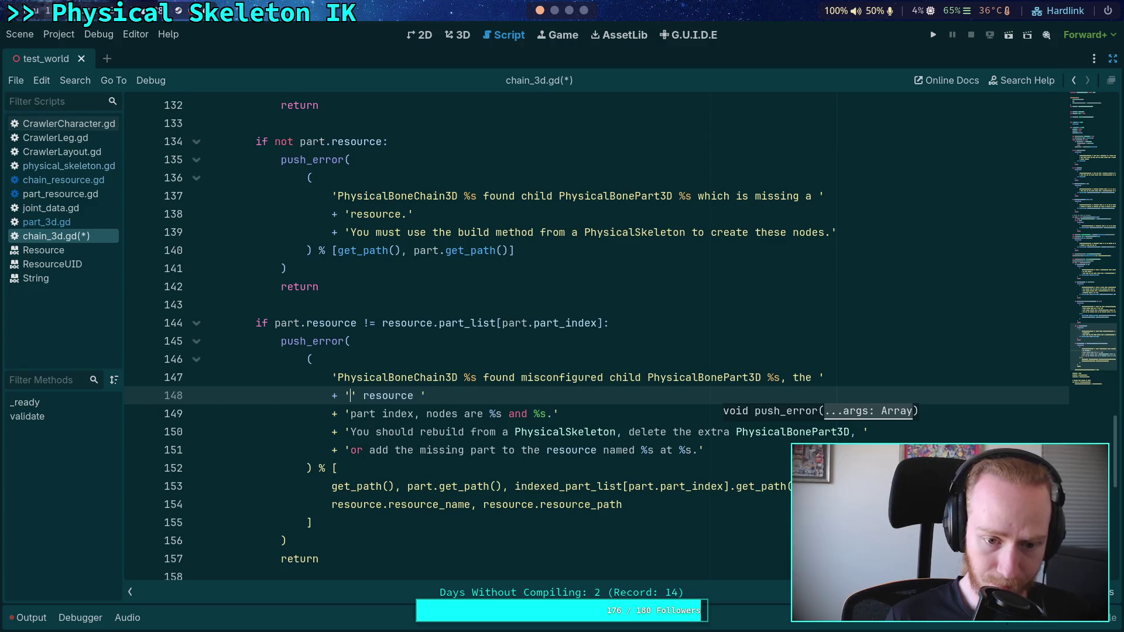
pyautogui.write('internal')
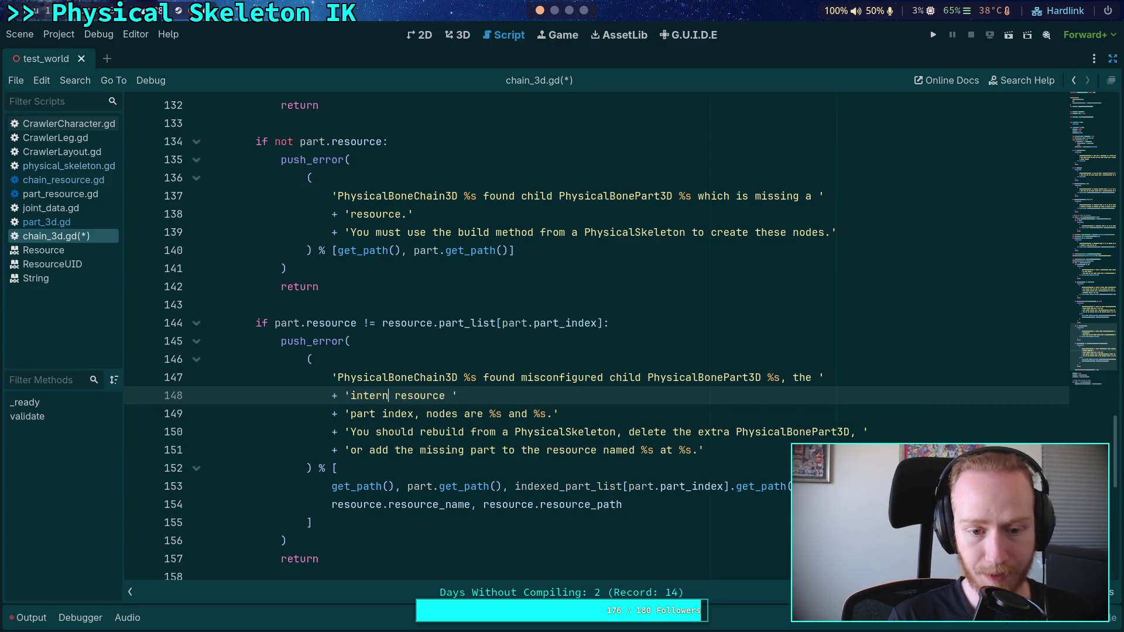
pyautogui.press('Delete')
# Make line 148 say the resource does not match the source defined by the chain resource, with line 149 reworded to 'named ... at'
pyautogui.click(465, 395)
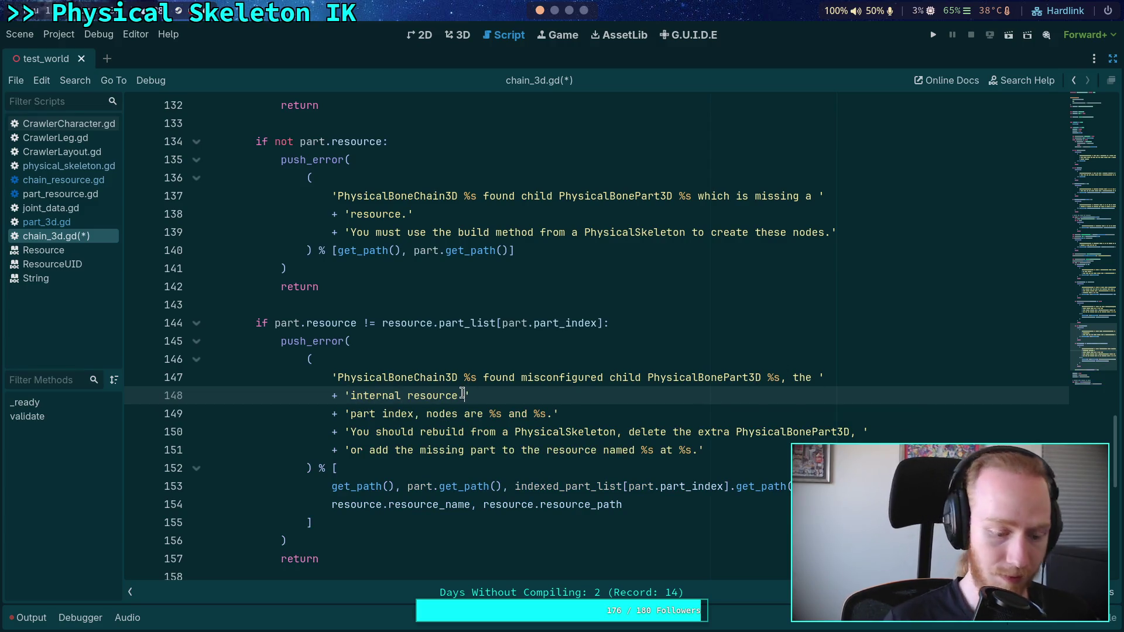
pyautogui.write('does ')
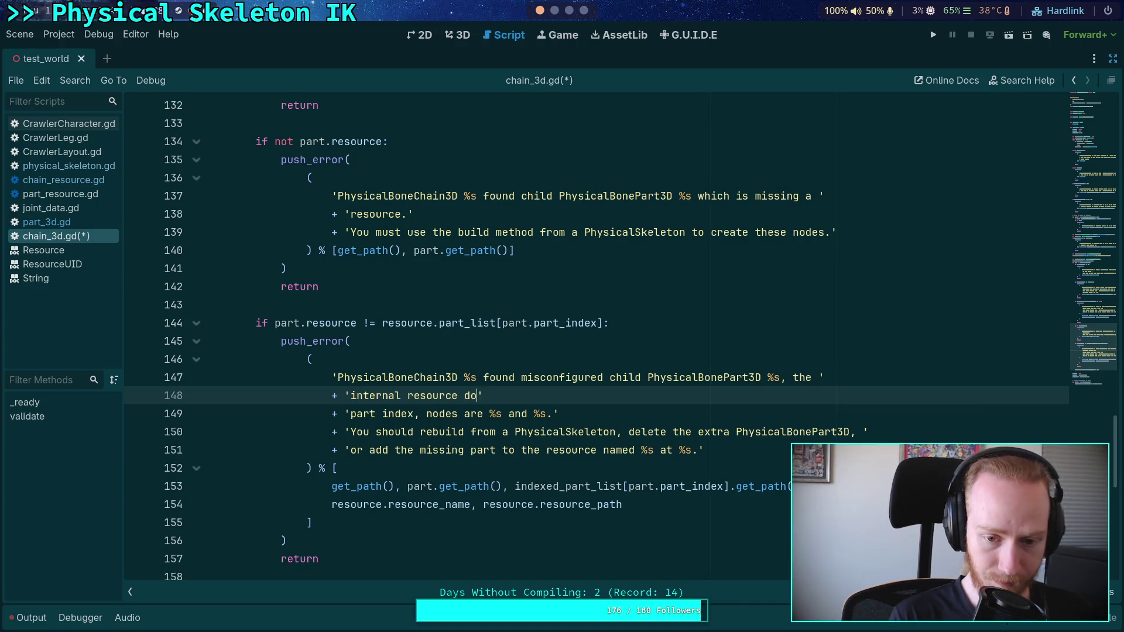
pyautogui.write('not match the ex')
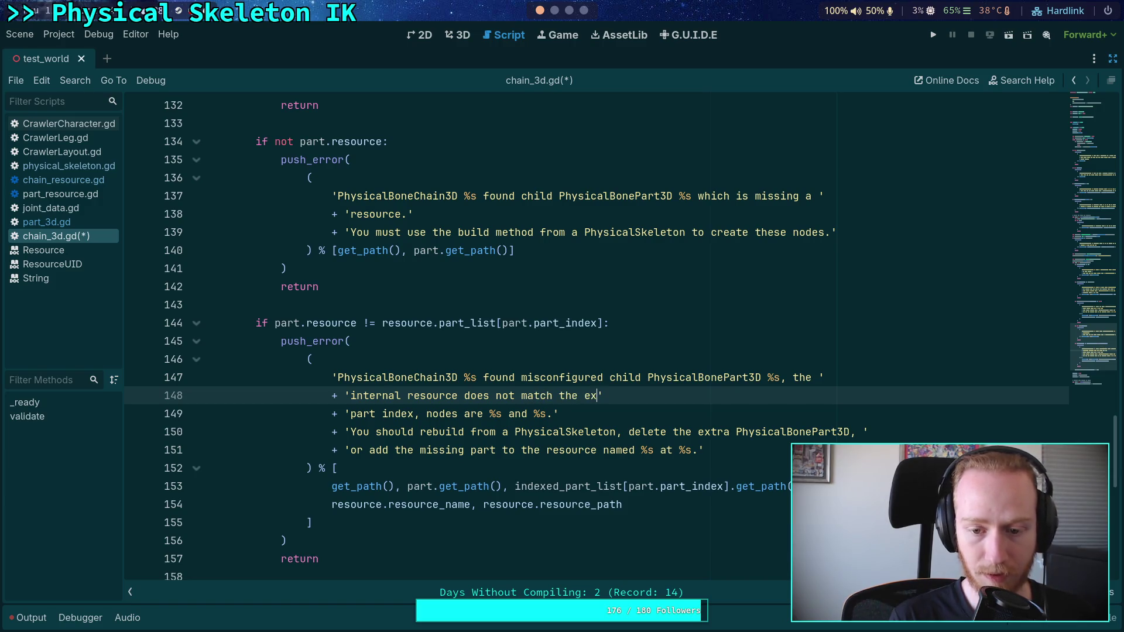
pyautogui.write('pected')
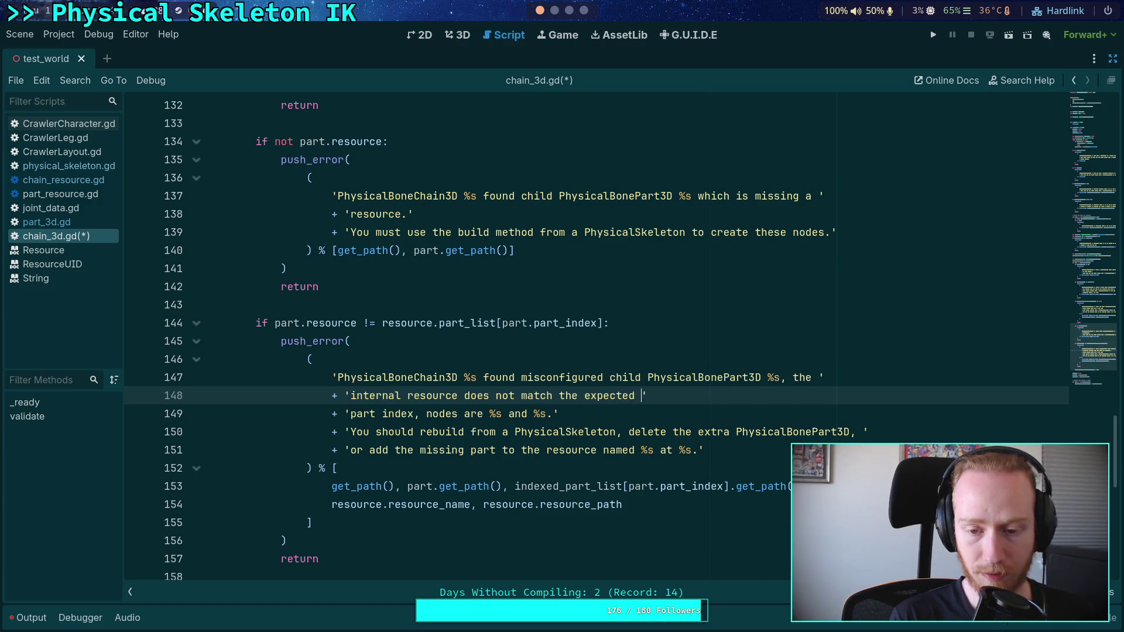
pyautogui.press('BackSpace')
pyautogui.press('BackSpace')
pyautogui.press('BackSpace')
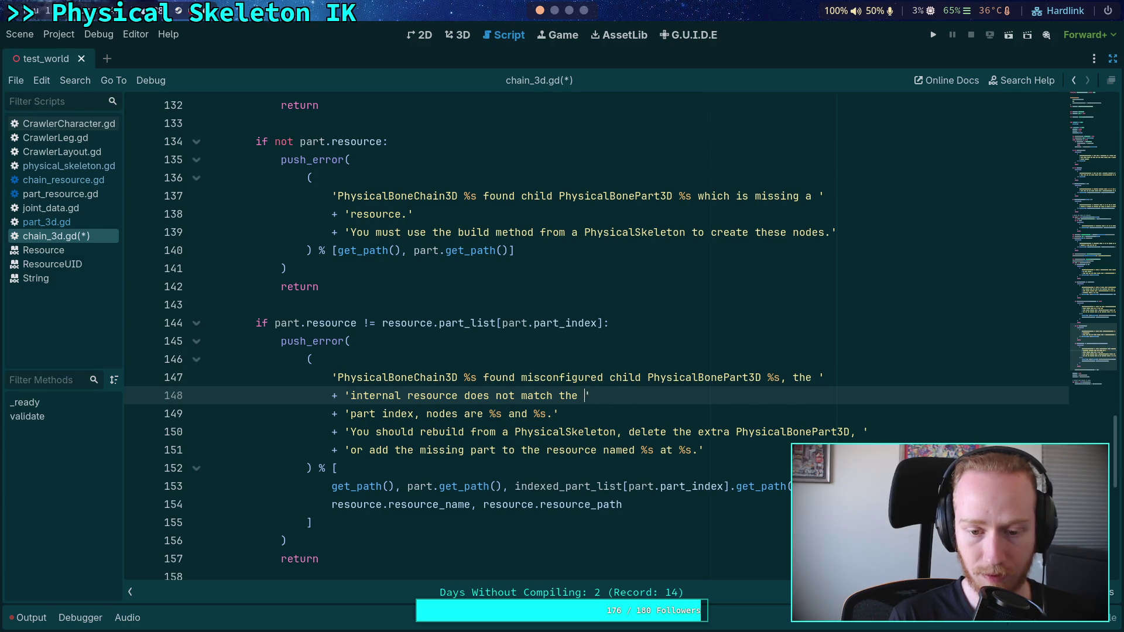
pyautogui.write('resource ')
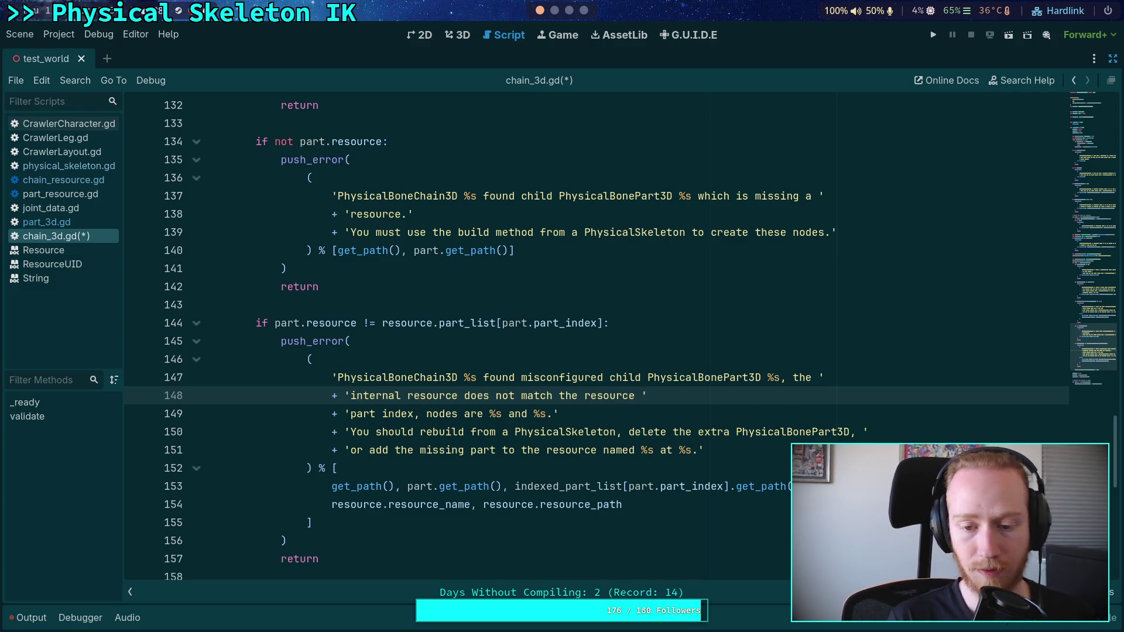
pyautogui.write('defined b')
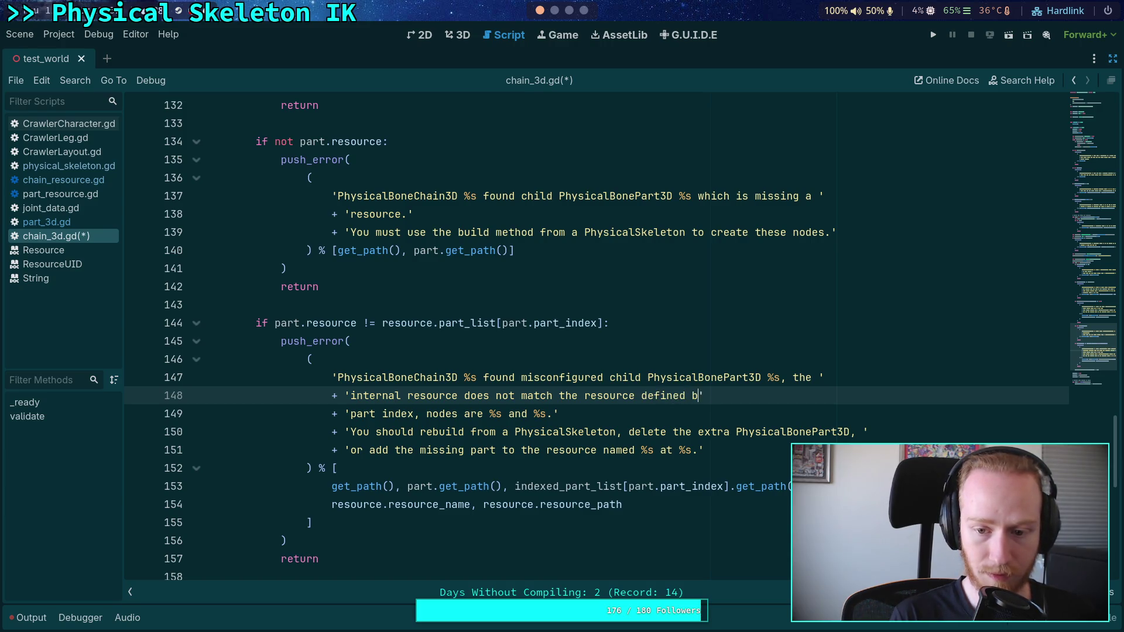
pyautogui.write('y the chain resource')
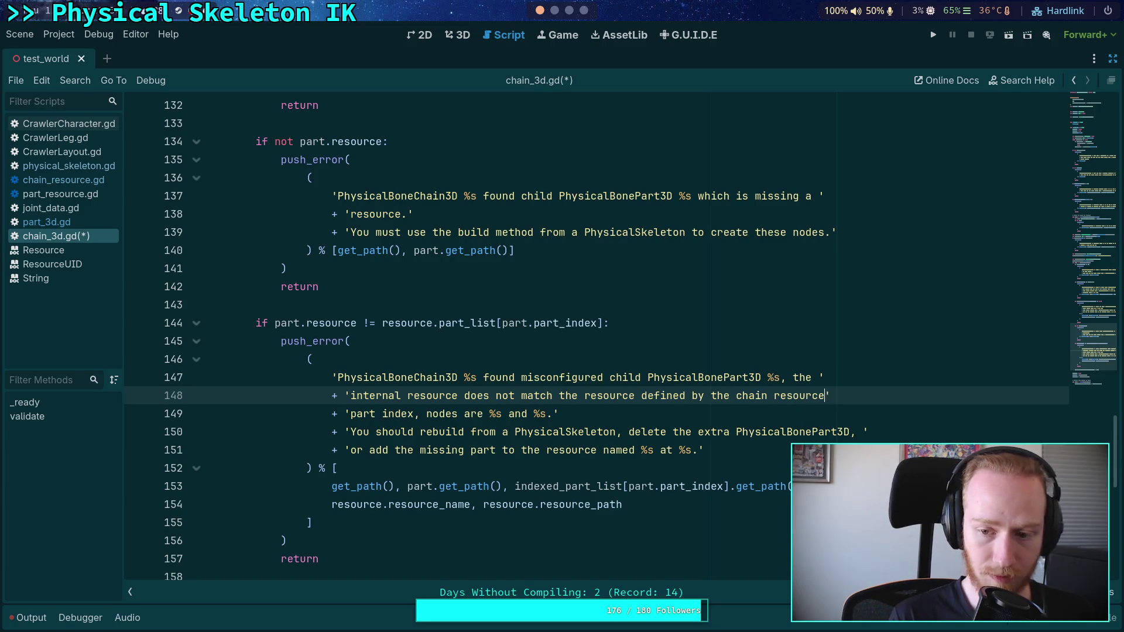
pyautogui.moveTo(350, 413)
pyautogui.mouseDown()
pyautogui.moveTo(502, 413)
pyautogui.moveTo(483, 413)
pyautogui.mouseUp()
pyautogui.write('name')
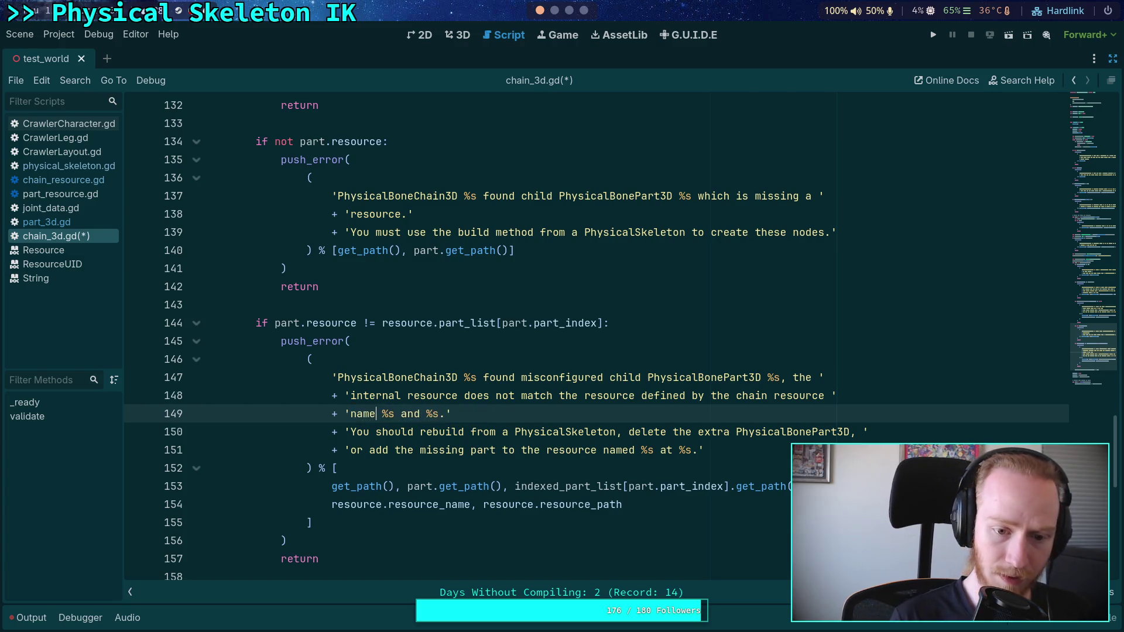
pyautogui.click(382, 413)
pyautogui.write('d')
pyautogui.press('Right')
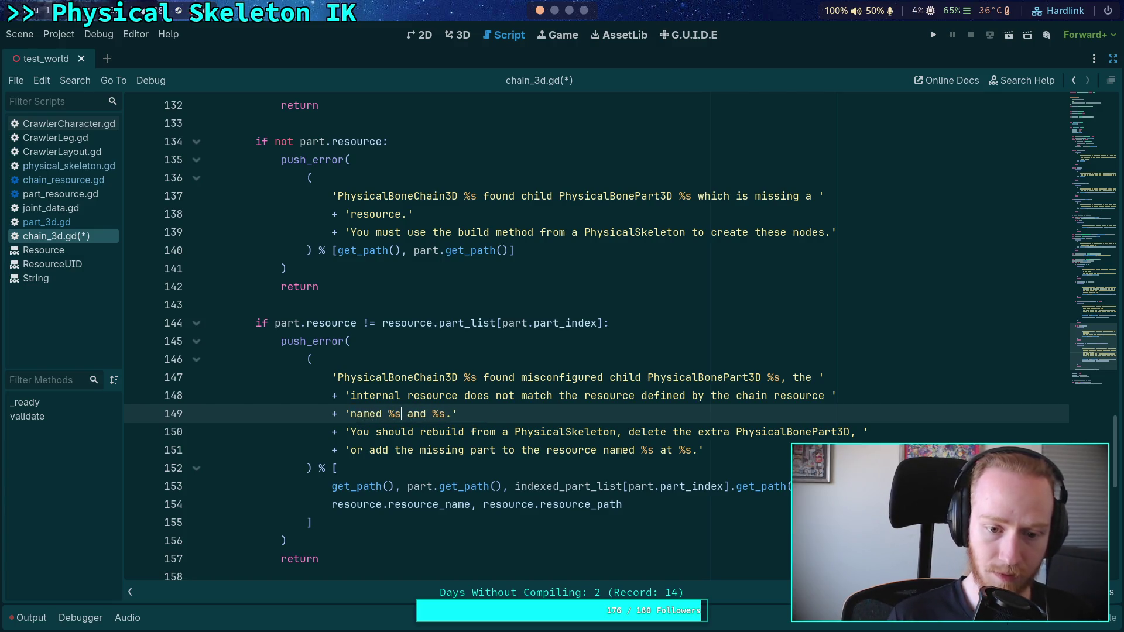
pyautogui.press('Delete')
pyautogui.press('Delete')
pyautogui.press('Delete')
pyautogui.write('at')
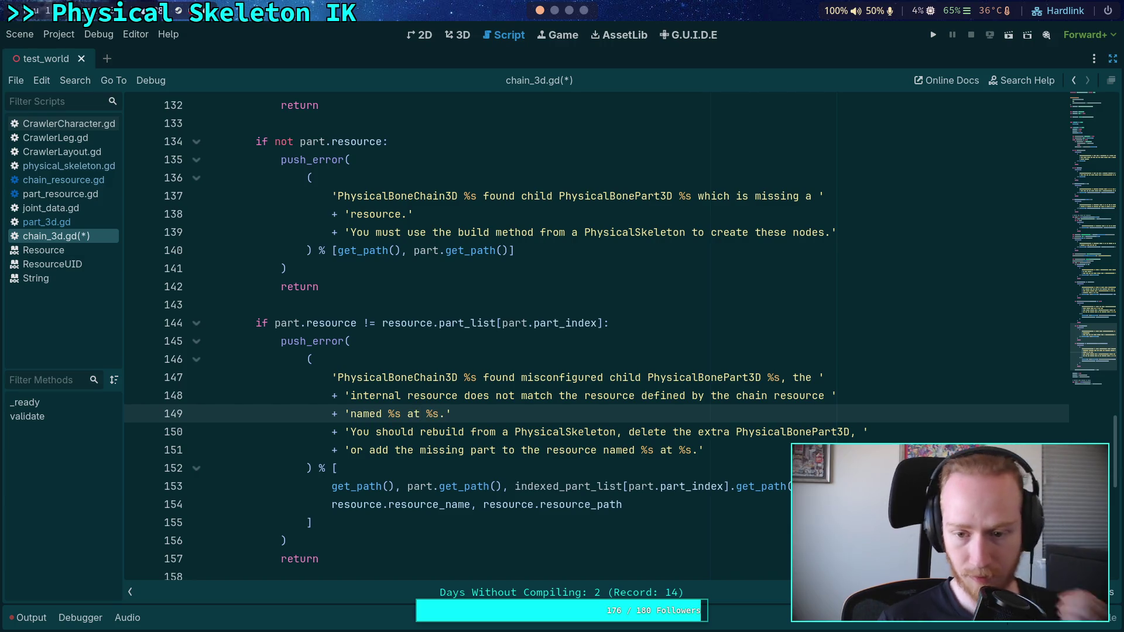
# Change the wording to 'chain resource definition' with 's at %s' and remove the redundant named line
pyautogui.click(670, 396)
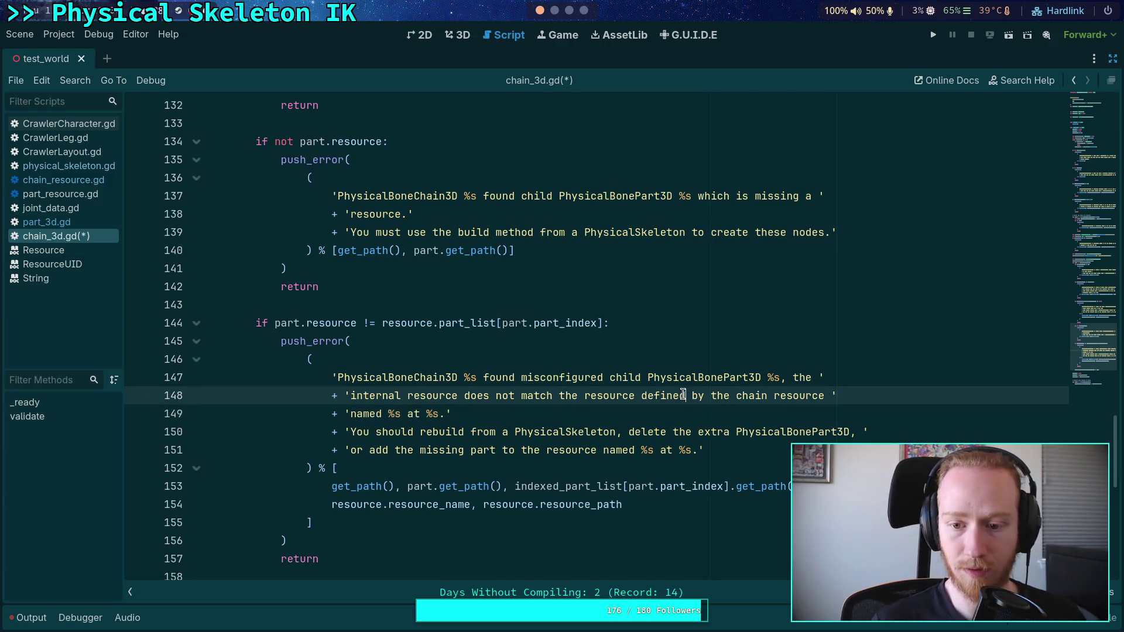
pyautogui.press('Delete')
pyautogui.press('Delete')
pyautogui.press('Delete')
pyautogui.press('BackSpace')
pyautogui.press('BackSpace')
pyautogui.press('BackSpace')
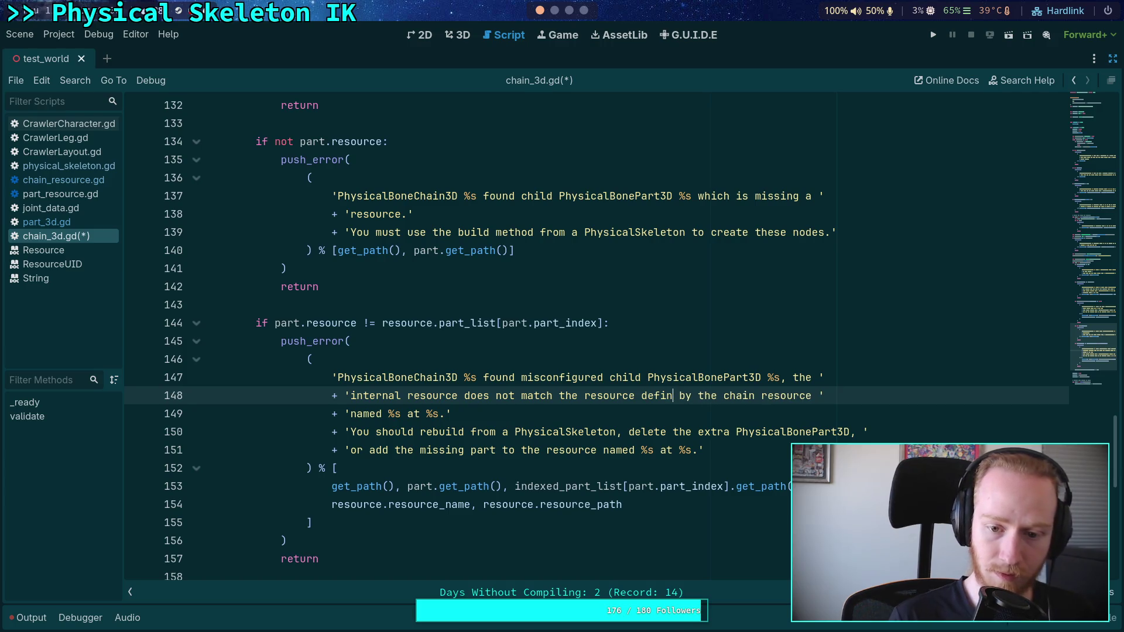
pyautogui.press('BackSpace')
pyautogui.press('BackSpace')
pyautogui.press('BackSpace')
pyautogui.write('chai')
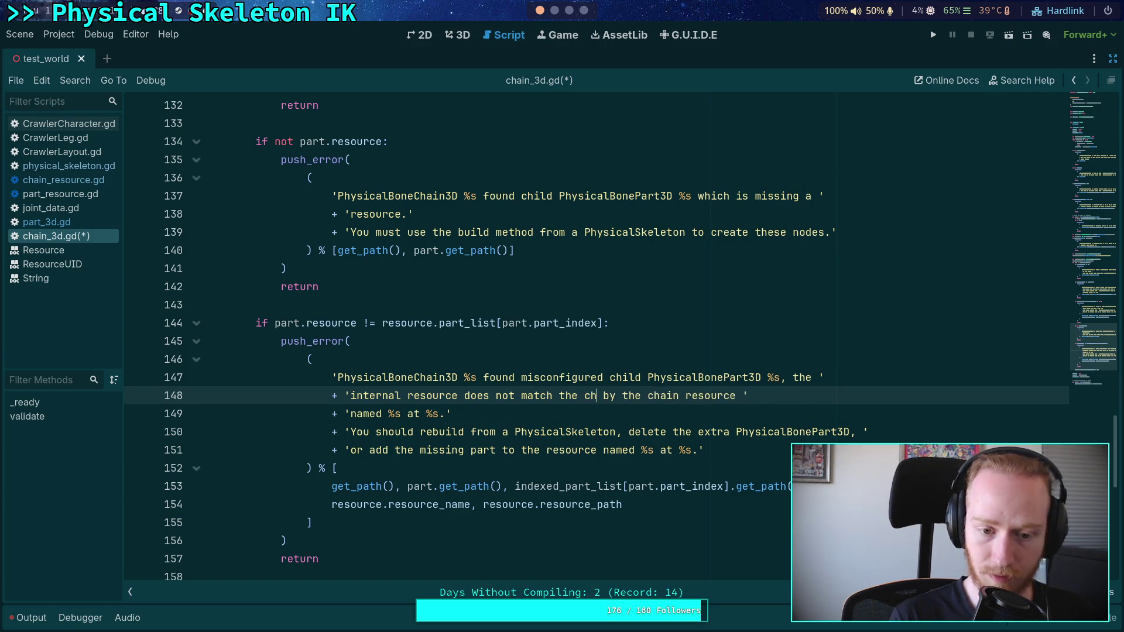
pyautogui.write('n resource def')
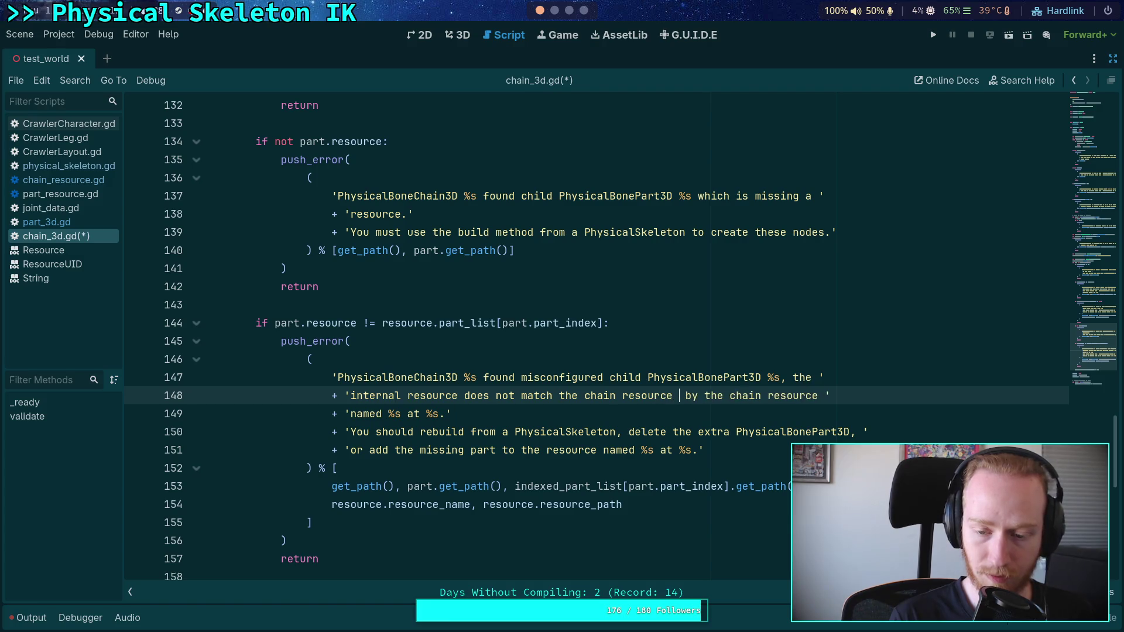
pyautogui.write('inition')
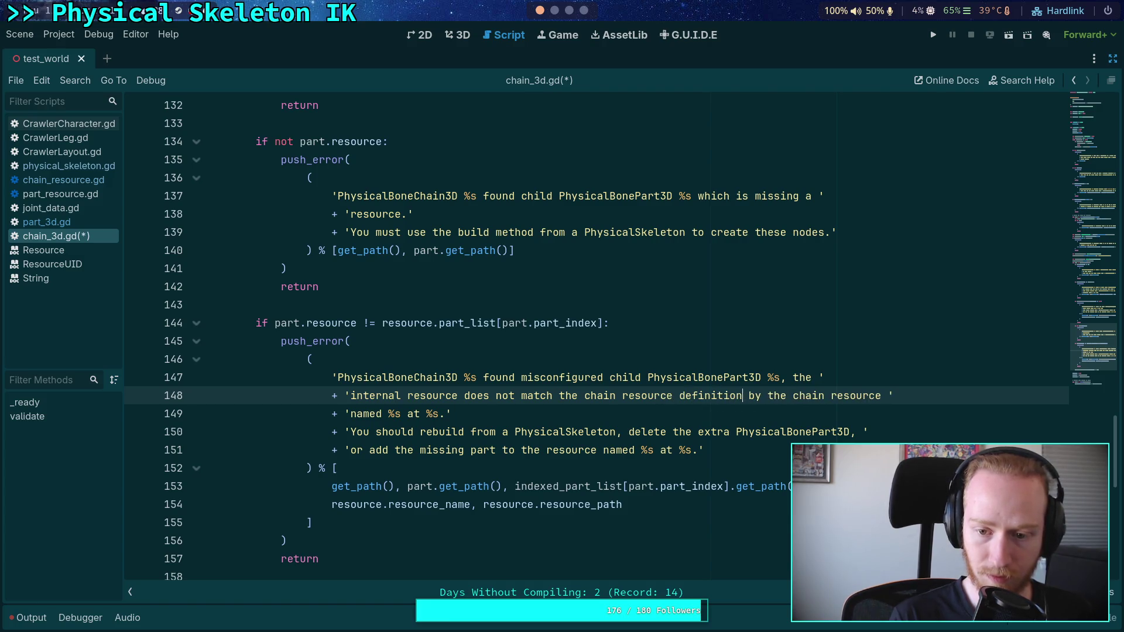
pyautogui.moveTo(749, 396); pyautogui.dragTo(878, 392)
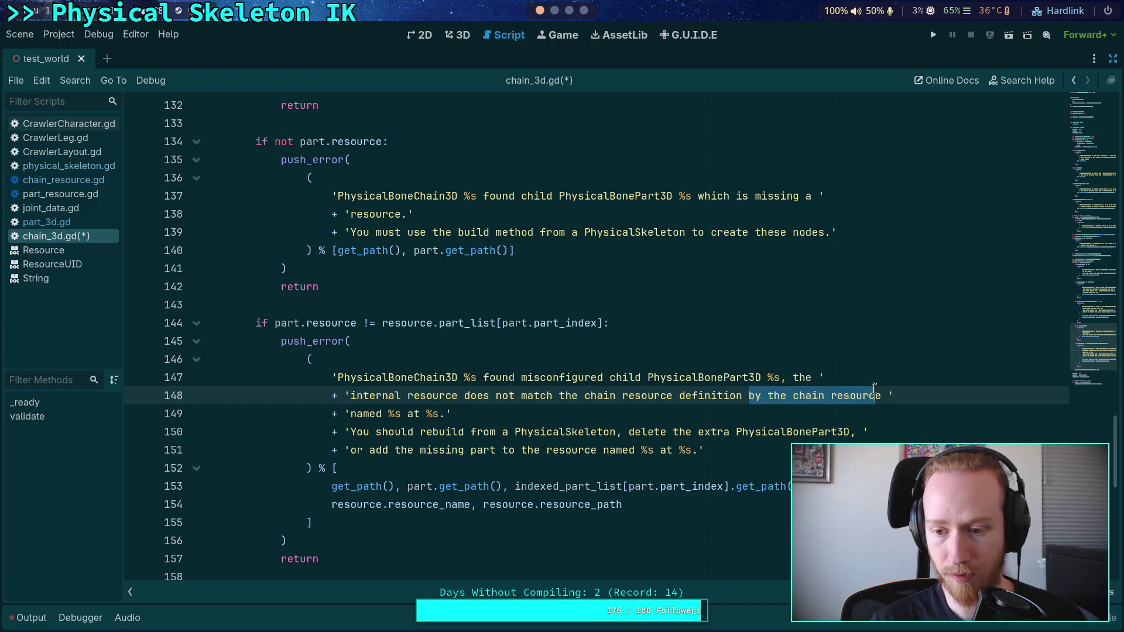
pyautogui.press('BackSpace')
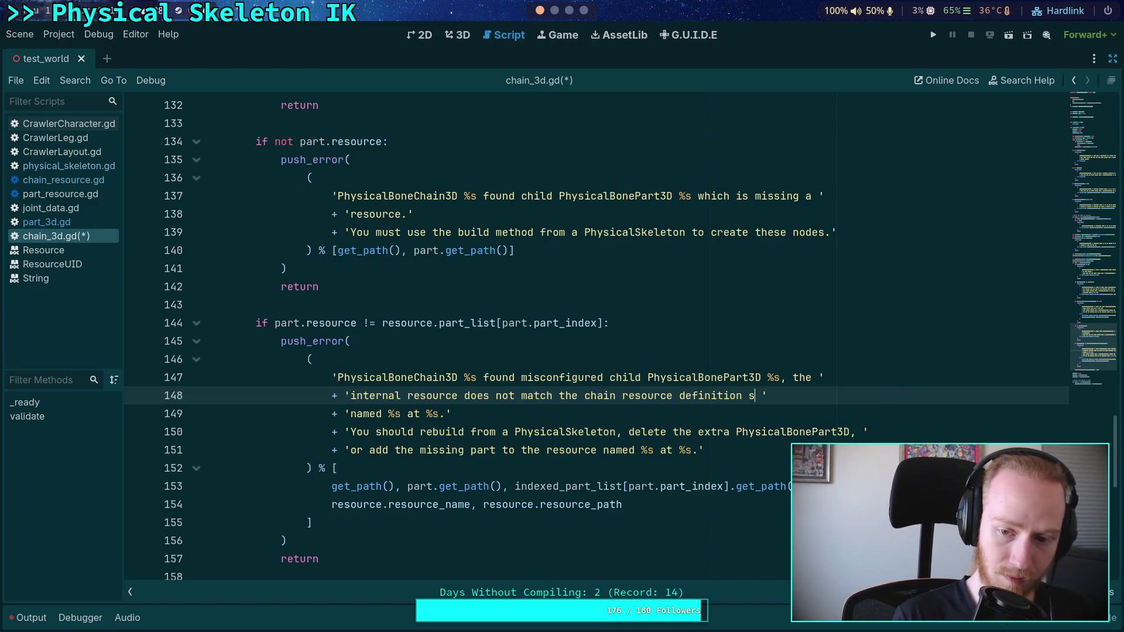
pyautogui.write('named %n')
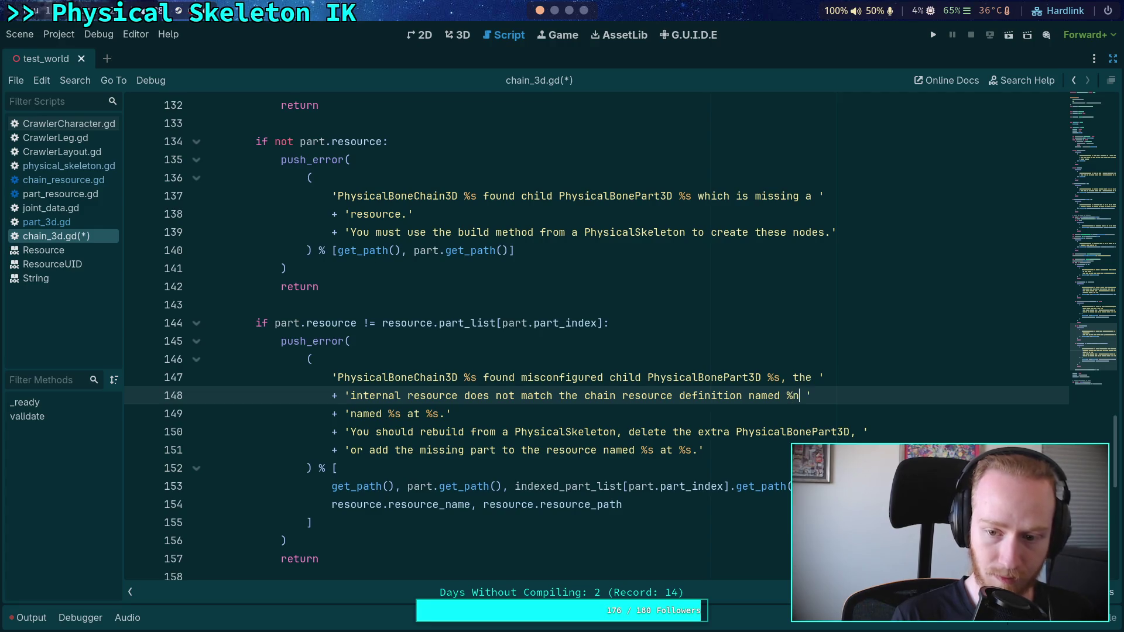
pyautogui.press('BackSpace')
pyautogui.write('s at %')
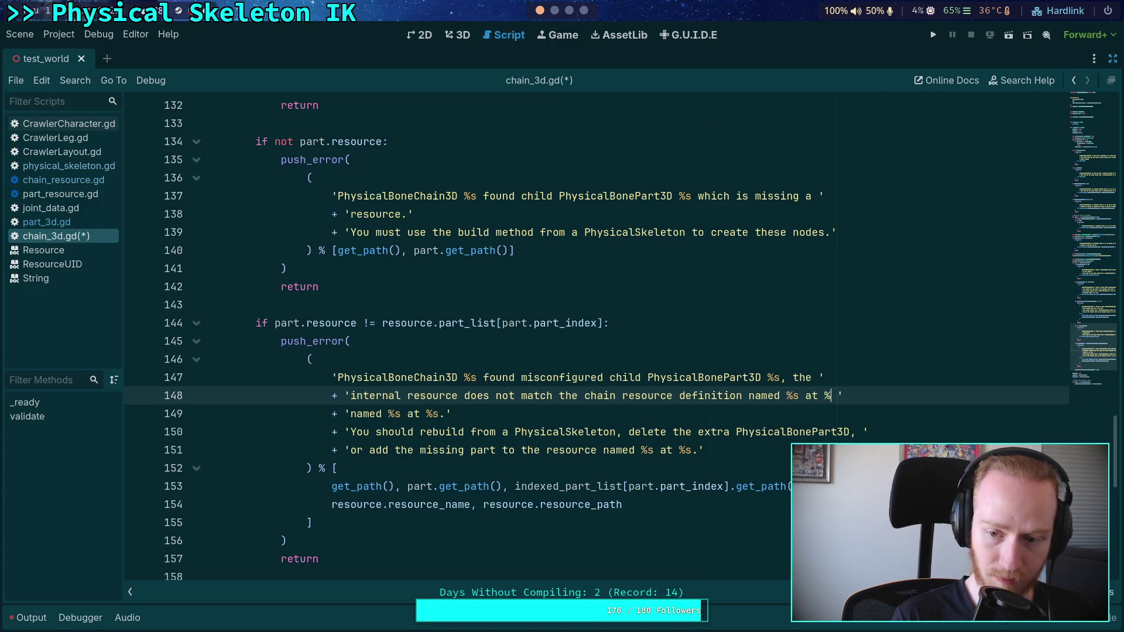
pyautogui.write('s.')
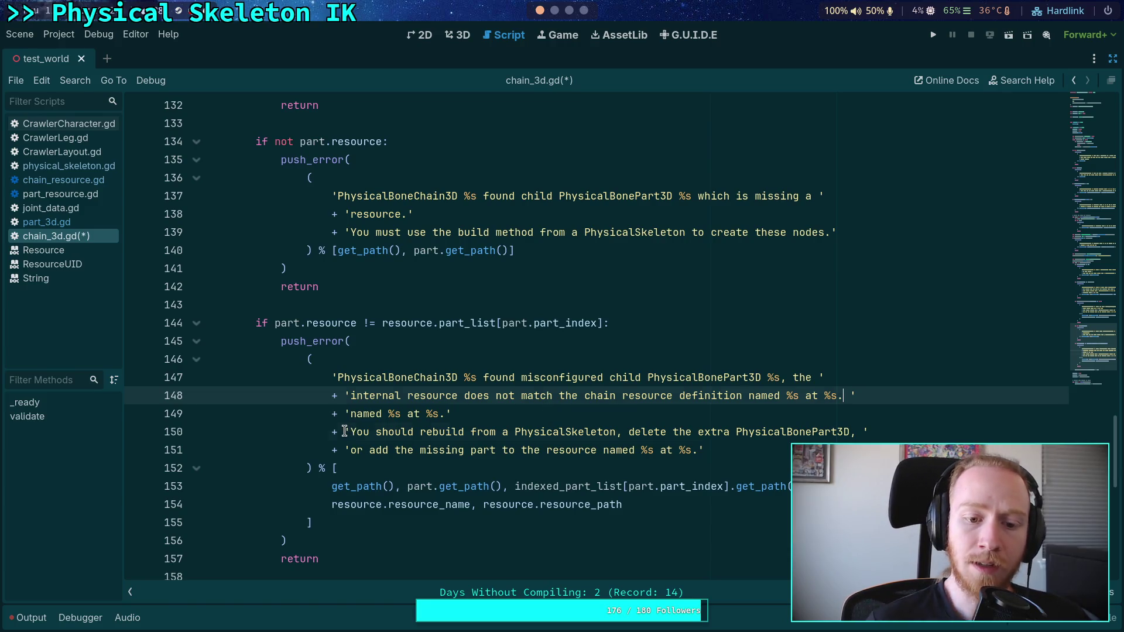
pyautogui.click(348, 431)
pyautogui.hotkey('shift', 'Up')
pyautogui.press('BackSpace')
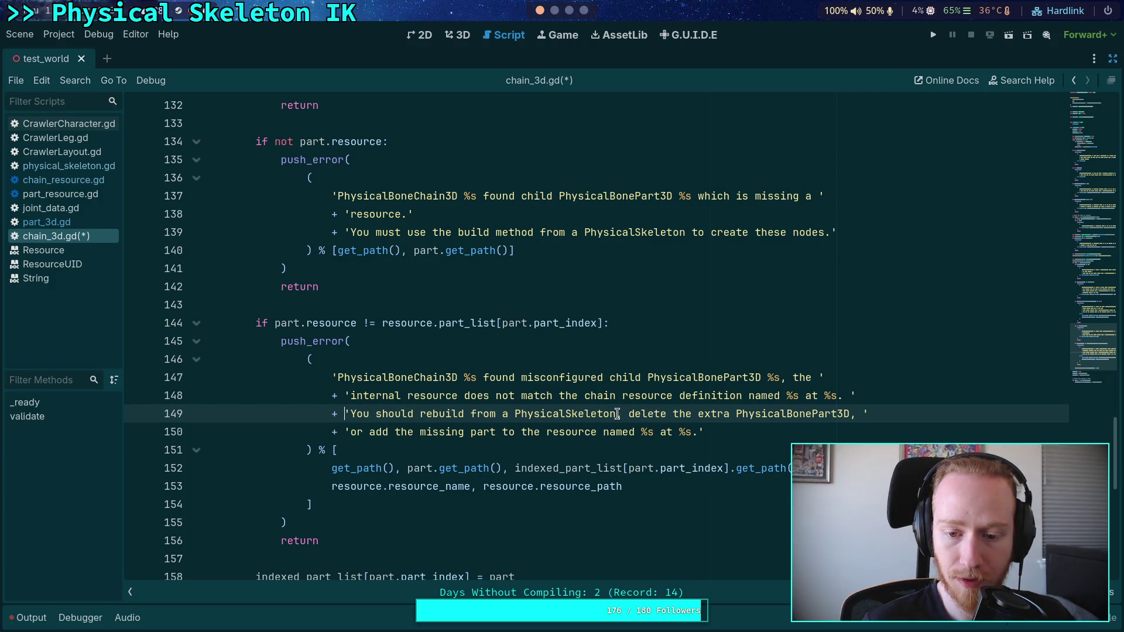
# End the message with 'to fix the node', collapse the format arguments onto one line, and save
pyautogui.moveTo(616, 414); pyautogui.dragTo(693, 433)
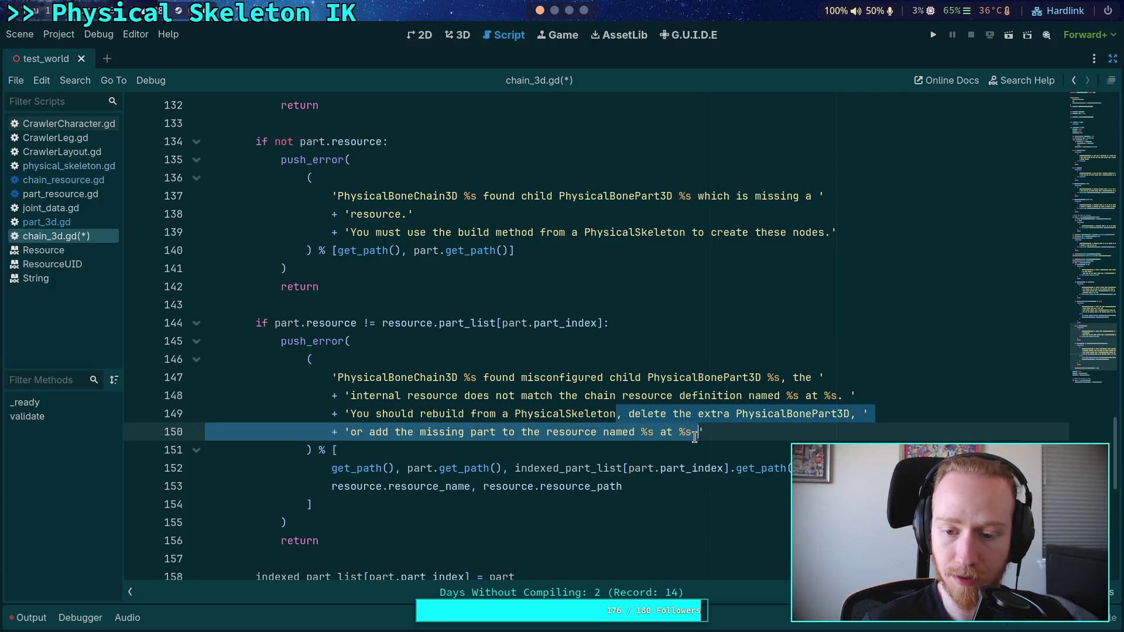
pyautogui.press('BackSpace')
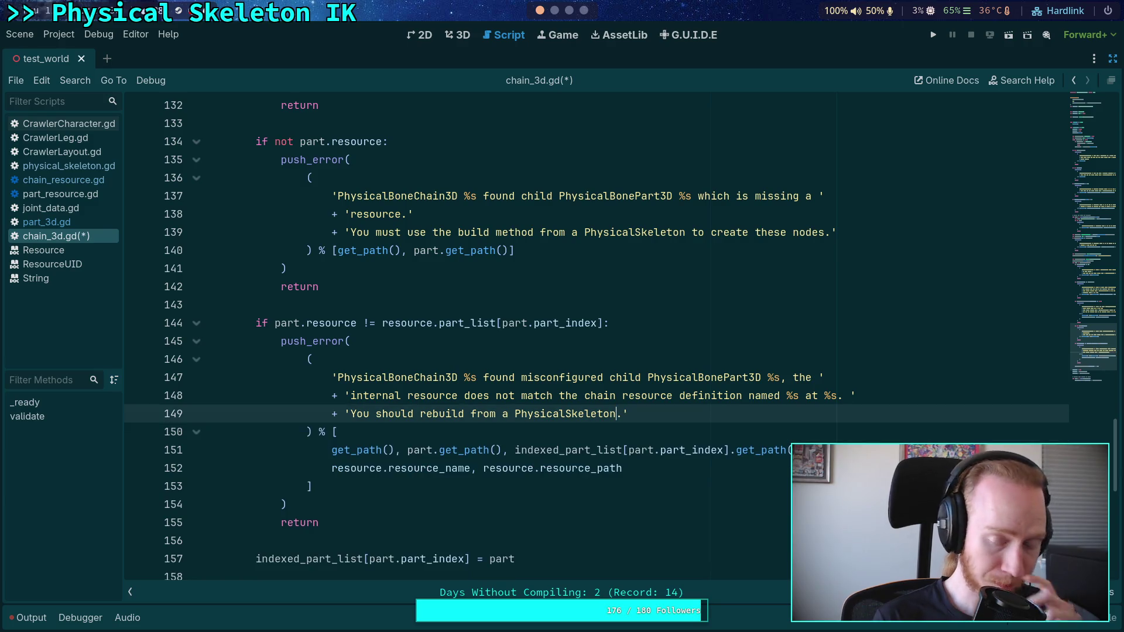
pyautogui.write('to')
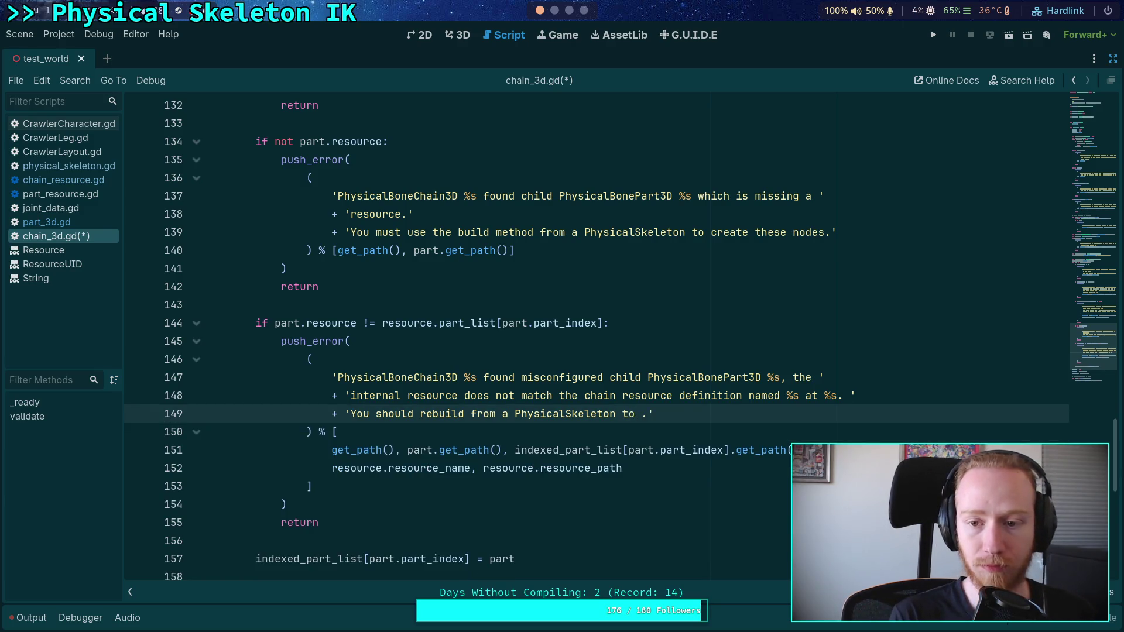
pyautogui.write(' fix th')
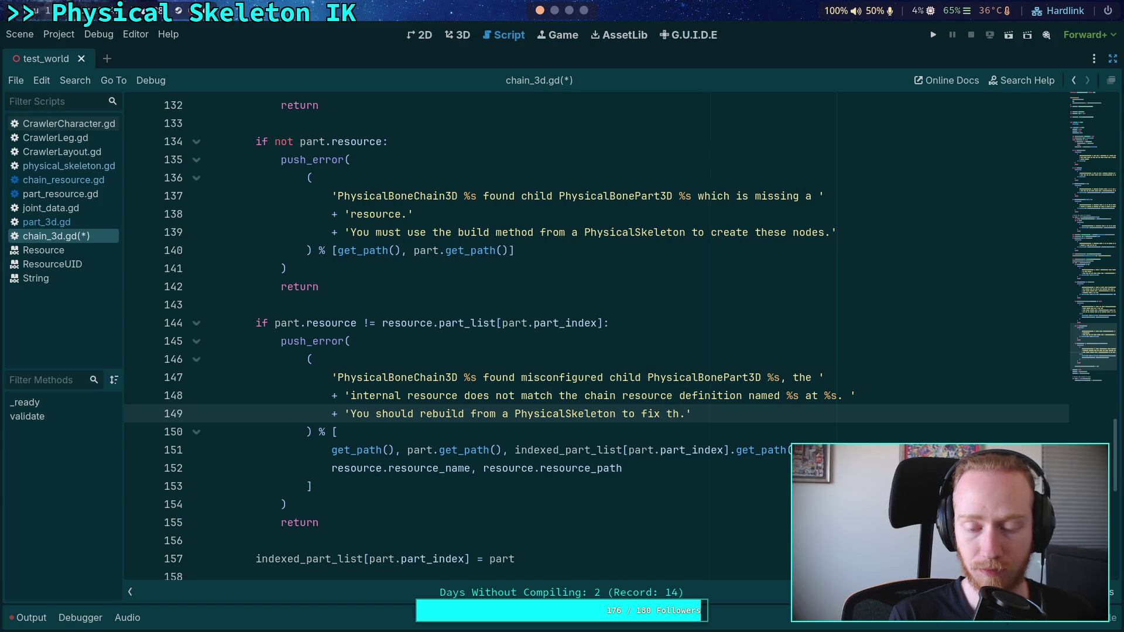
pyautogui.write('e node')
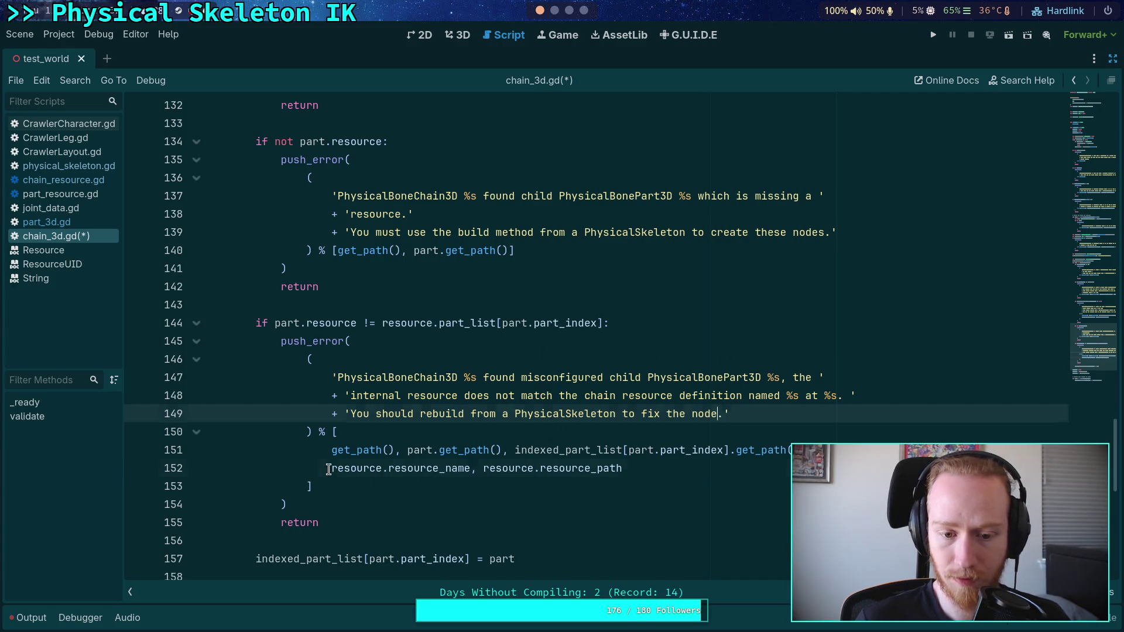
pyautogui.moveTo(328, 469)
pyautogui.mouseDown()
pyautogui.moveTo(527, 451)
pyautogui.moveTo(514, 452)
pyautogui.mouseUp()
pyautogui.press('BackSpace')
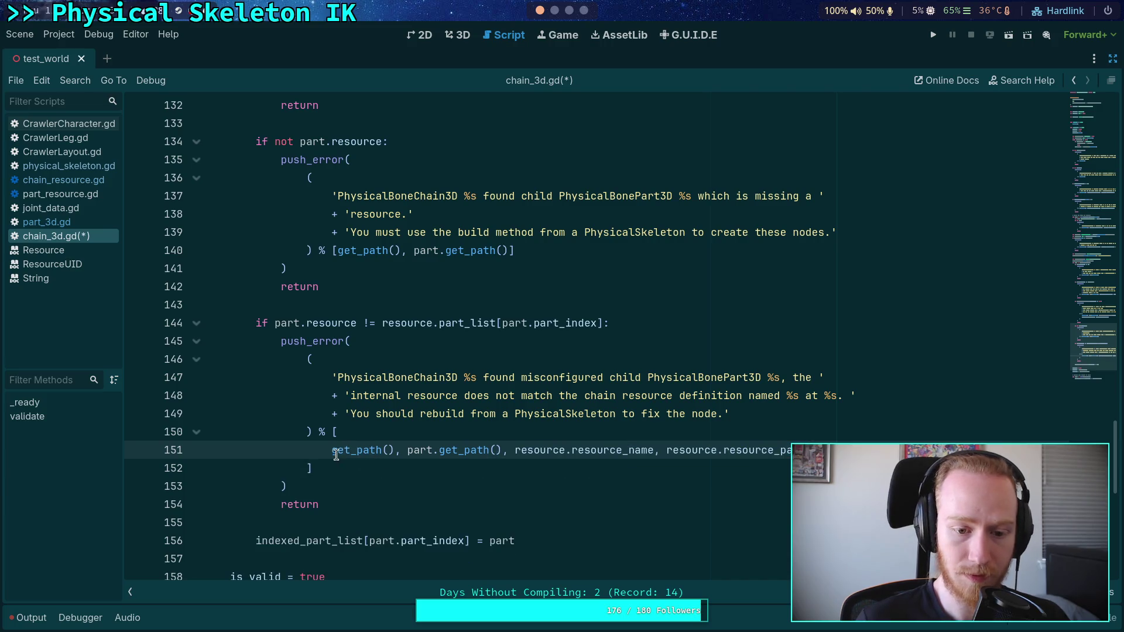
pyautogui.moveTo(332, 452)
pyautogui.mouseDown()
pyautogui.moveTo(348, 436)
pyautogui.moveTo(849, 433)
pyautogui.mouseUp()
pyautogui.press('BackSpace')
pyautogui.click(308, 450)
pyautogui.press('BackSpace')
pyautogui.click(771, 466)
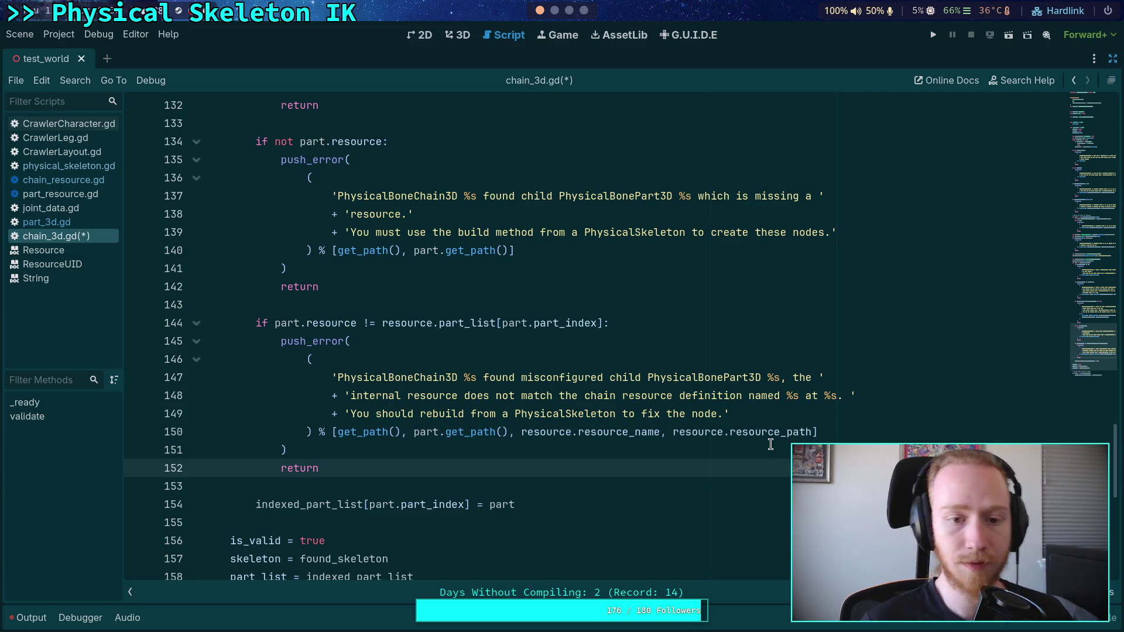
pyautogui.hotkey('ctrl', 's')
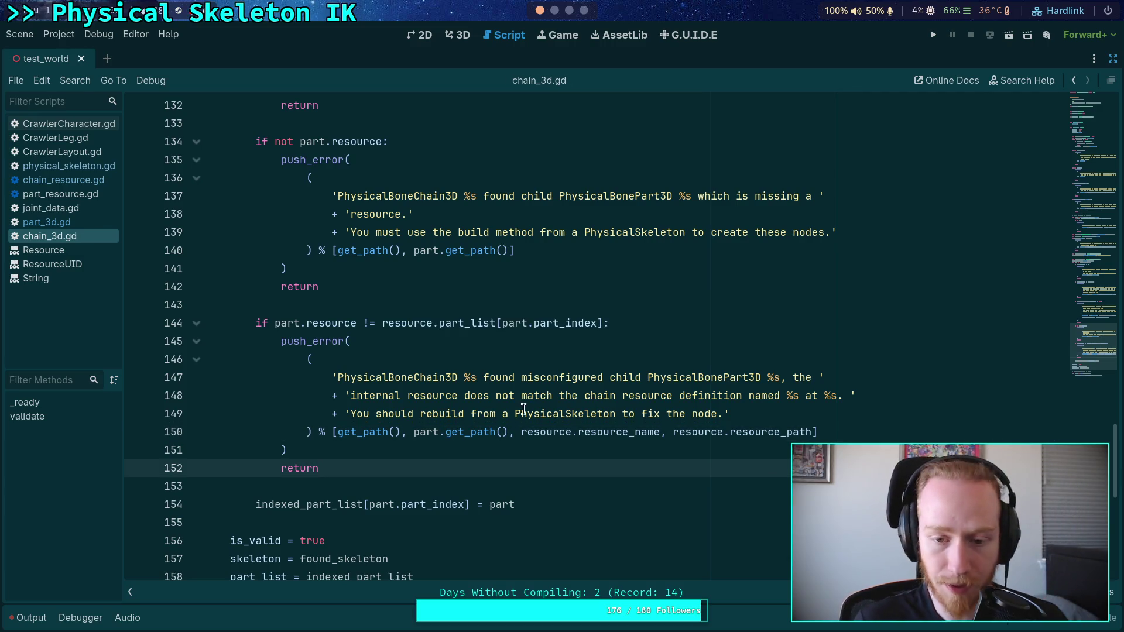
pyautogui.click(466, 477)
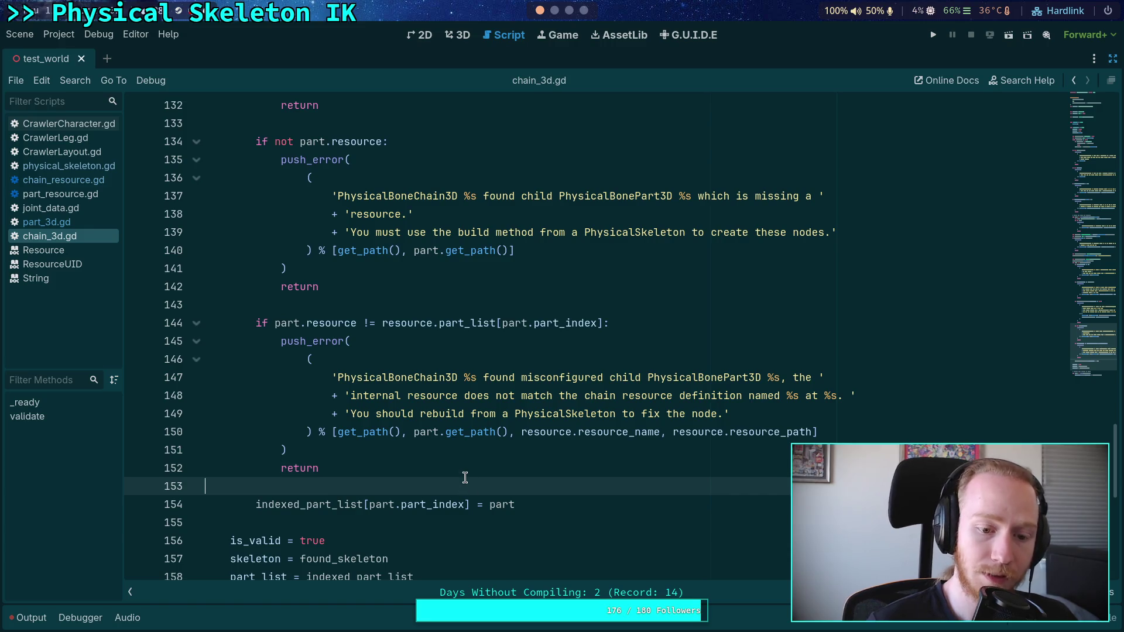
# Move the bone_index loop and its comment above is_valid with a blank line between, then save chain_3d.gd
pyautogui.scroll(-2, 467, 477)
pyautogui.scroll(-1, 466, 477)
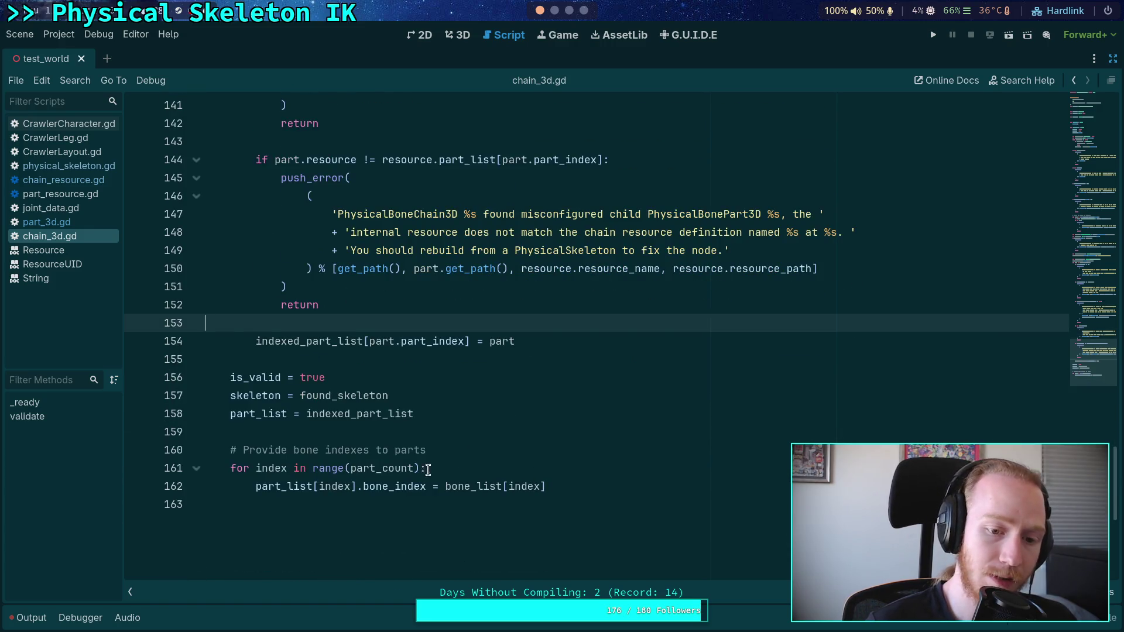
pyautogui.doubleClick(510, 490)
pyautogui.moveTo(510, 491); pyautogui.dragTo(255, 454)
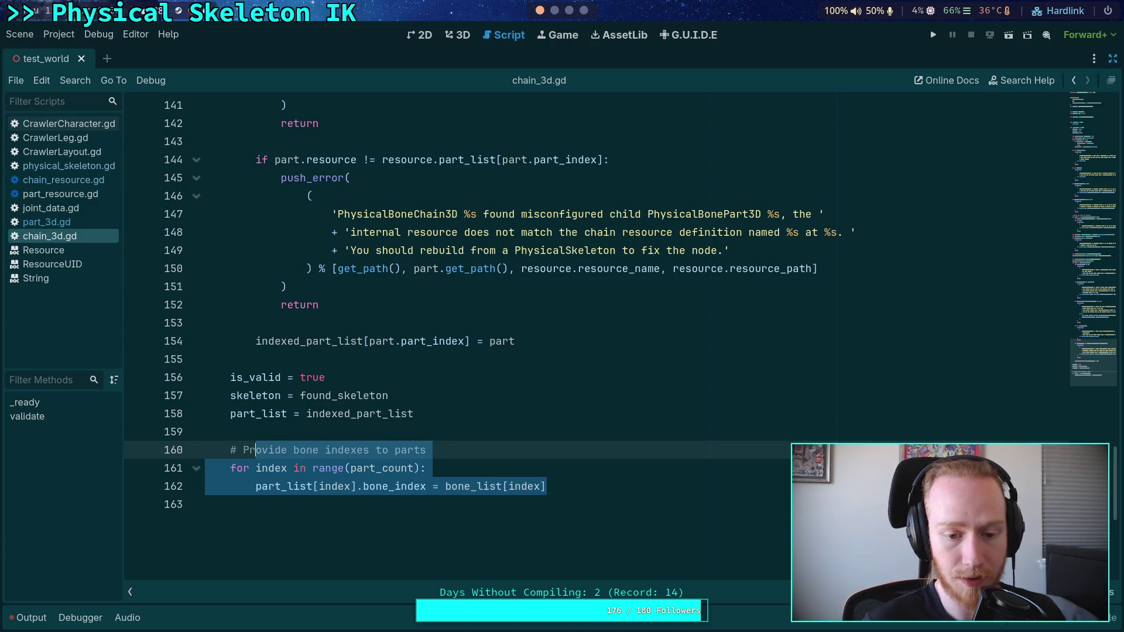
pyautogui.hotkey('alt', 'Up')
pyautogui.hotkey('alt', 'Up')
pyautogui.hotkey('alt', 'Up')
pyautogui.press('Down')
pyautogui.press('Down')
pyautogui.press('Down')
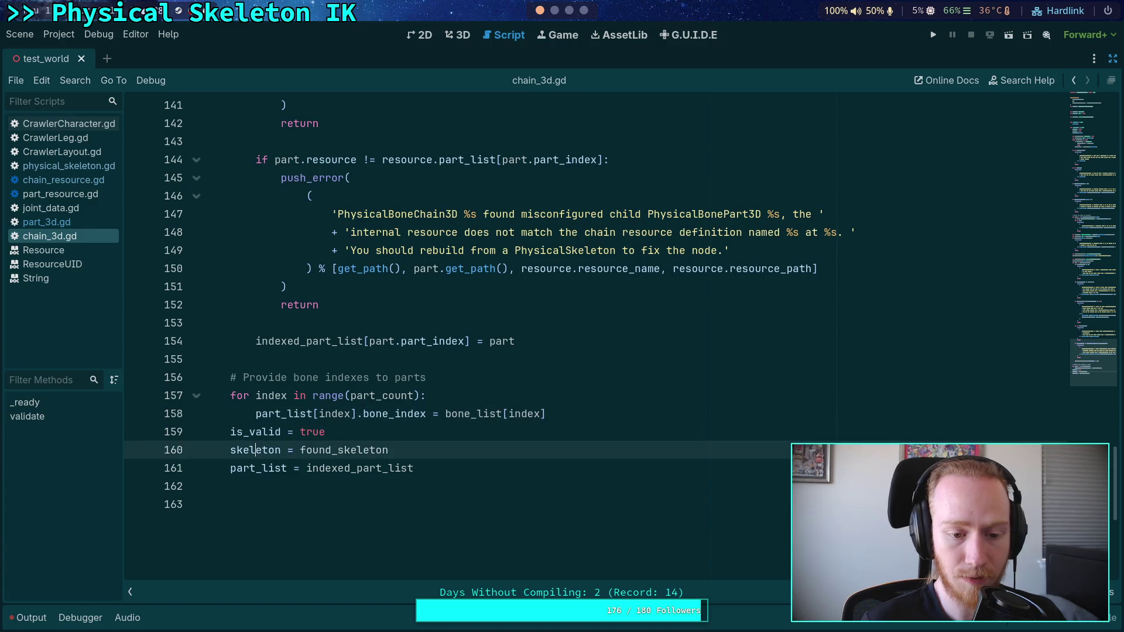
pyautogui.hotkey('ctrl', 'Return')
pyautogui.hotkey('alt', 'Up')
pyautogui.hotkey('alt', 'Up')
pyautogui.hotkey('ctrl', 's')
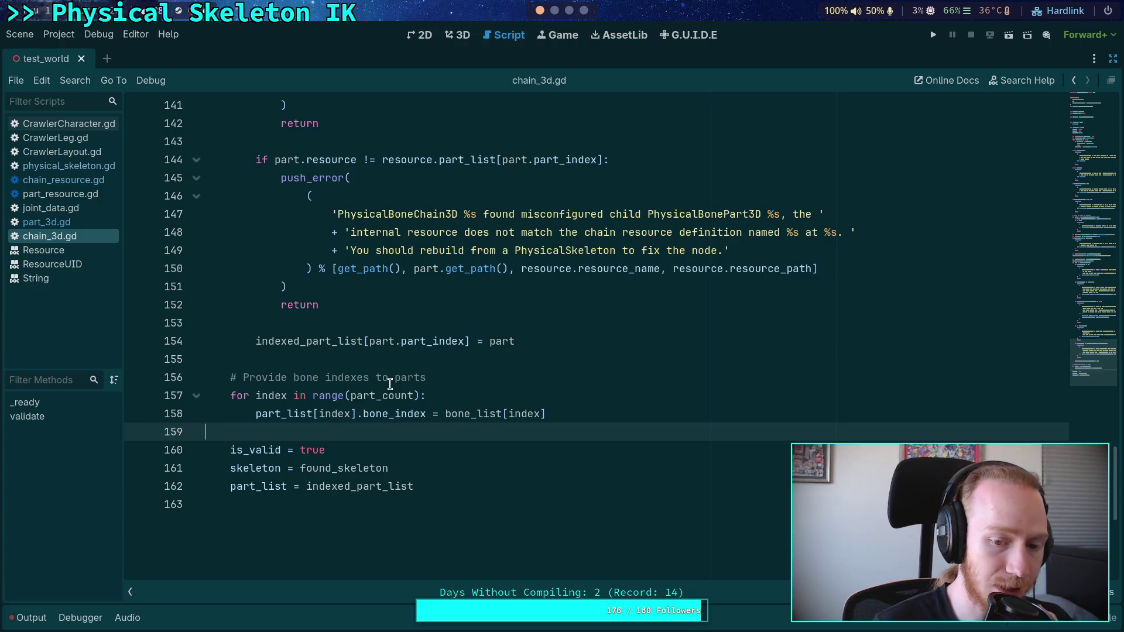
pyautogui.doubleClick(386, 414)
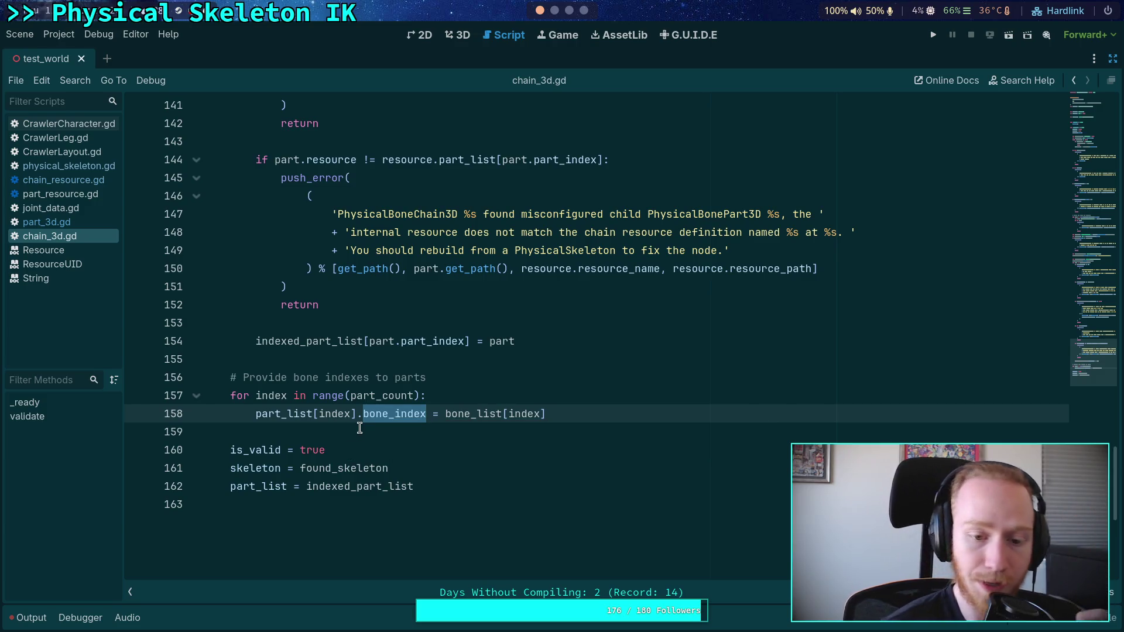
pyautogui.moveTo(228, 450)
pyautogui.mouseDown()
pyautogui.moveTo(336, 447)
pyautogui.moveTo(260, 449)
pyautogui.moveTo(310, 448)
pyautogui.mouseUp()
pyautogui.click(341, 431)
# Review validate()'s skeleton, resource and part checks in chain_3d.gd, then fold the validate function
pyautogui.scroll(2, 341, 430)
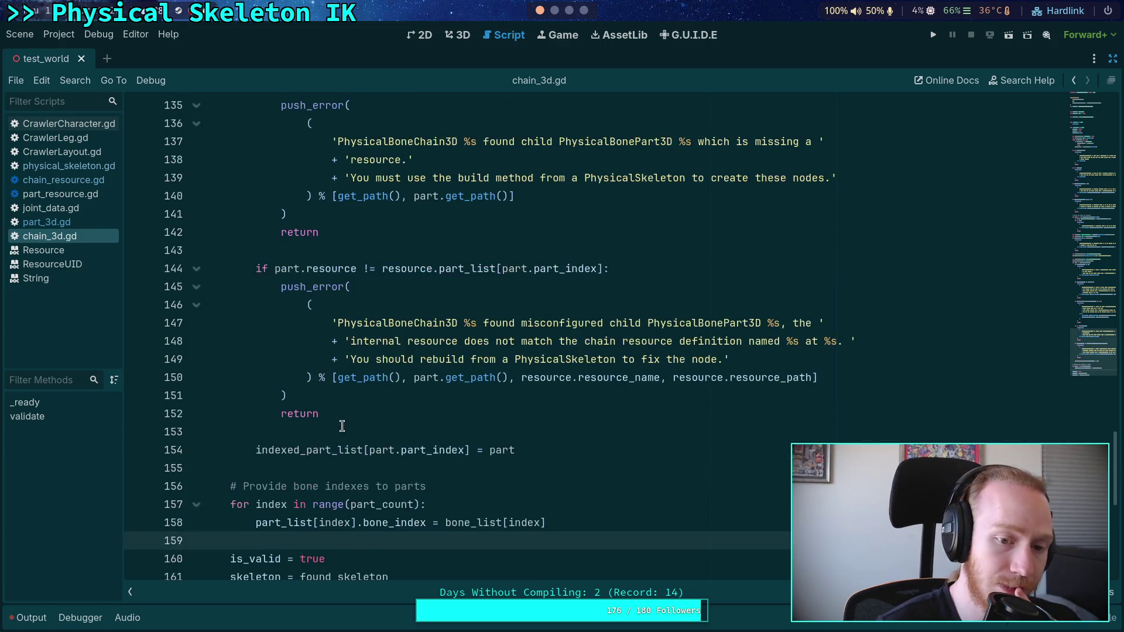
pyautogui.click(357, 473)
pyautogui.scroll(1, 380, 447)
pyautogui.click(339, 485)
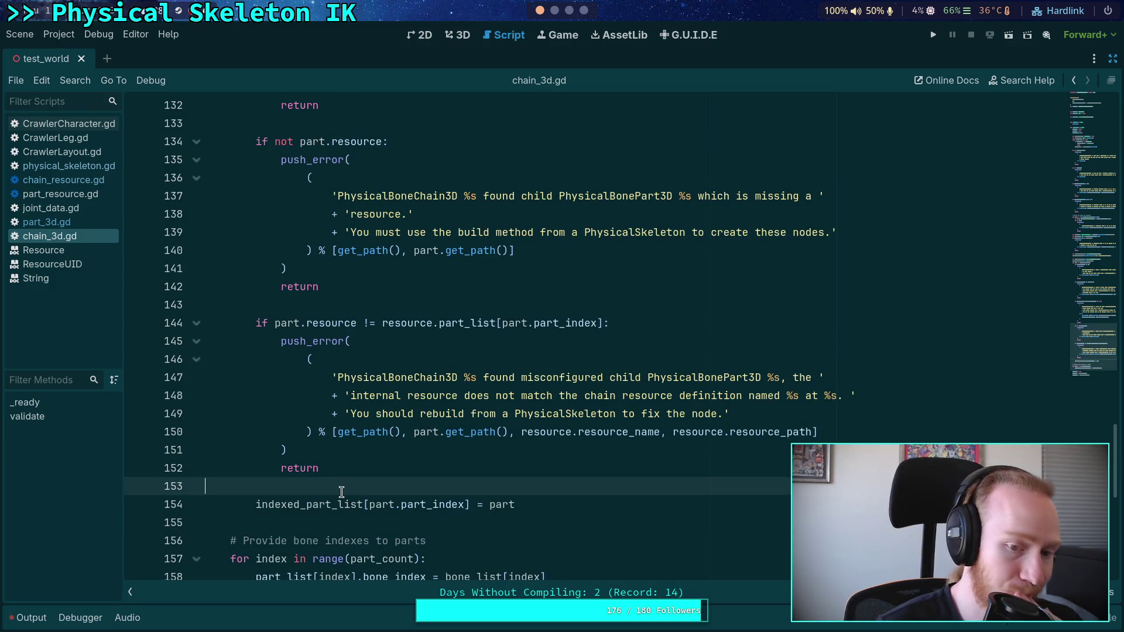
pyautogui.scroll(12, 341, 492)
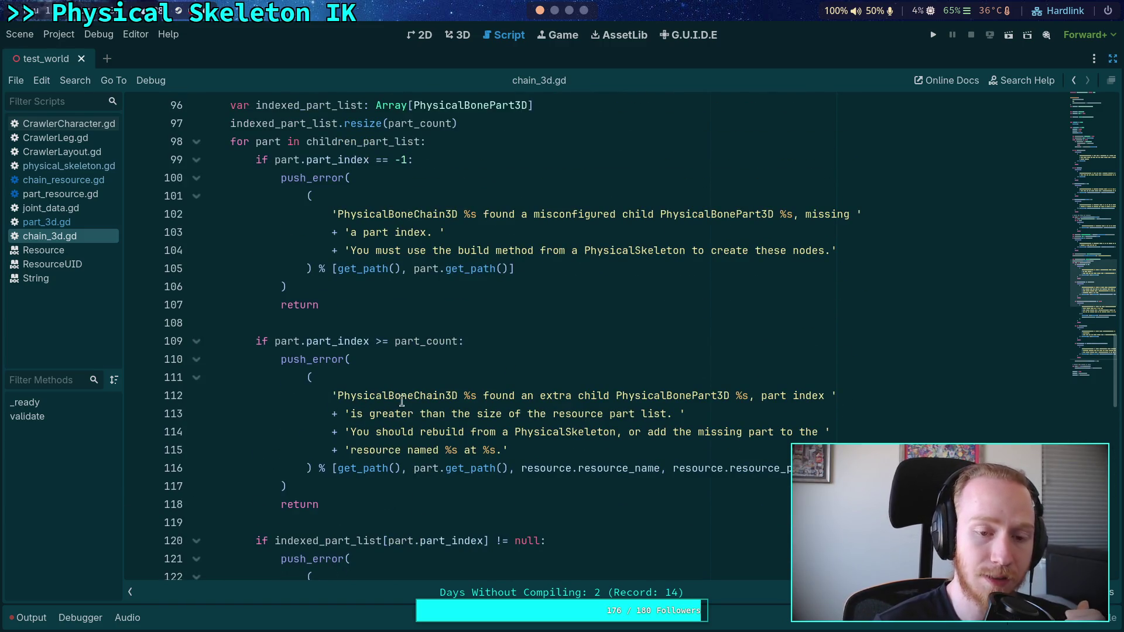
pyautogui.scroll(-4, 424, 406)
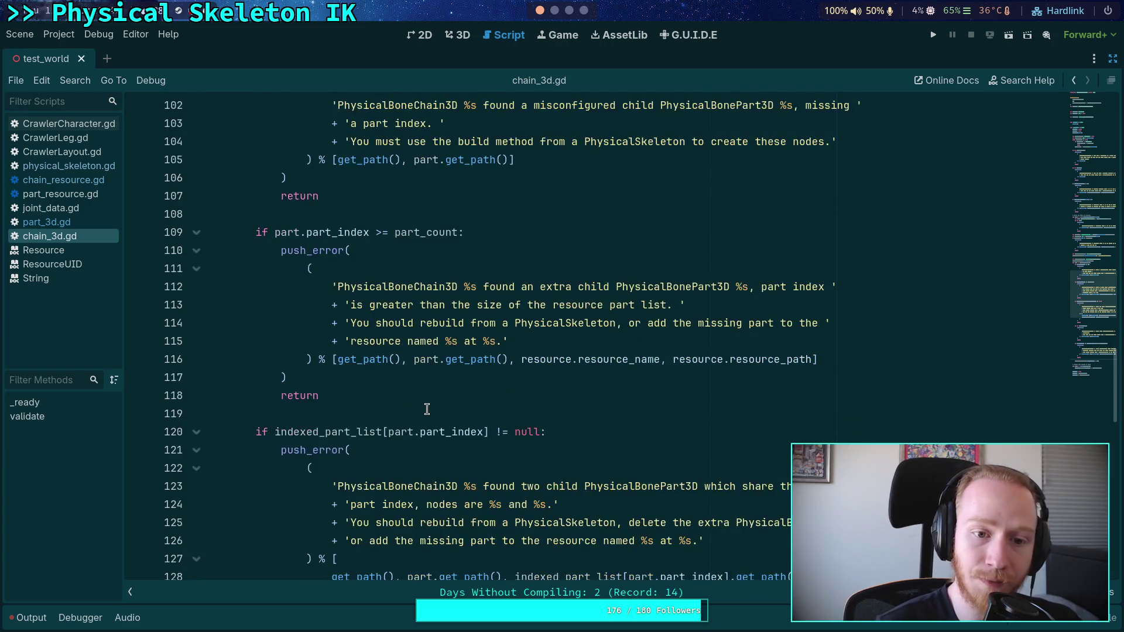
pyautogui.scroll(-4, 425, 405)
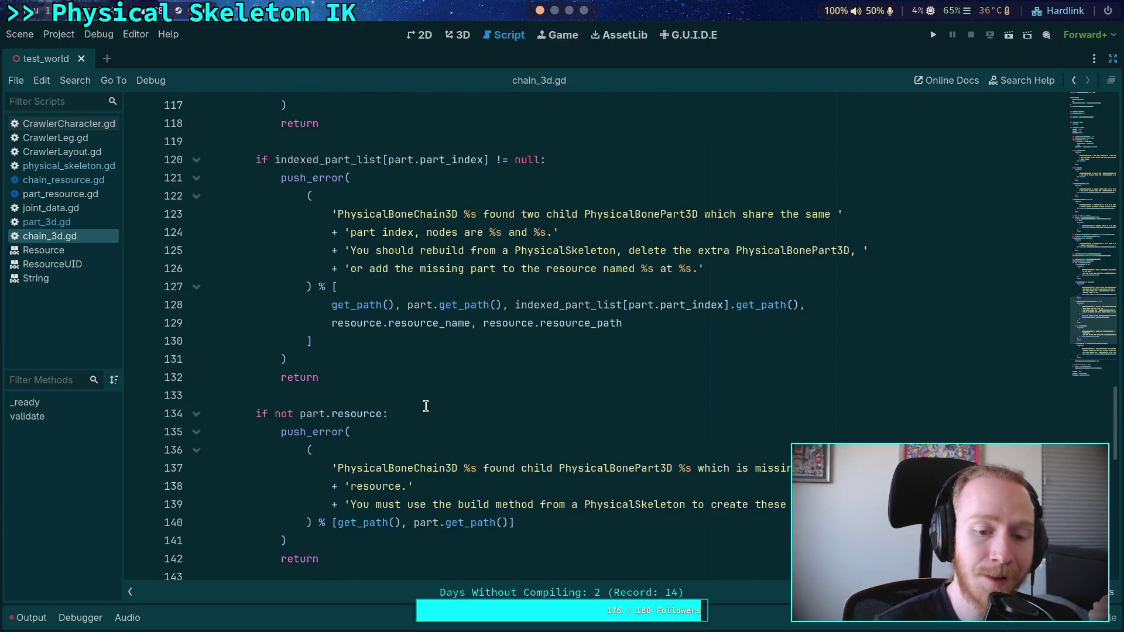
pyautogui.scroll(-2, 425, 405)
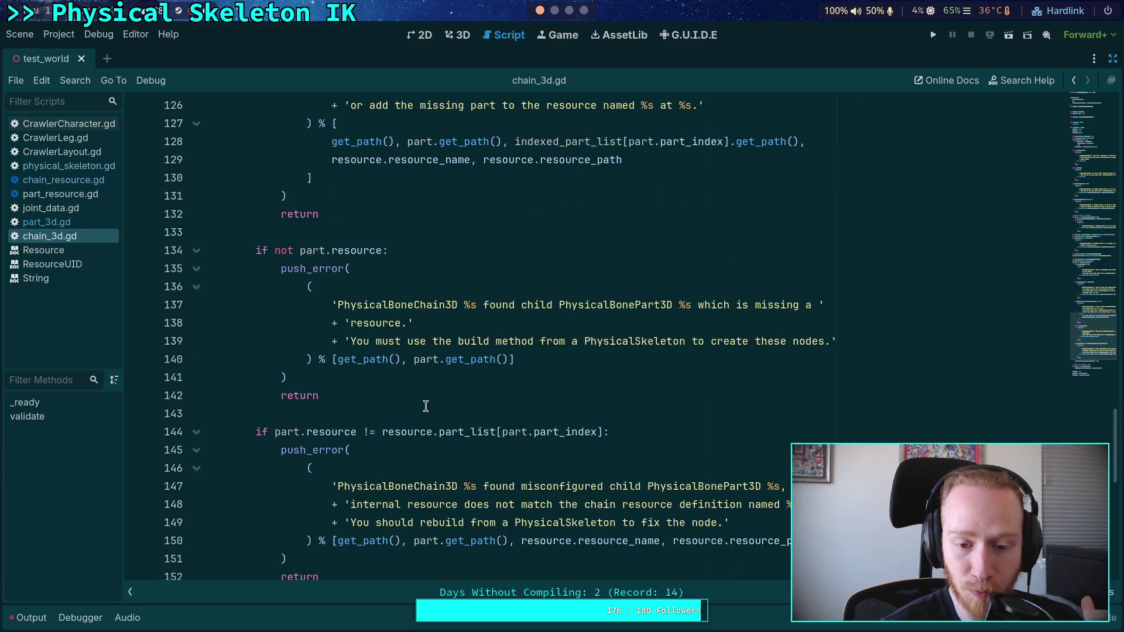
pyautogui.scroll(-3, 424, 406)
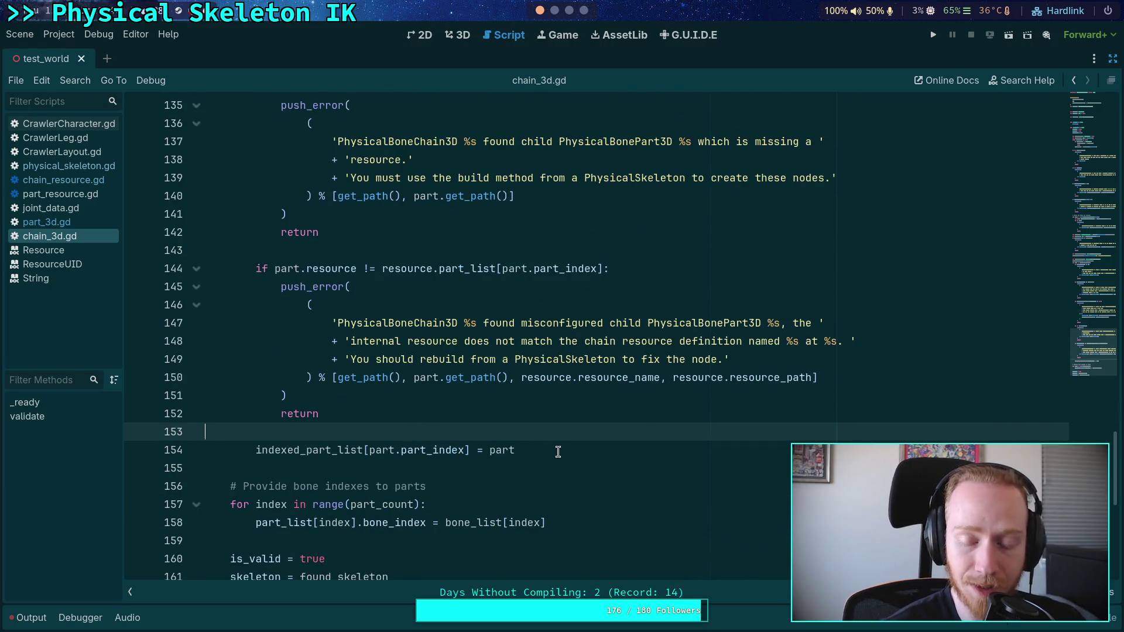
pyautogui.click(545, 468)
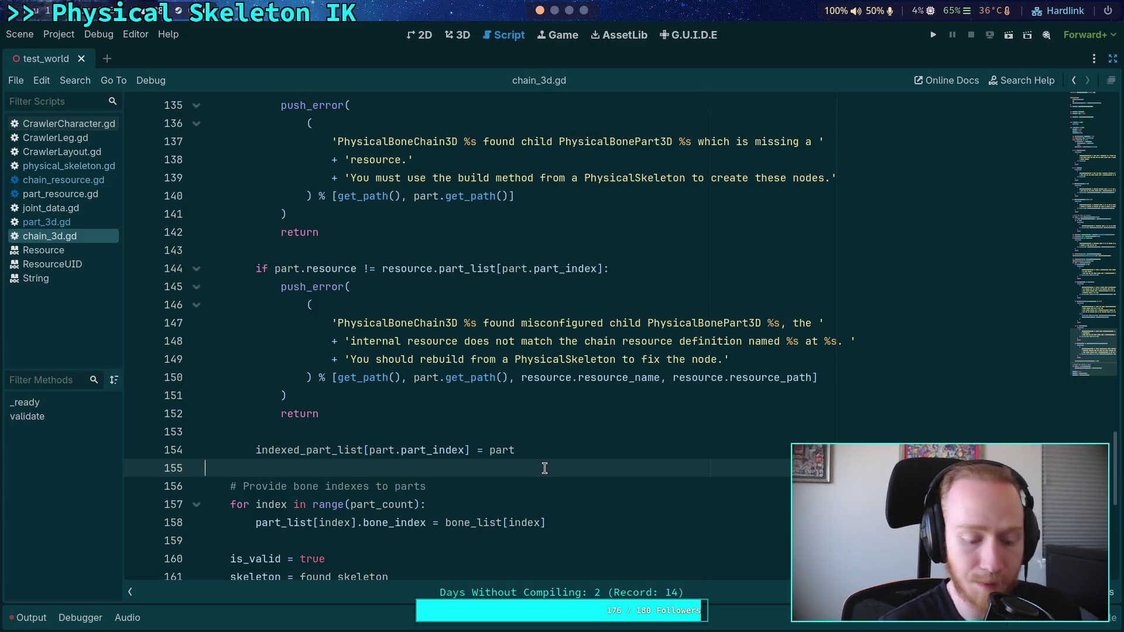
pyautogui.scroll(20, 239, 334)
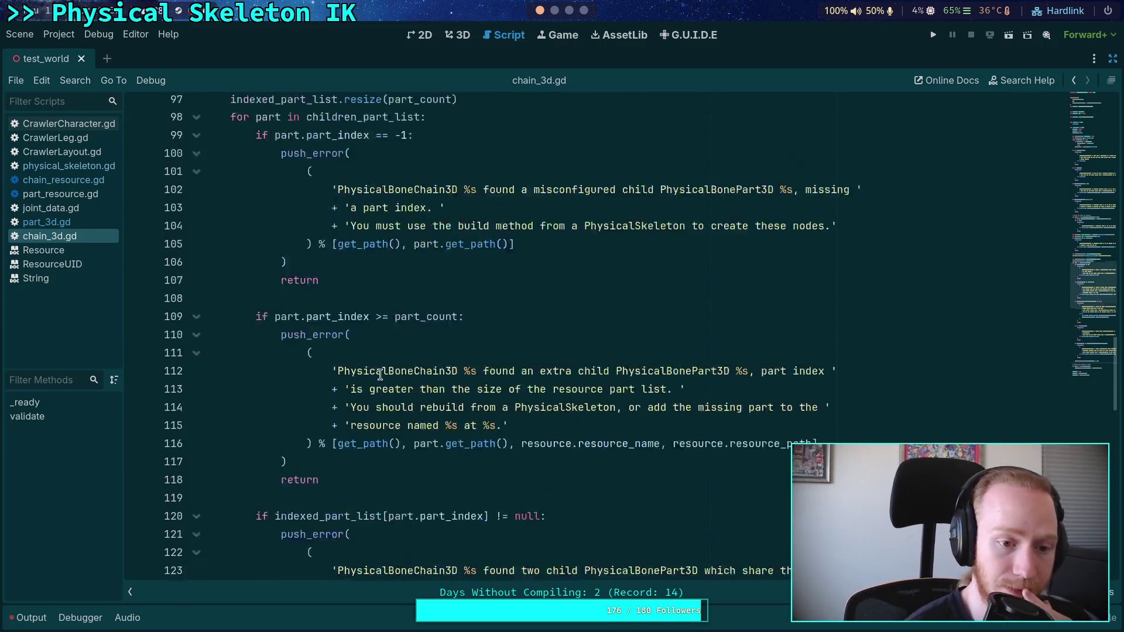
pyautogui.scroll(16, 239, 334)
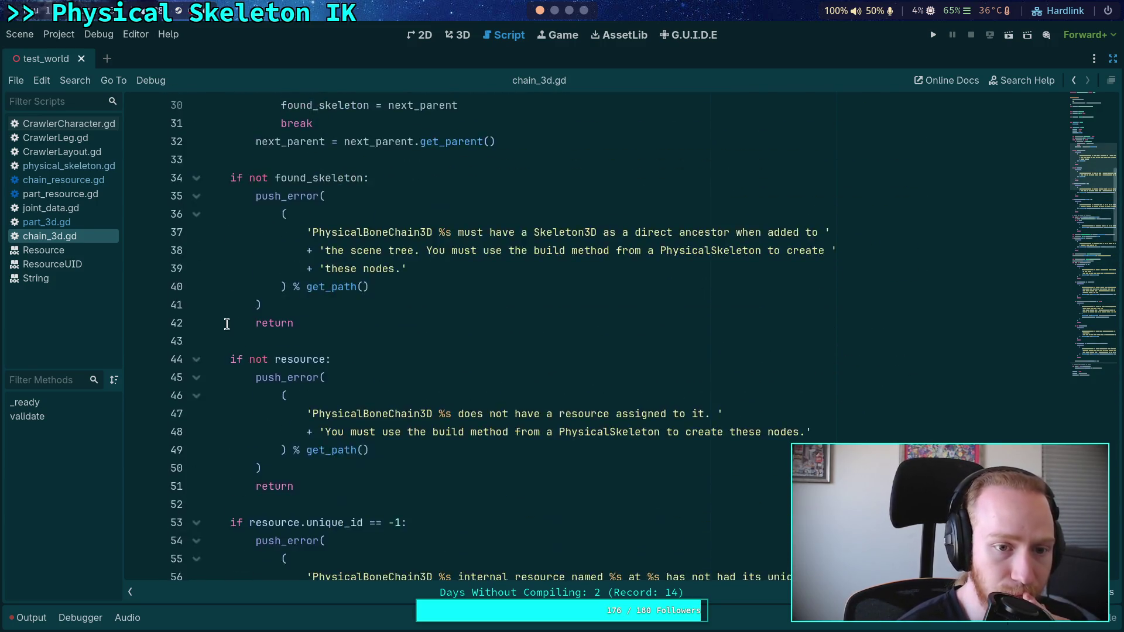
pyautogui.click(196, 159)
pyautogui.scroll(3, 212, 179)
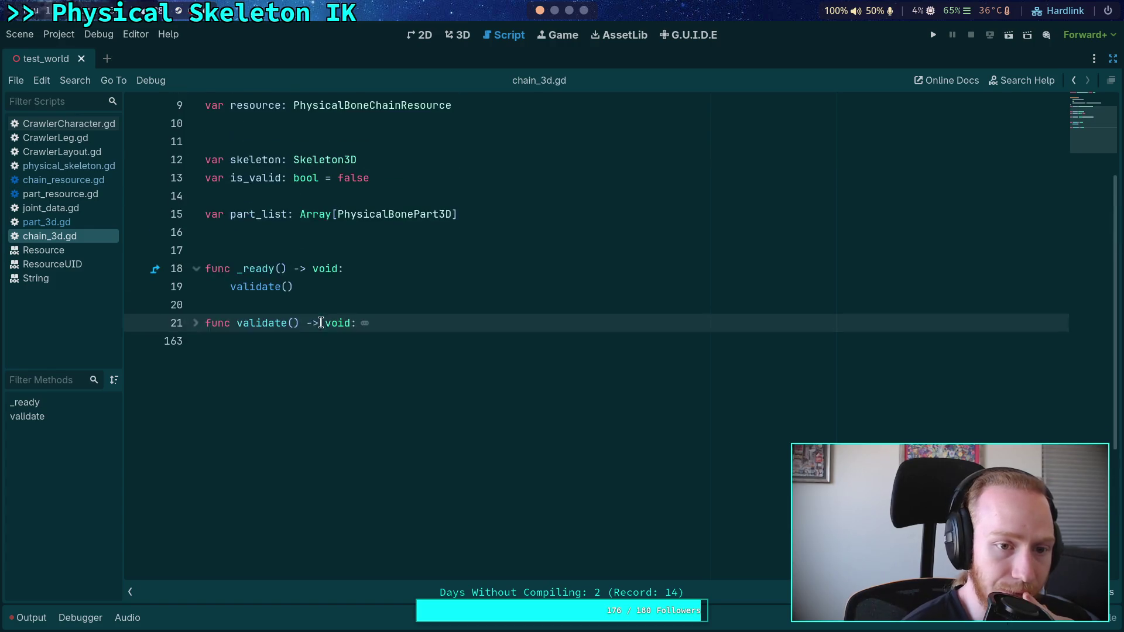
pyautogui.click(255, 288)
# Look over part_3d.gd's resource variable on line 10, then switch to chain_resource.gd
pyautogui.click(85, 224)
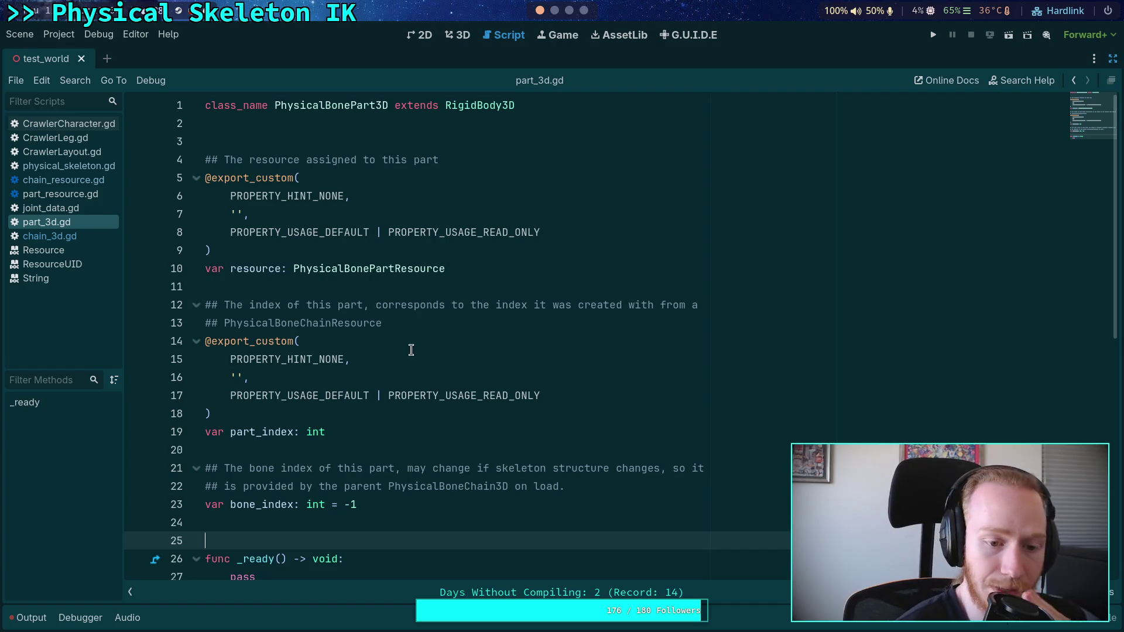
pyautogui.scroll(-4, 408, 350)
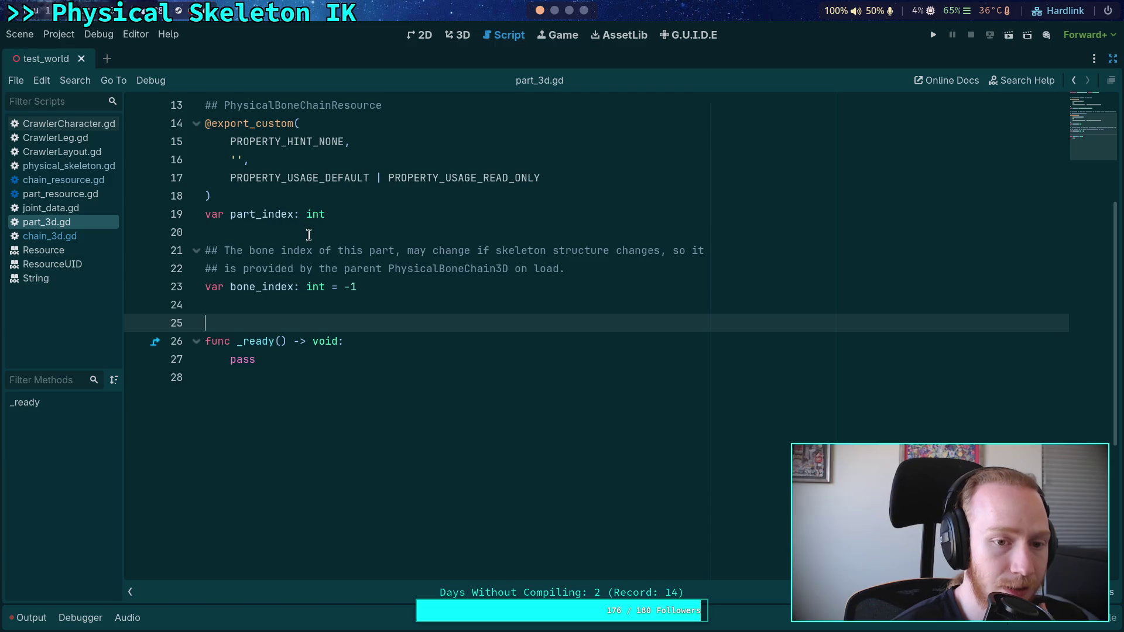
pyautogui.scroll(3, 328, 195)
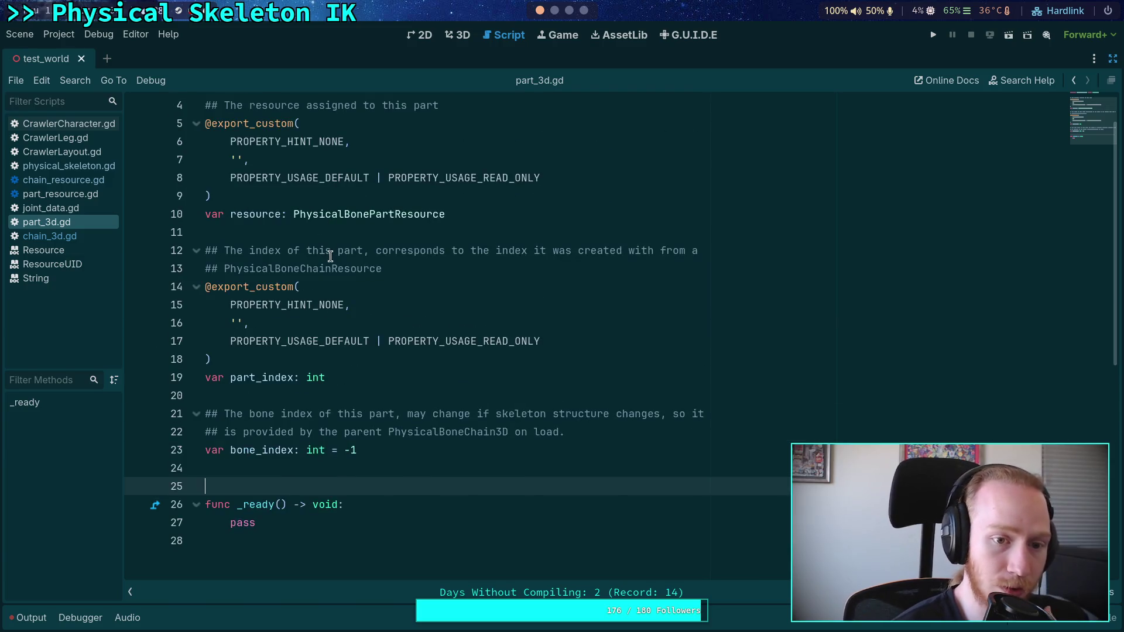
pyautogui.moveTo(225, 213); pyautogui.dragTo(508, 226)
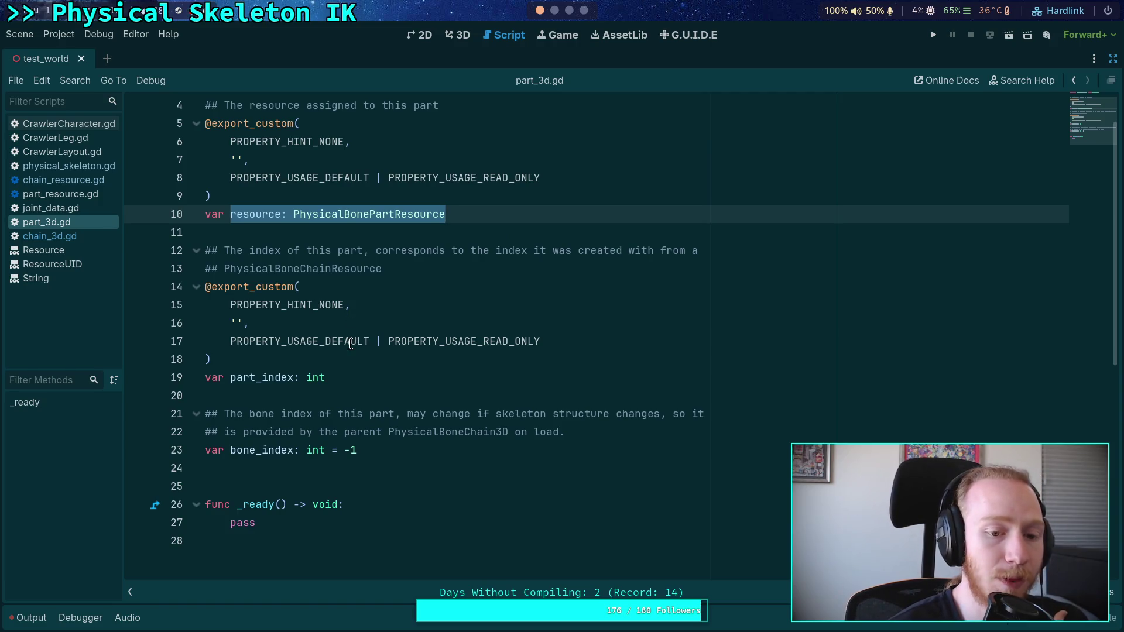
pyautogui.moveTo(350, 344)
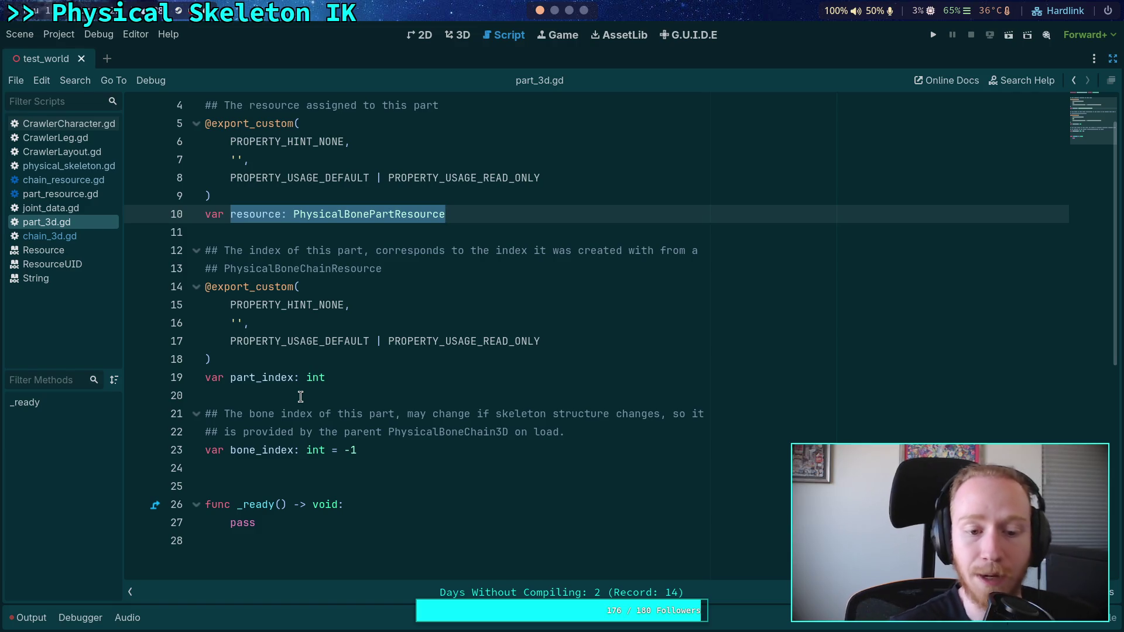
pyautogui.click(55, 181)
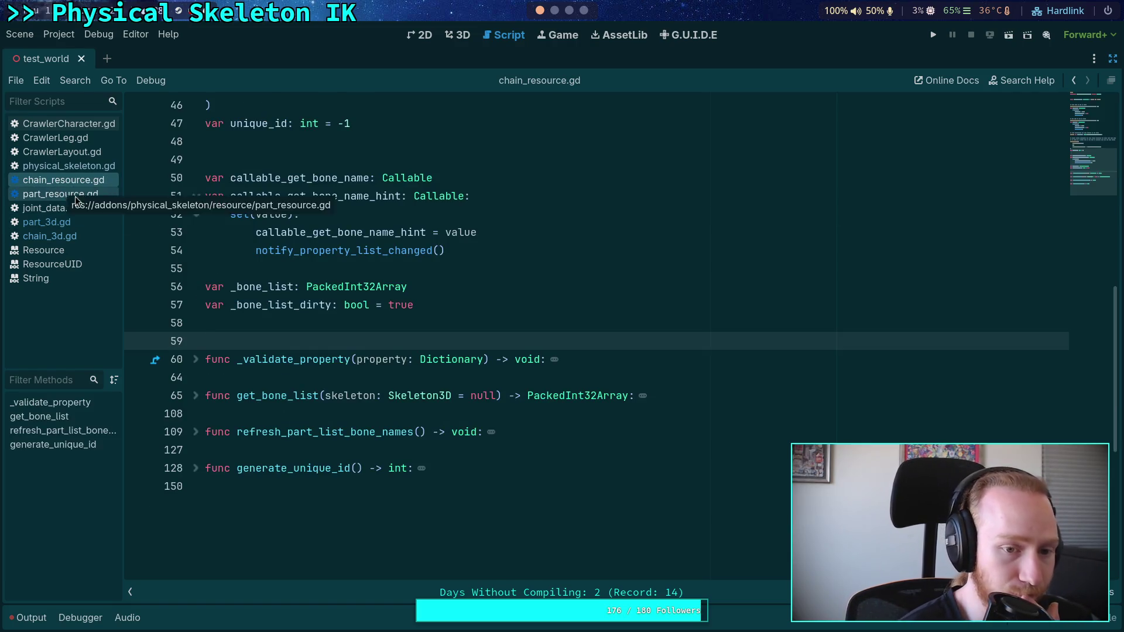
# Open physical_skeleton.gd and unfold the update_motors function
pyautogui.click(288, 323)
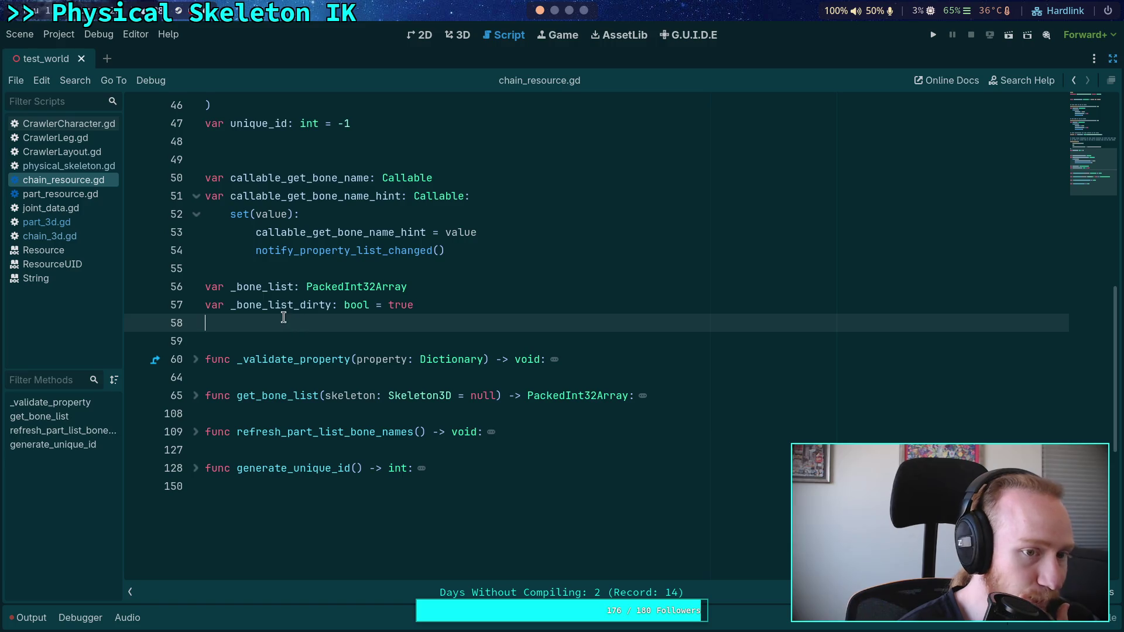
pyautogui.click(72, 168)
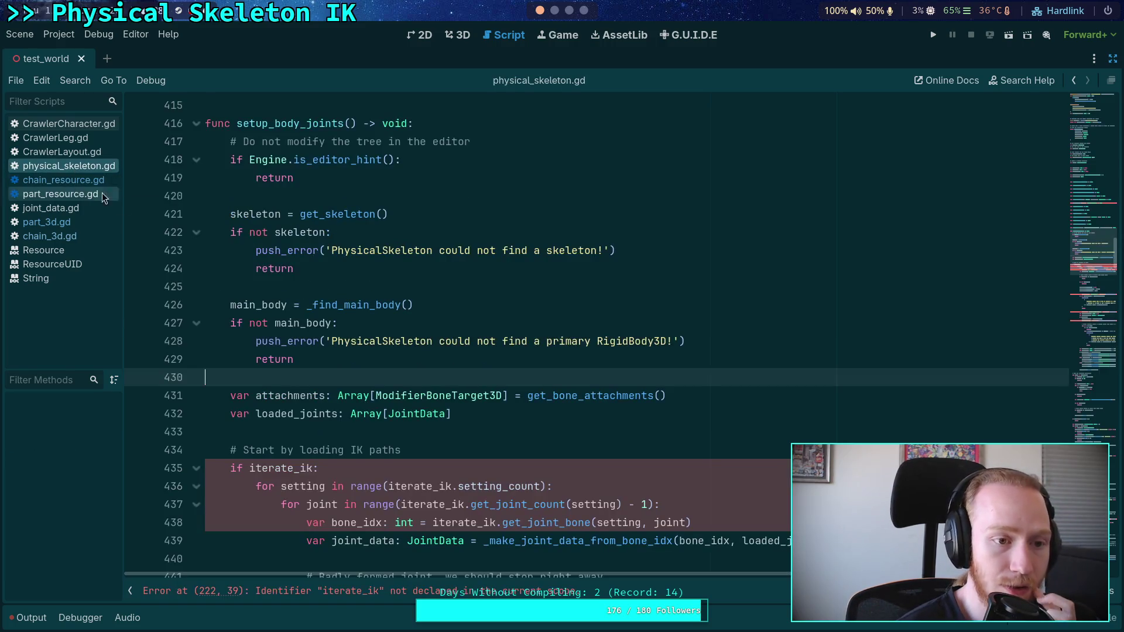
pyautogui.scroll(20, 374, 381)
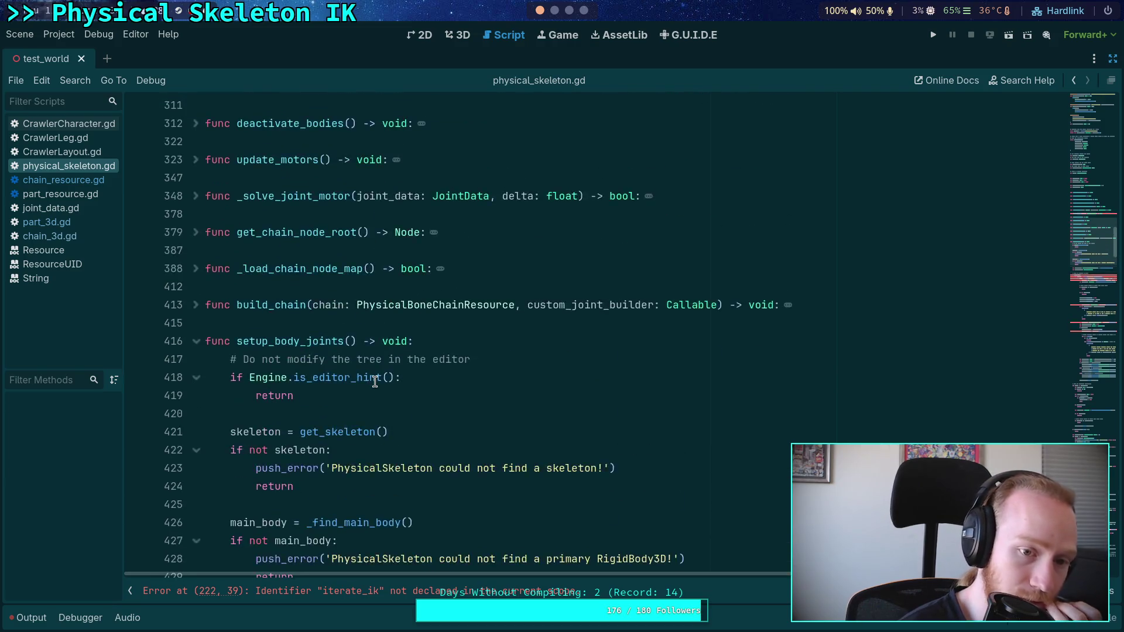
pyautogui.scroll(1, 375, 381)
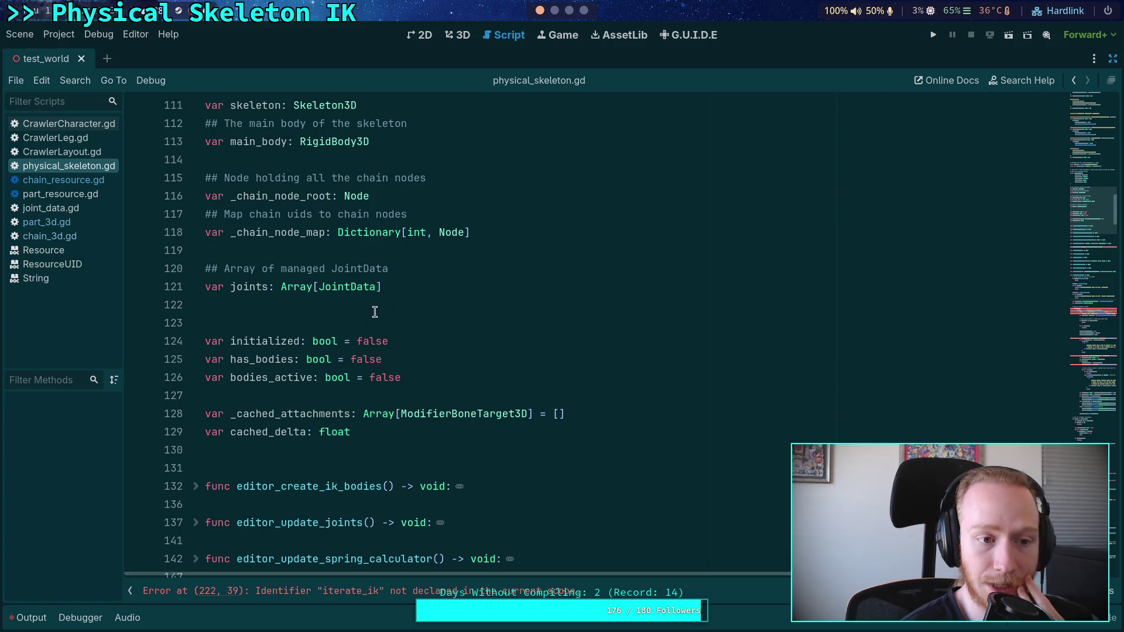
pyautogui.click(420, 309)
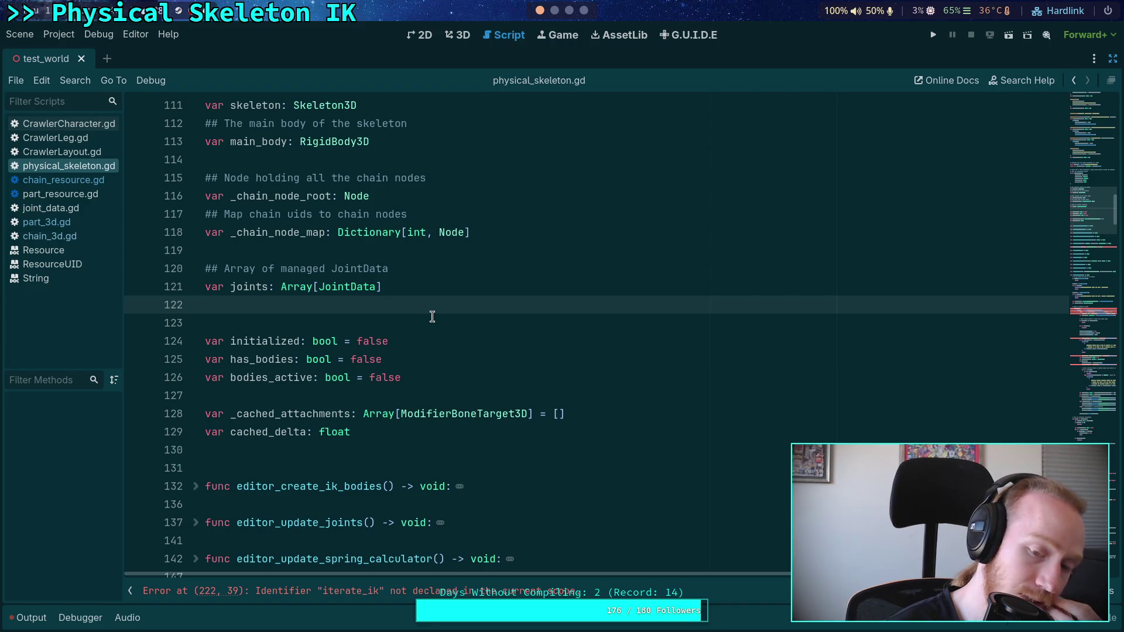
pyautogui.scroll(-10, 432, 317)
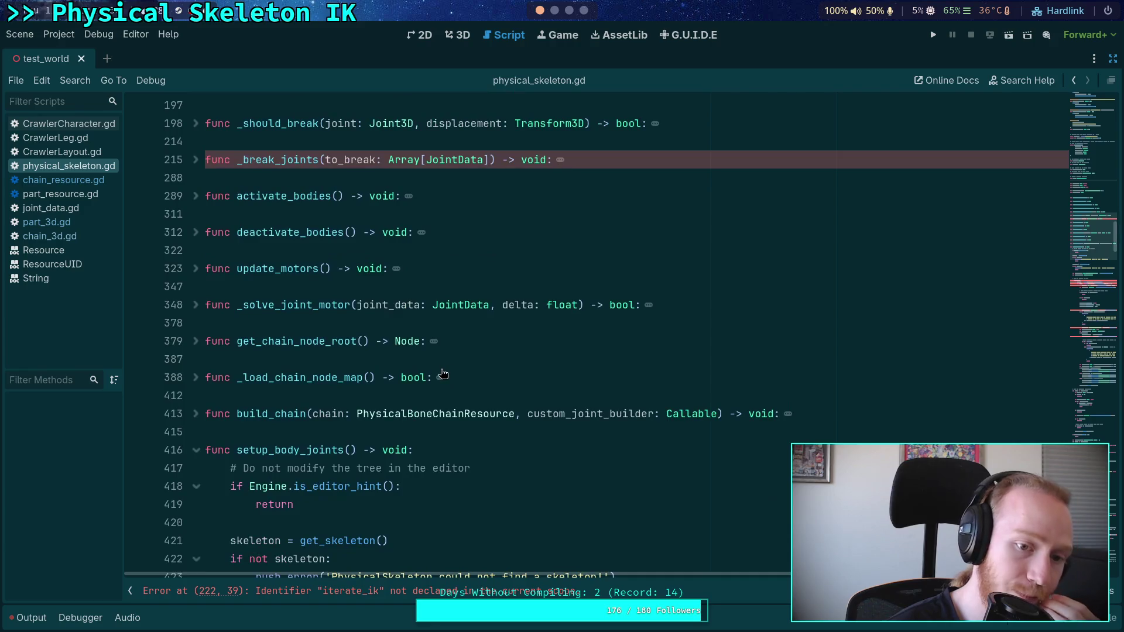
pyautogui.click(196, 269)
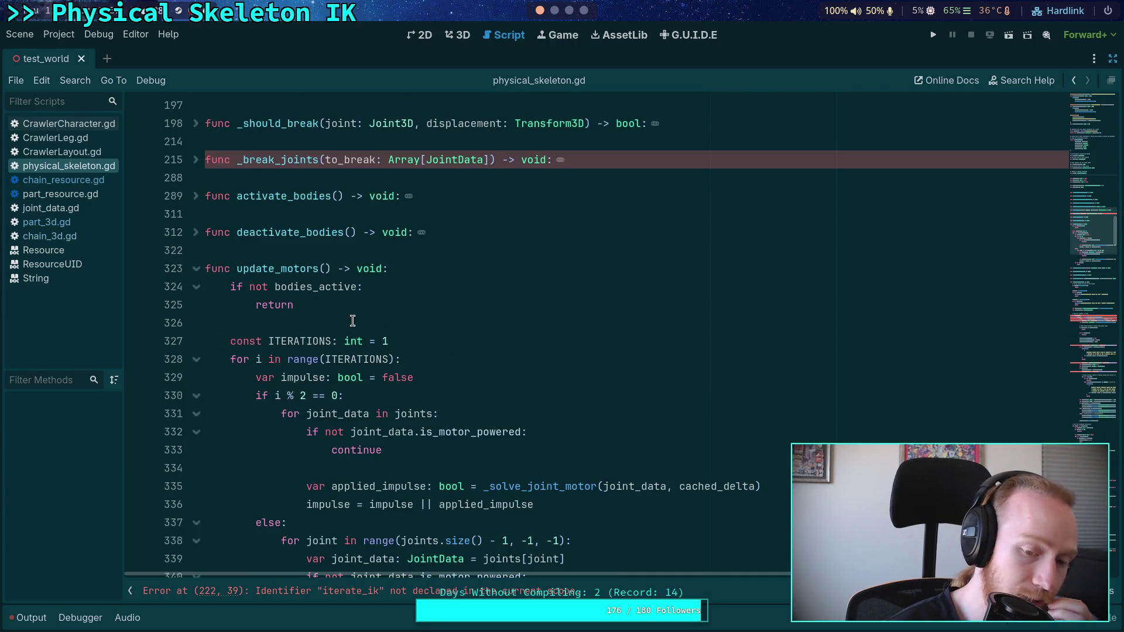
# Search for update_motors and find its call in CrawlerCharacter.gd
pyautogui.scroll(-3, 352, 320)
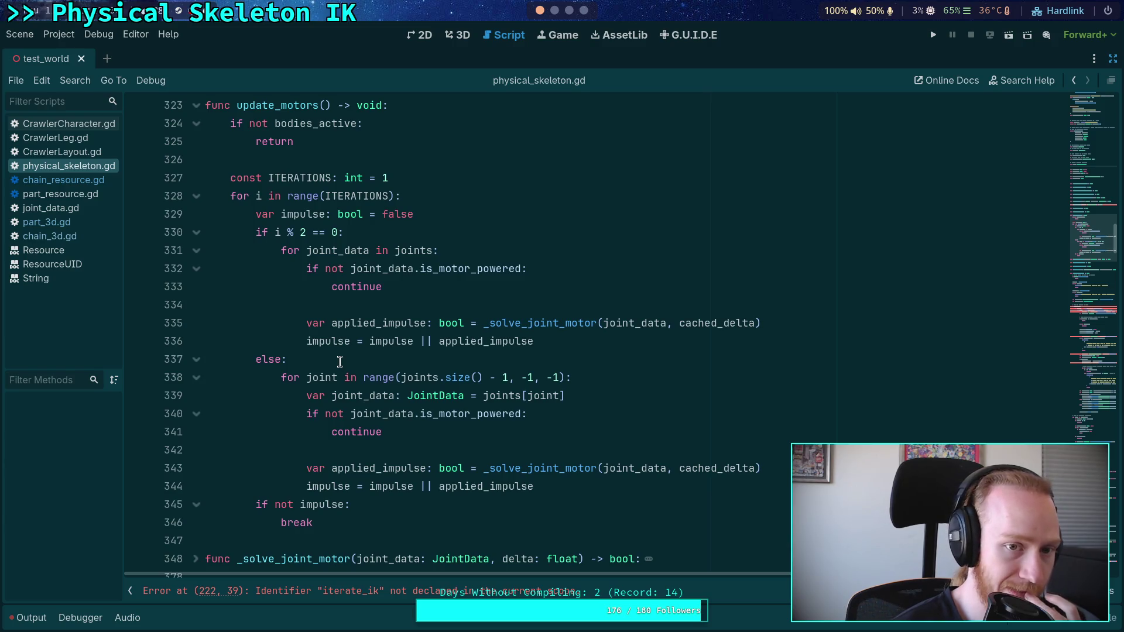
pyautogui.scroll(2, 321, 159)
pyautogui.click(277, 213)
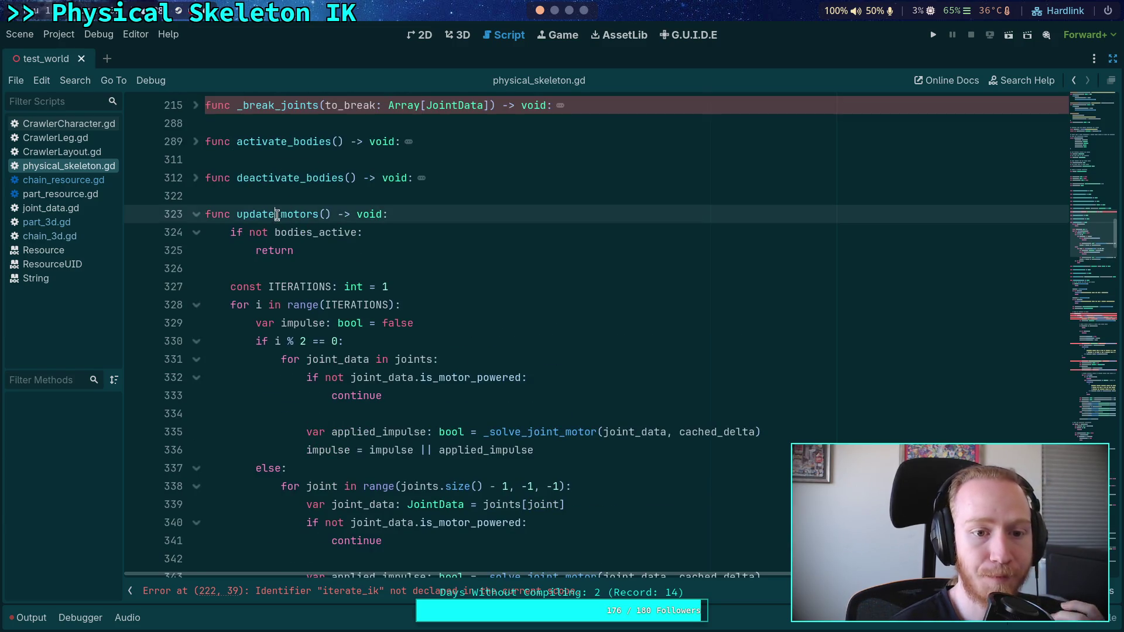
pyautogui.tripleClick(279, 215)
pyautogui.click(279, 214)
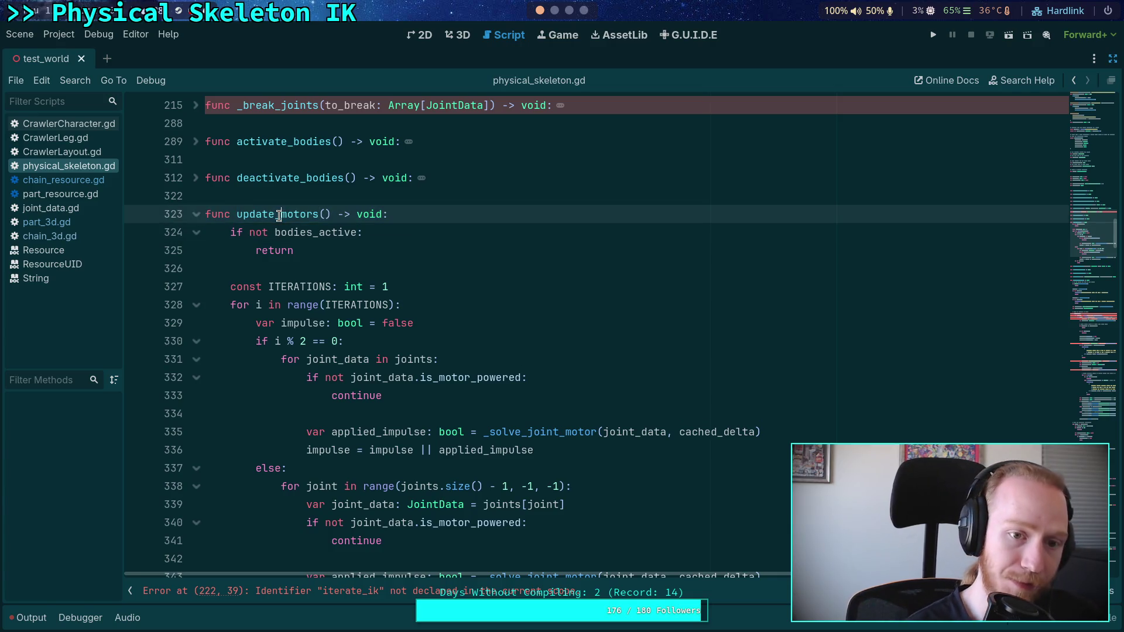
pyautogui.doubleClick(300, 213)
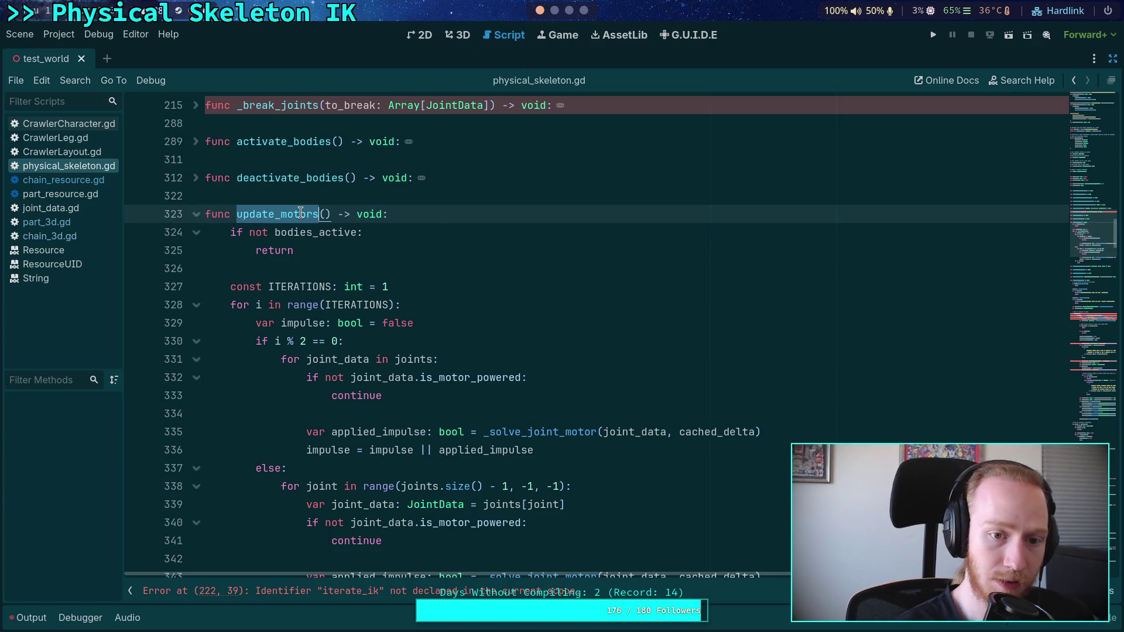
pyautogui.hotkey('ctrl', 'f')
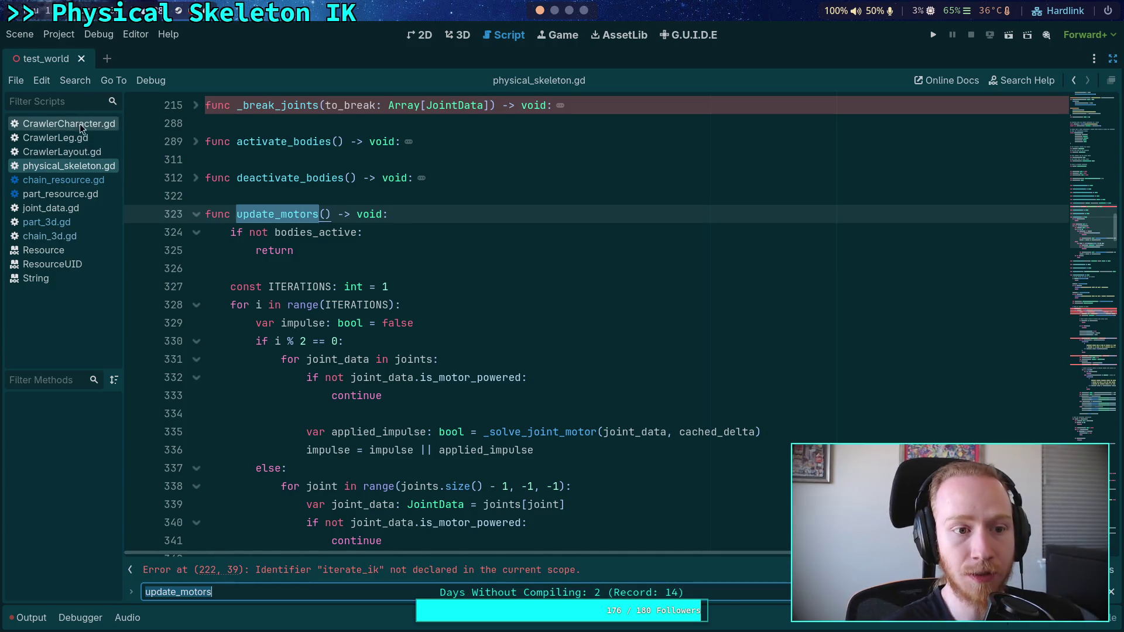
pyautogui.click(76, 124)
pyautogui.press('F3')
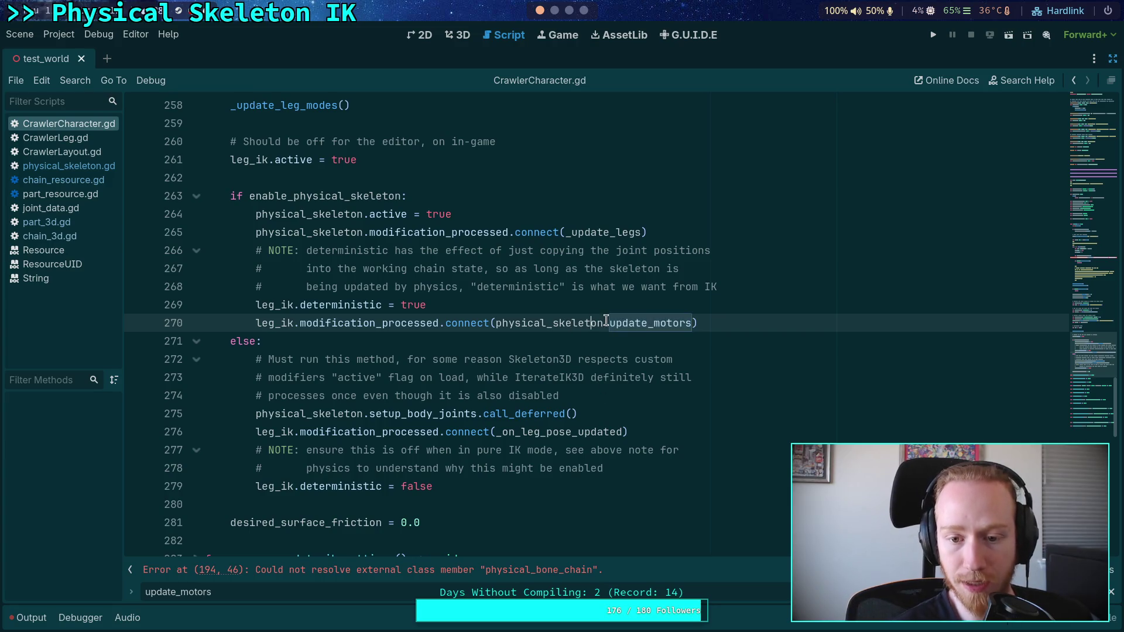
# Change update_motors to update_chains in the line 270 connect call and save CrawlerCharacter.gd
pyautogui.moveTo(609, 322); pyautogui.dragTo(689, 318)
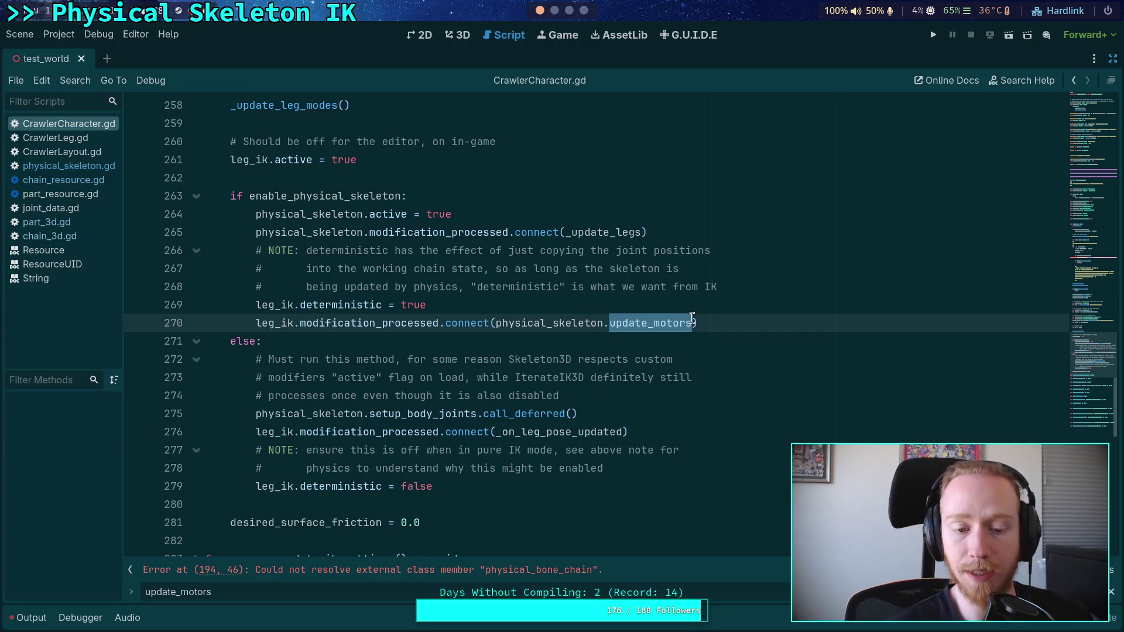
pyautogui.moveTo(692, 318)
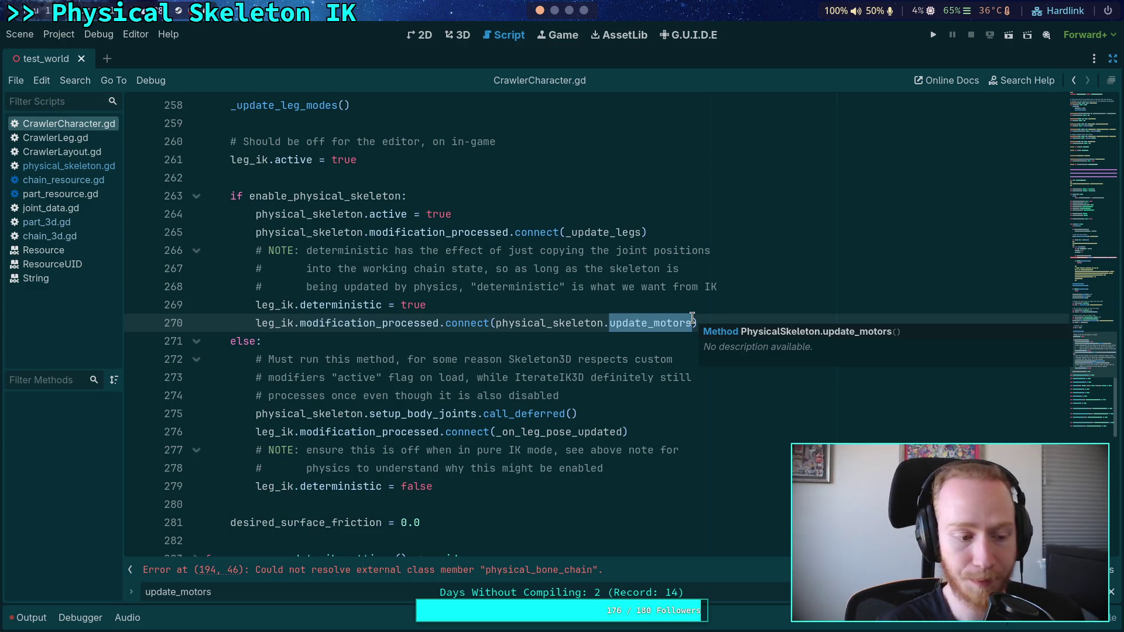
pyautogui.write('update_chain')
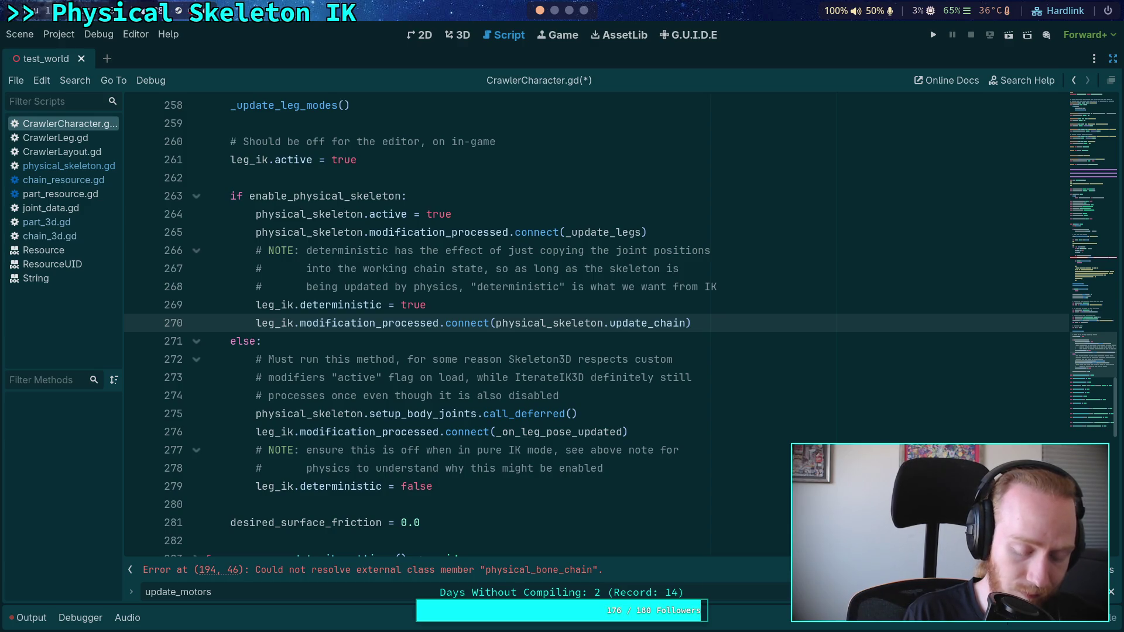
pyautogui.write('s')
pyautogui.hotkey('ctrl', 's')
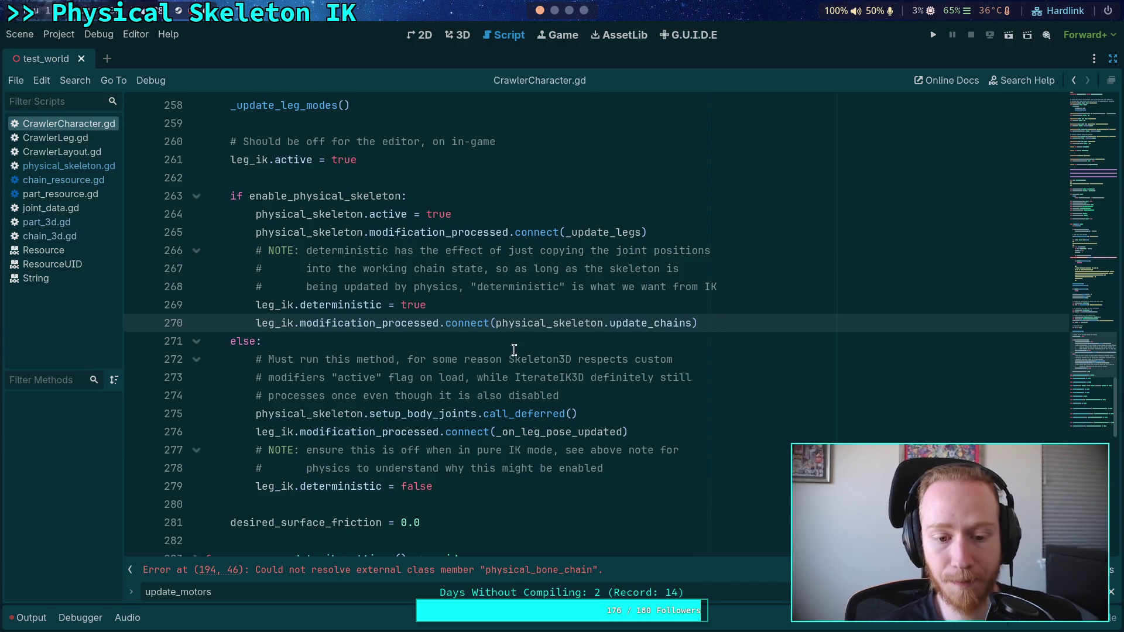
# Rename the update_motors function in physical_skeleton.gd to update_chains
pyautogui.click(69, 163)
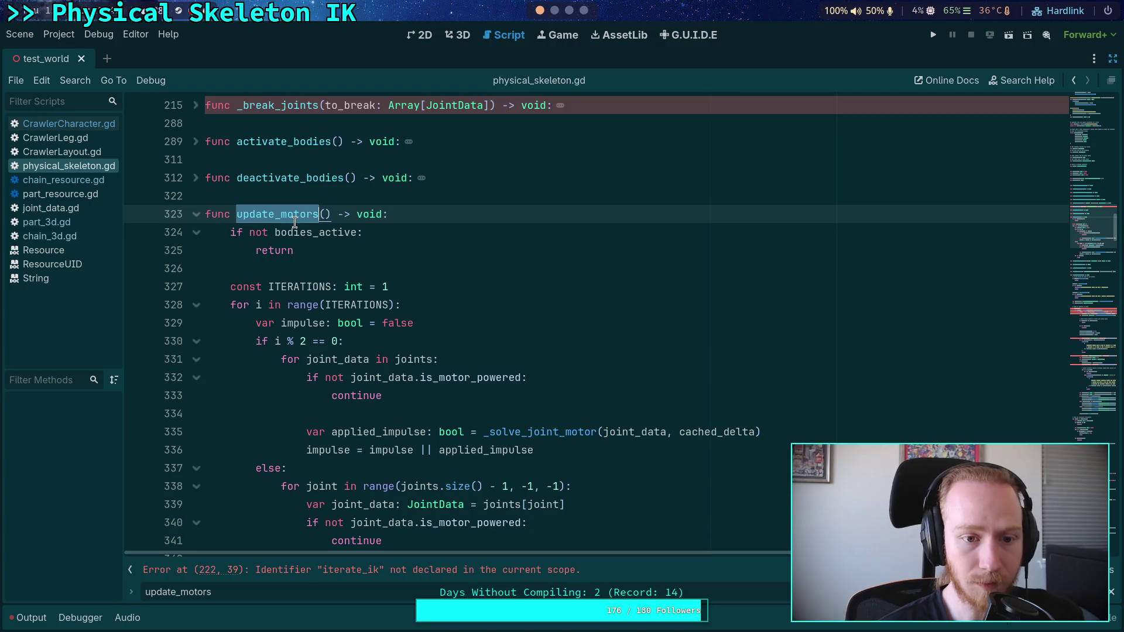
pyautogui.moveTo(281, 215); pyautogui.dragTo(316, 208)
pyautogui.press('BackSpace')
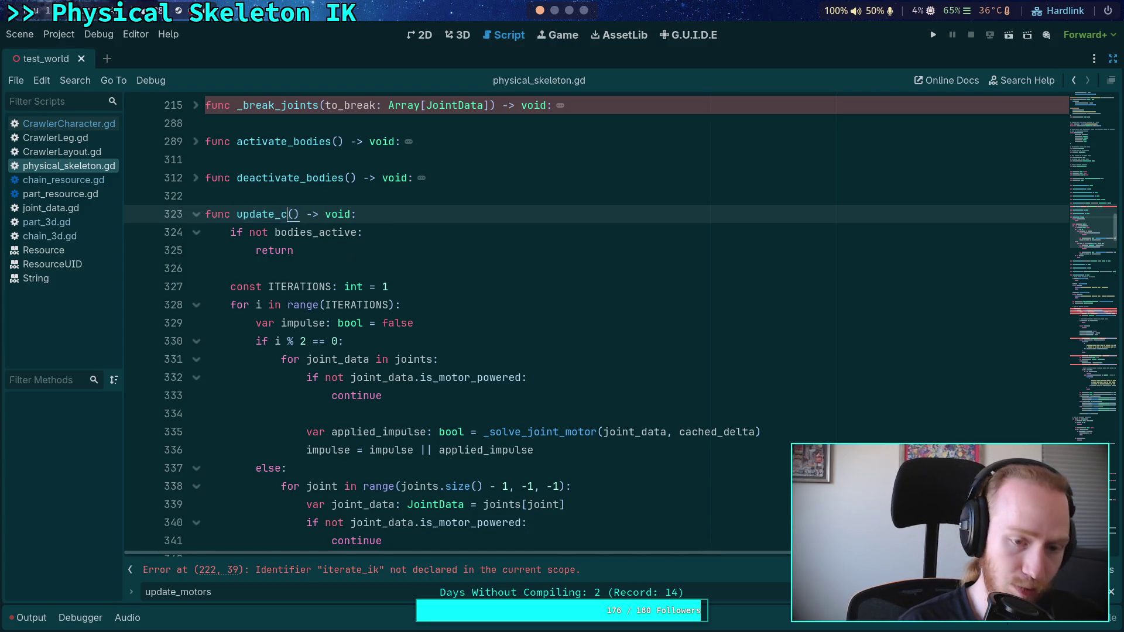
pyautogui.write('chains')
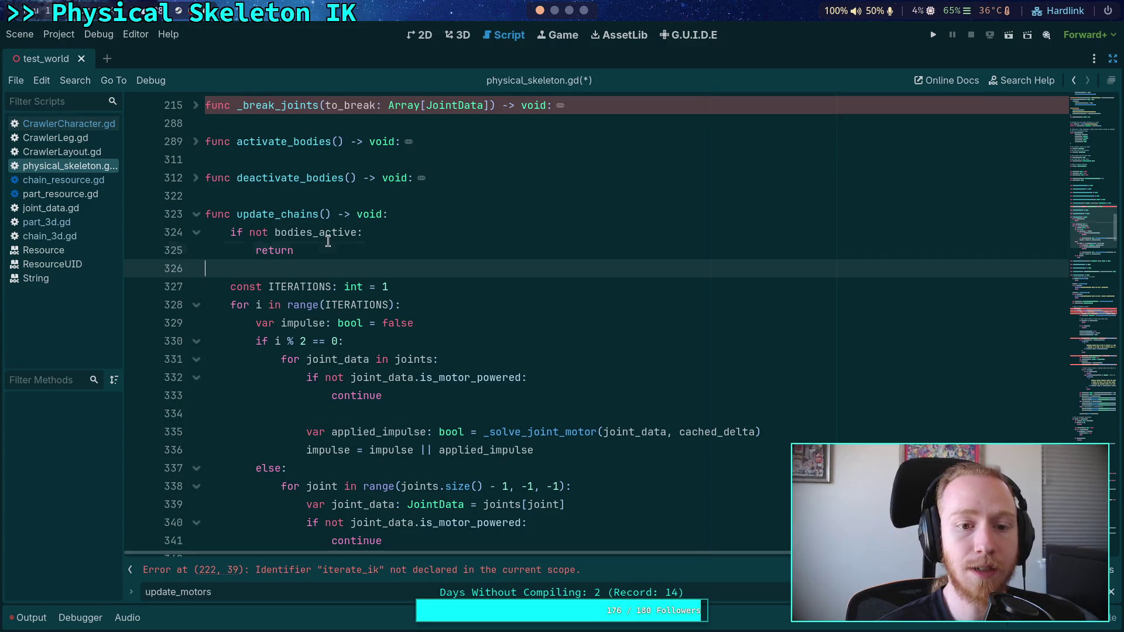
# Inspect bodies_active and the ITERATIONS constant in the update_chains body
pyautogui.doubleClick(337, 233)
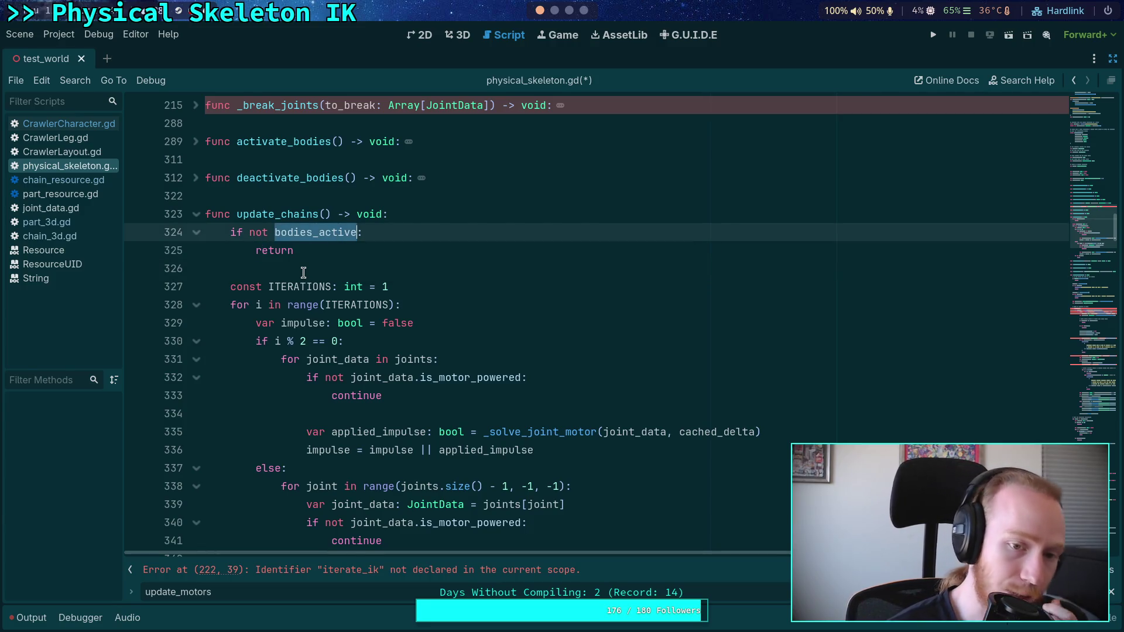
pyautogui.click(339, 269)
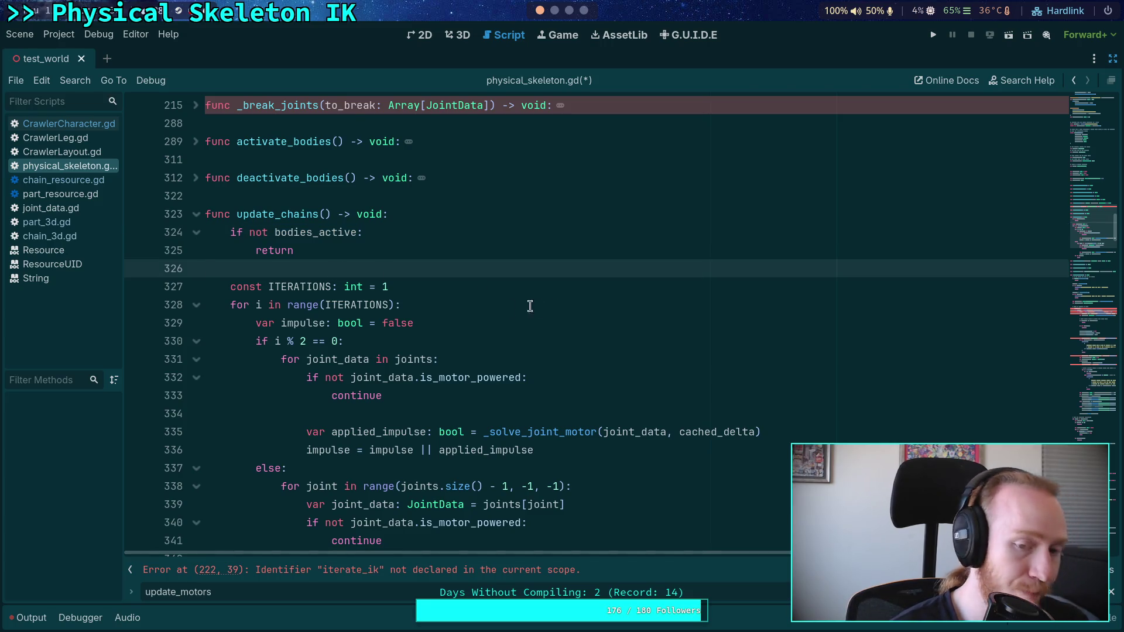
pyautogui.click(513, 287)
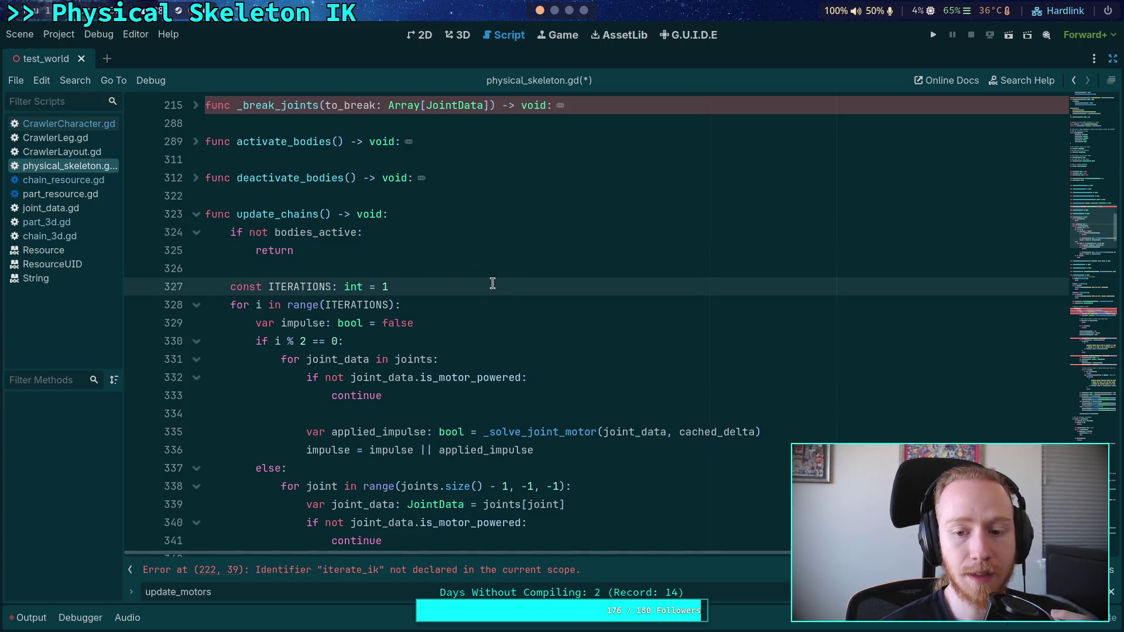
pyautogui.doubleClick(286, 286)
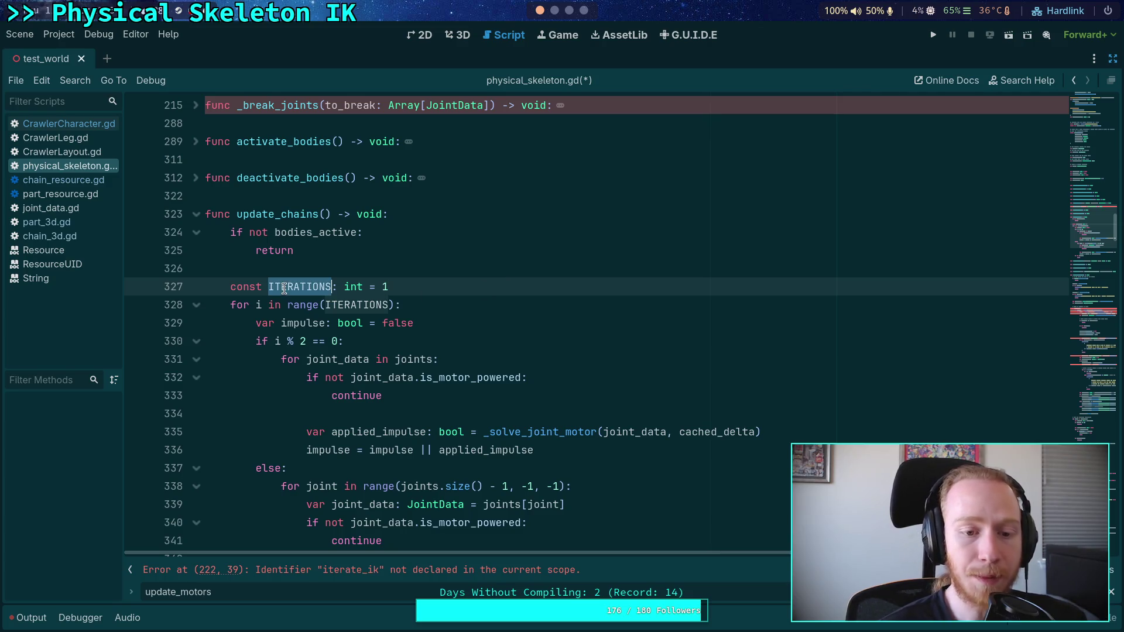
pyautogui.scroll(-3, 338, 293)
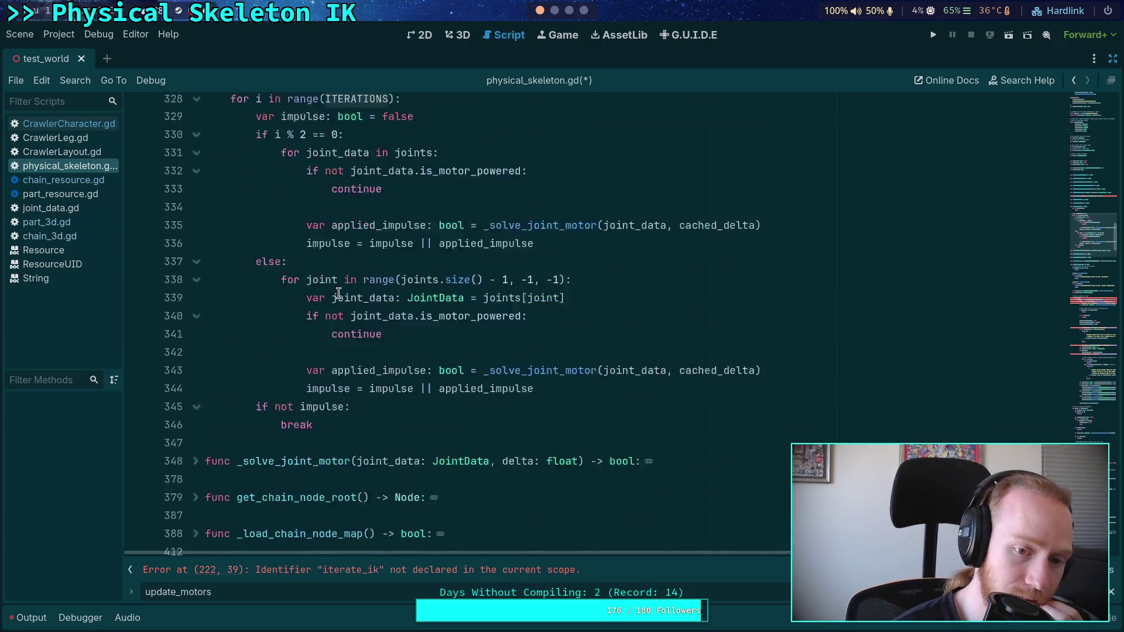
pyautogui.scroll(4, 338, 292)
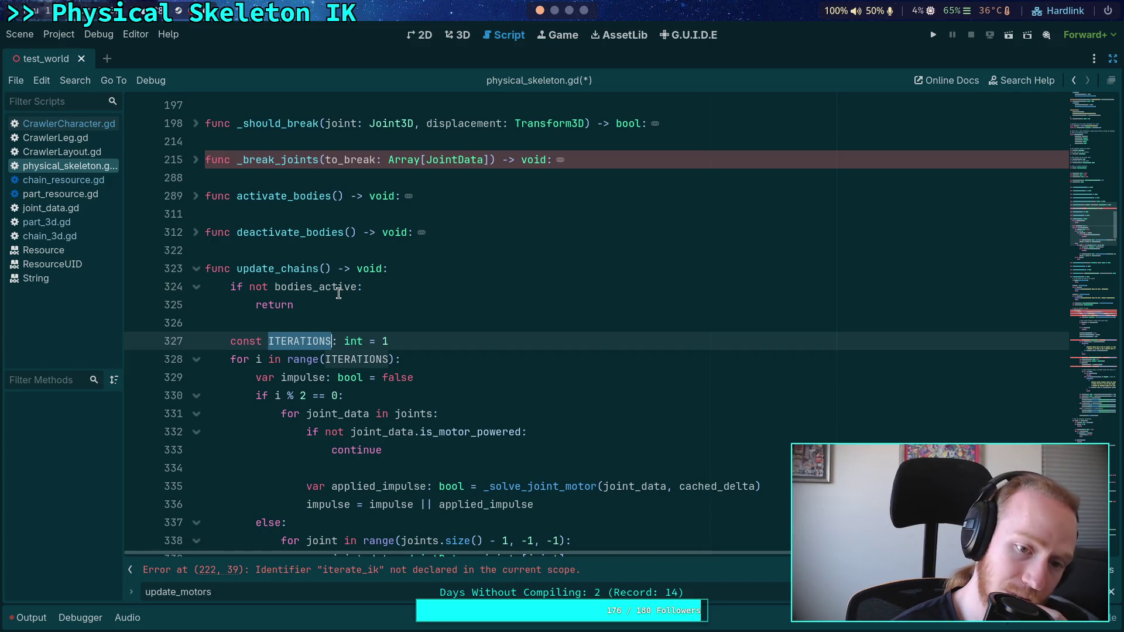
pyautogui.click(451, 334)
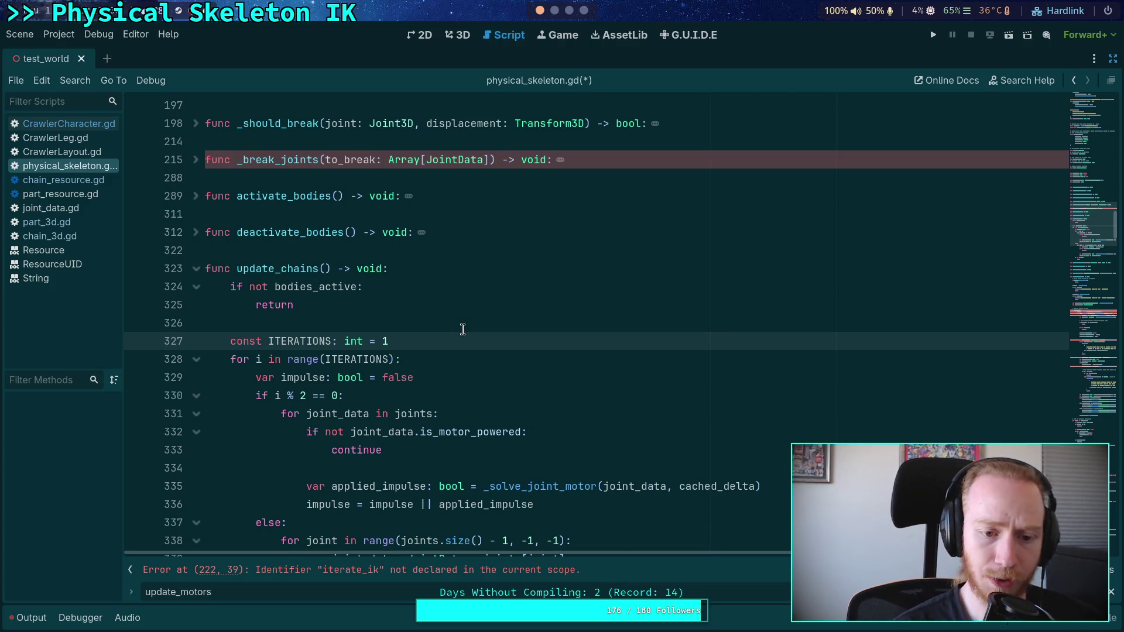
# Clear a stray blank line and add a new line under 'if i % 2 == 0:'
pyautogui.click(475, 362)
pyautogui.scroll(-2, 527, 354)
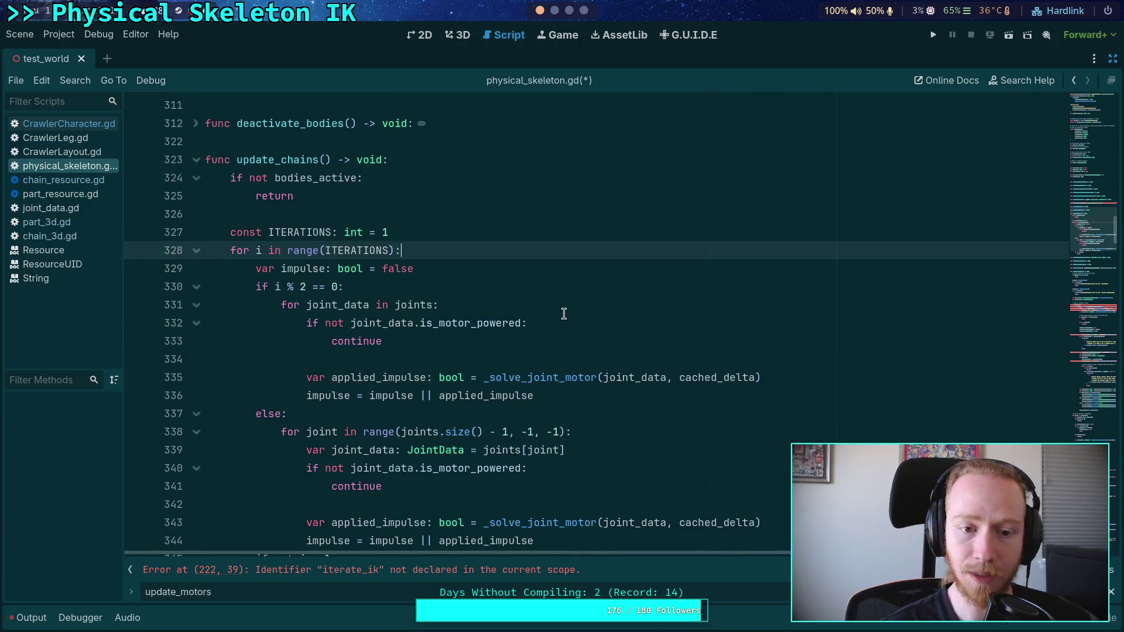
pyautogui.press('Return')
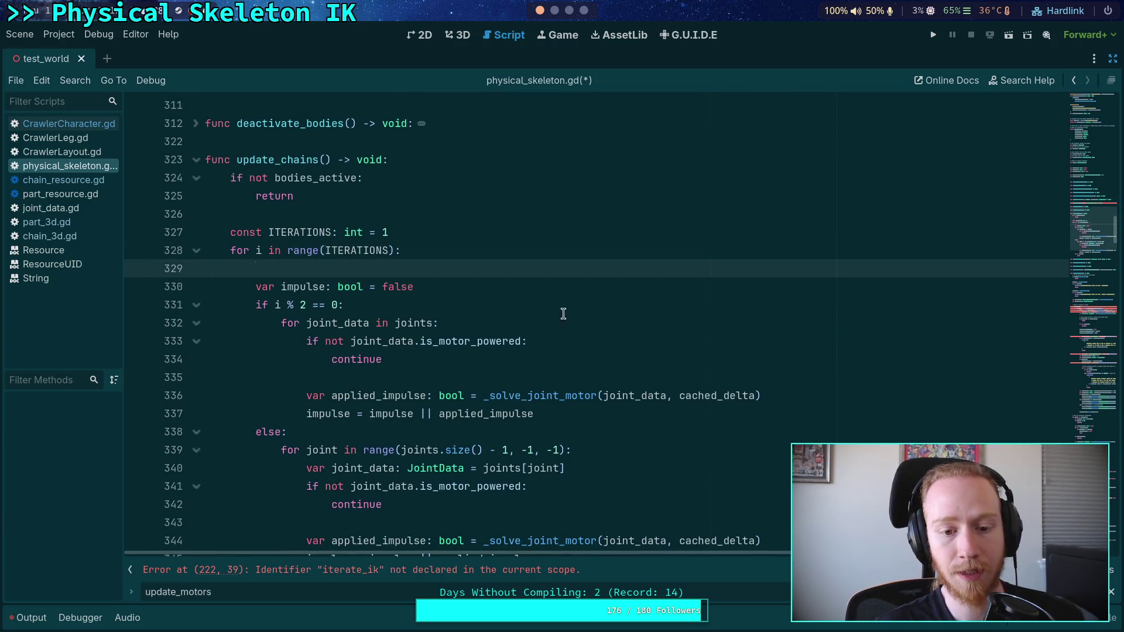
pyautogui.click(460, 255)
pyautogui.press('Delete')
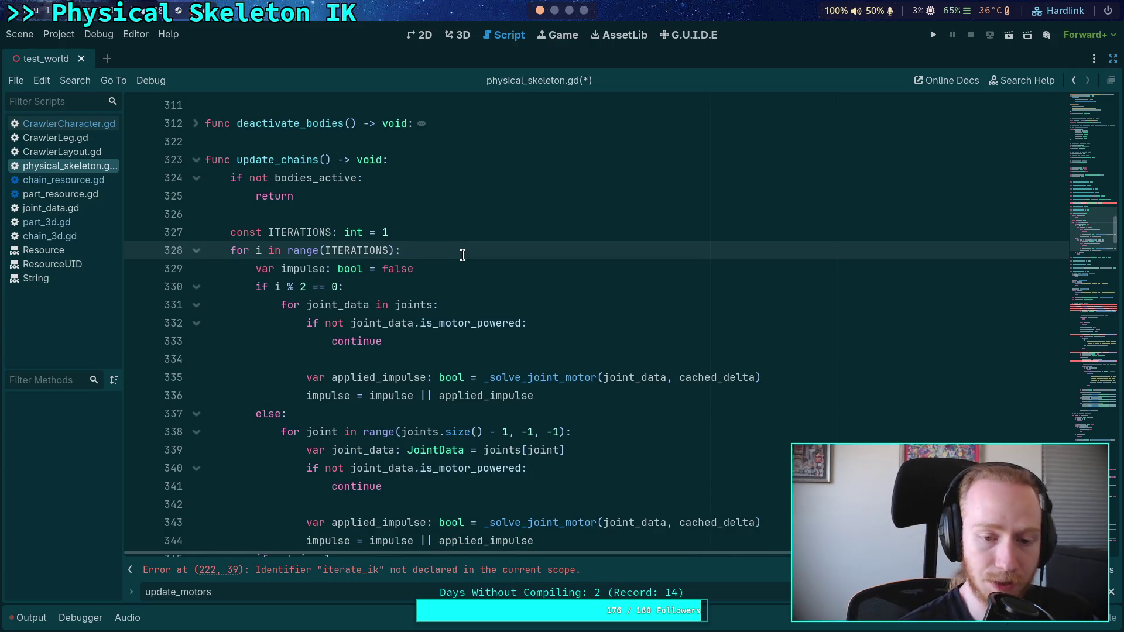
pyautogui.click(431, 289)
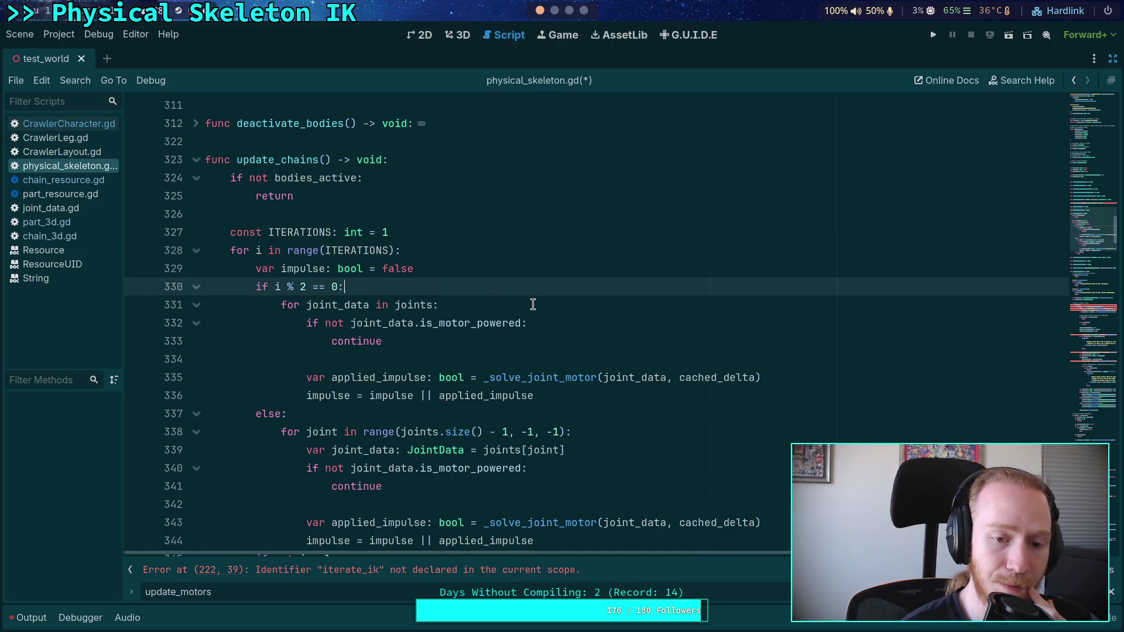
pyautogui.press('Return')
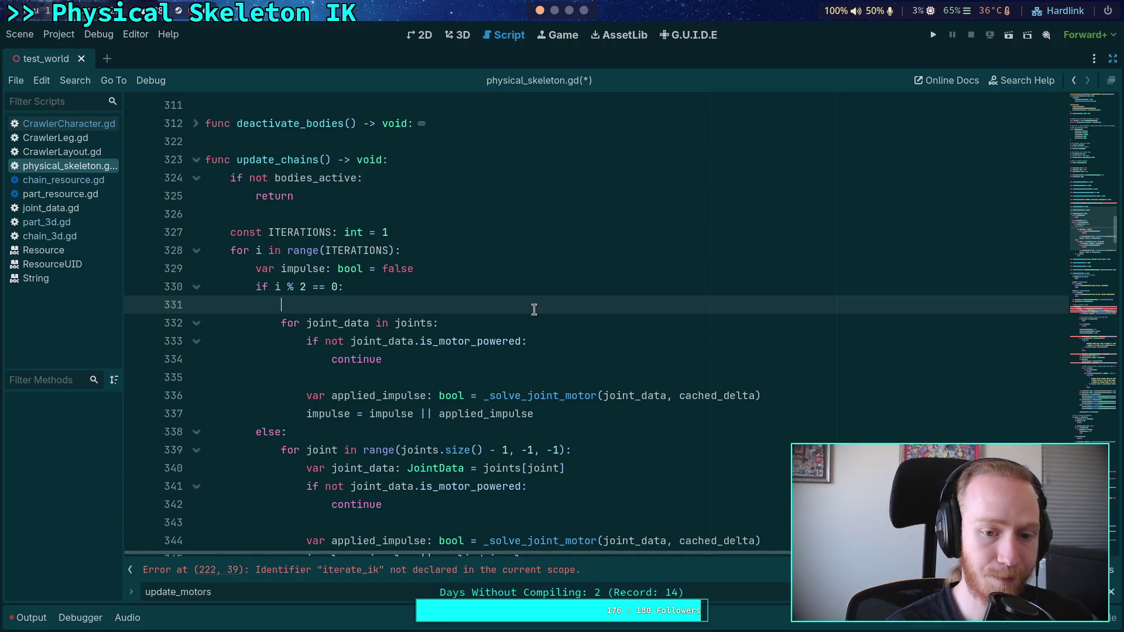
# Add a 'for chain in chain_list:' loop after the impulse declaration
pyautogui.write('var')
pyautogui.press('BackSpace')
pyautogui.press('BackSpace')
pyautogui.press('BackSpace')
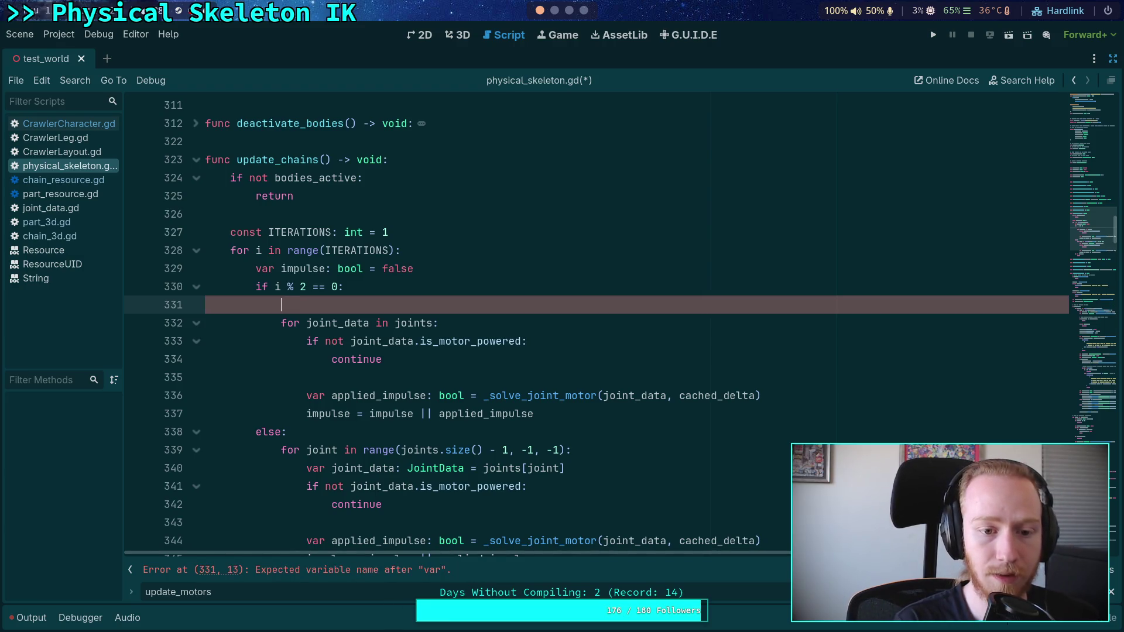
pyautogui.write('for')
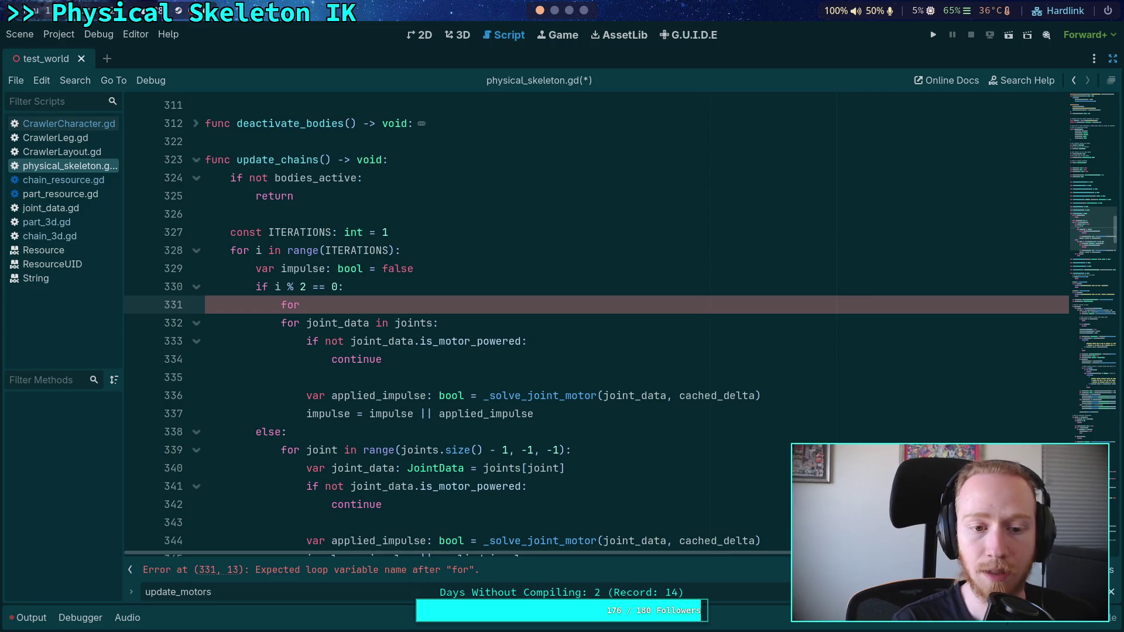
pyautogui.hotkey('ctrl', 'z')
pyautogui.click(454, 268)
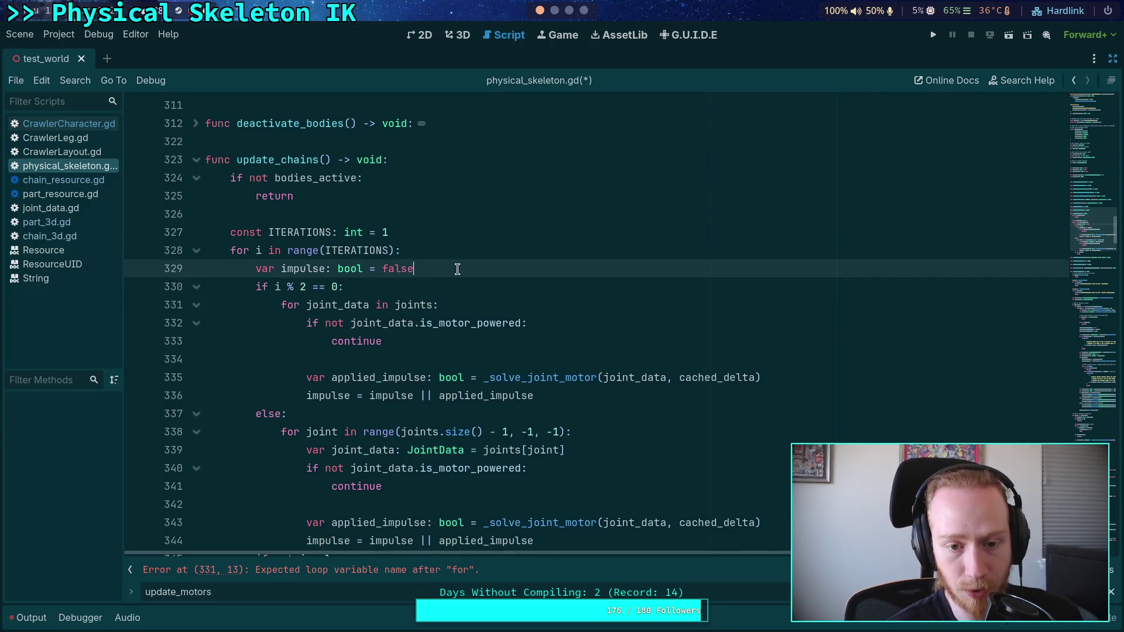
pyautogui.press('Return')
pyautogui.write('for')
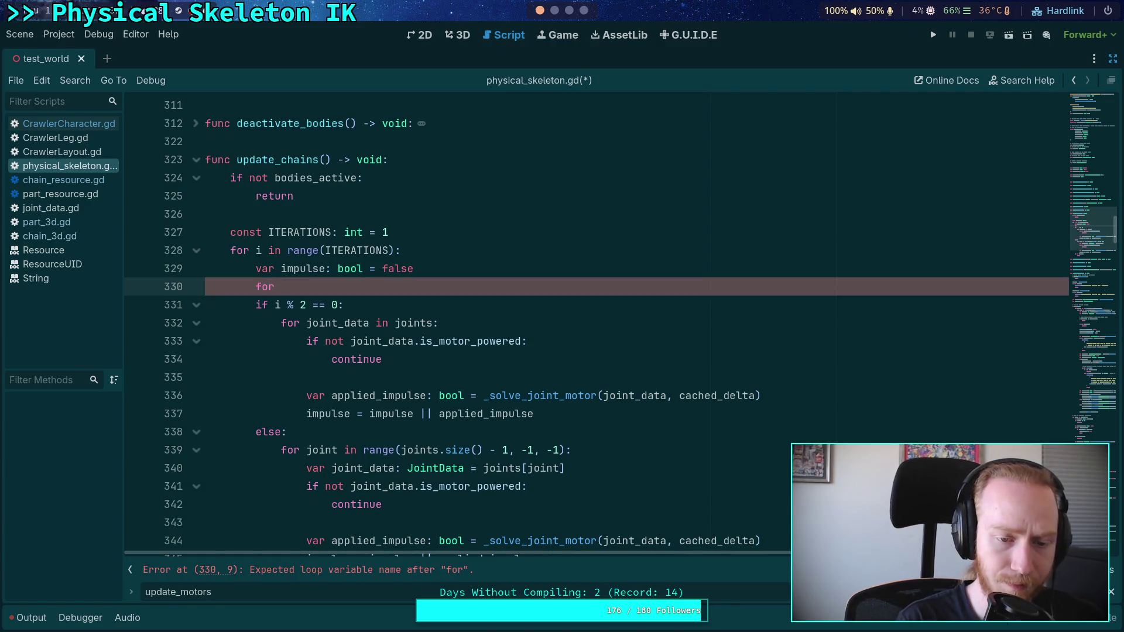
pyautogui.write(' chain in chai')
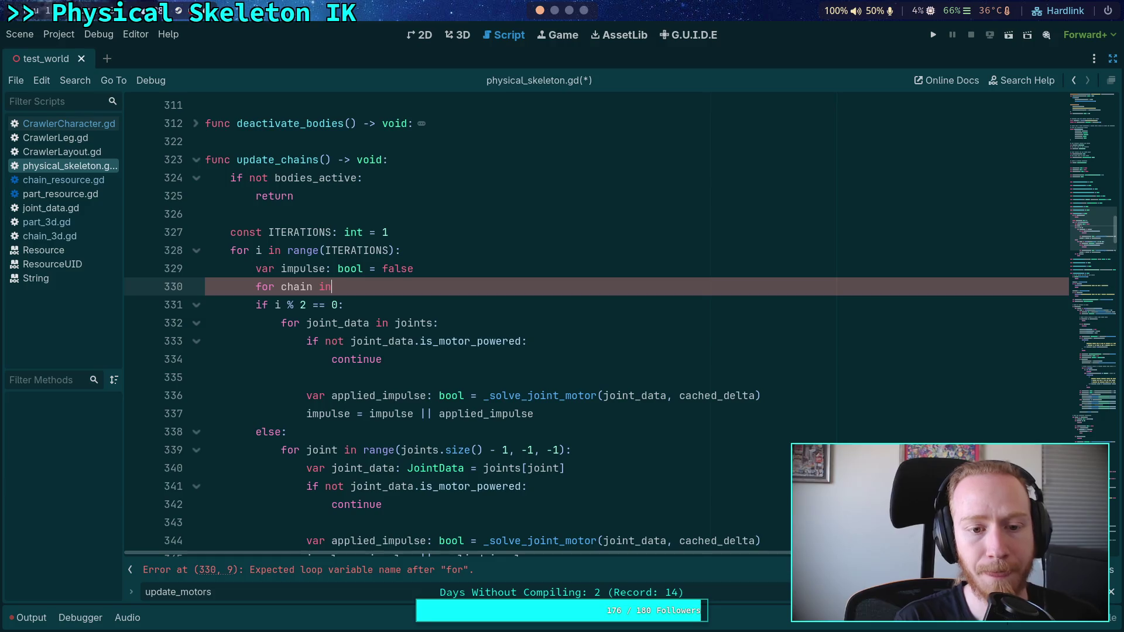
pyautogui.press('BackSpace')
pyautogui.write('n_list:')
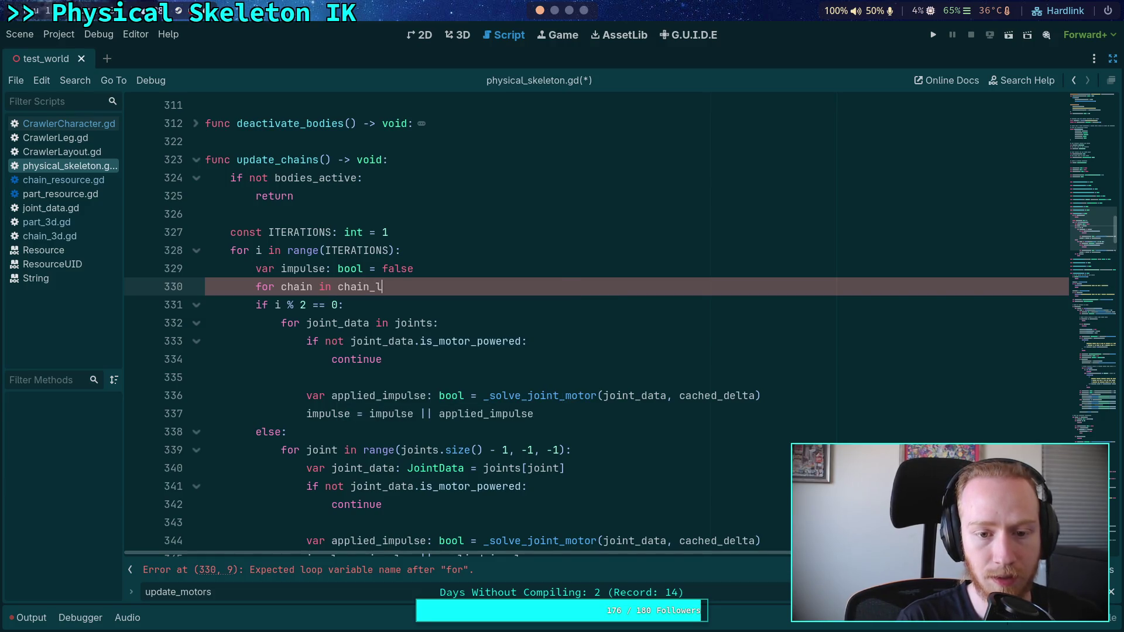
pyautogui.press('Return')
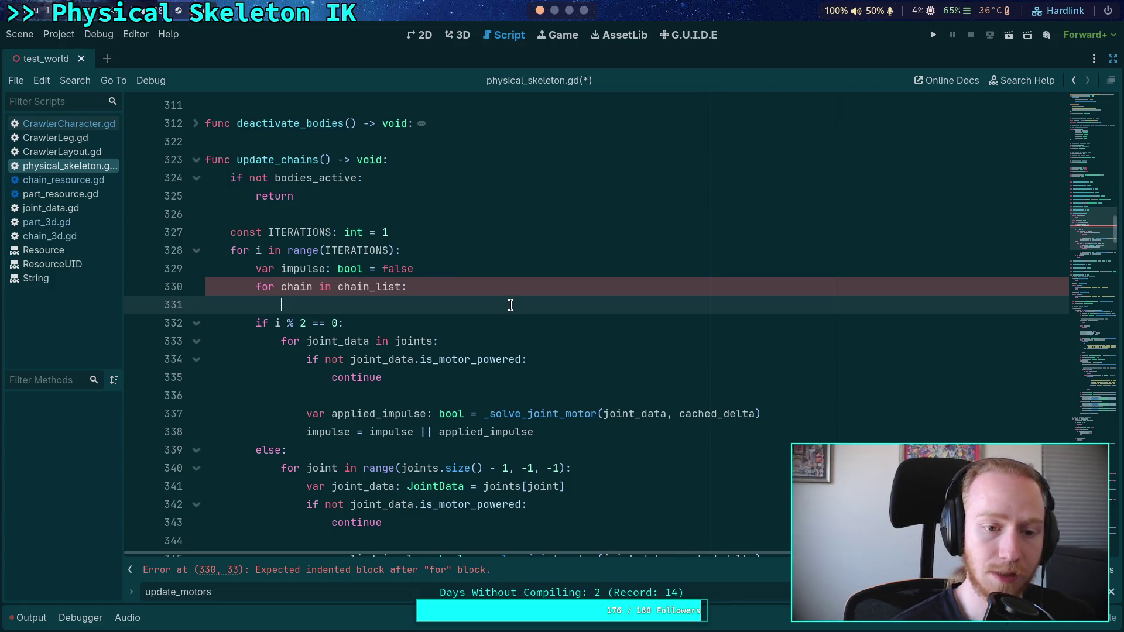
# Write 'var applied_impulse: bool = chain.solve()' as the loop's body
pyautogui.write('vare')
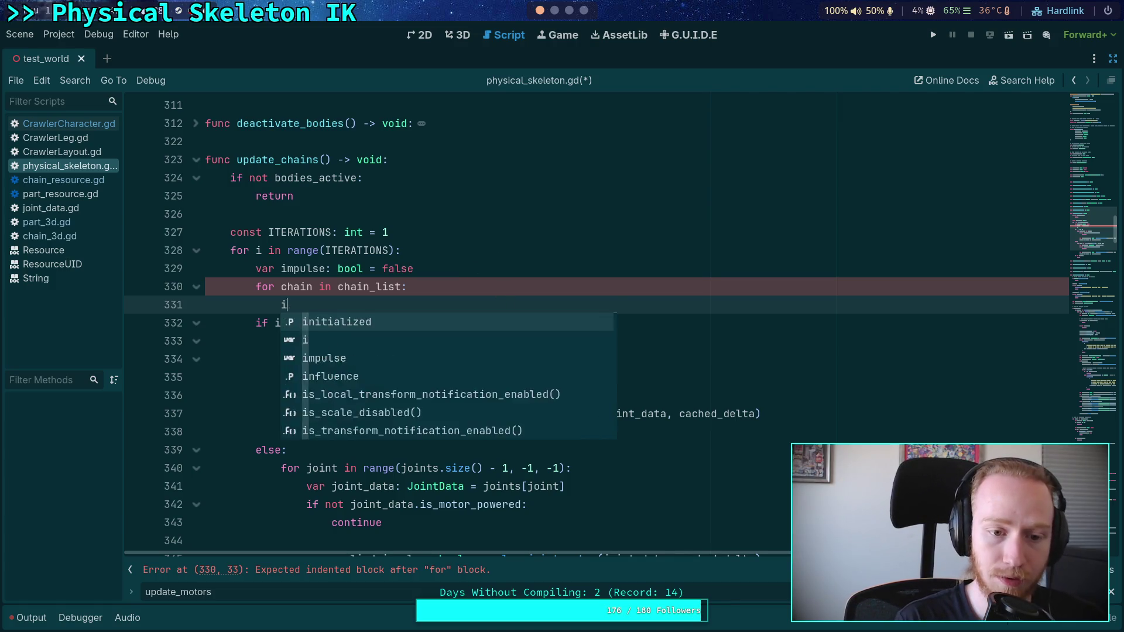
pyautogui.press('BackSpace')
pyautogui.write('applied:')
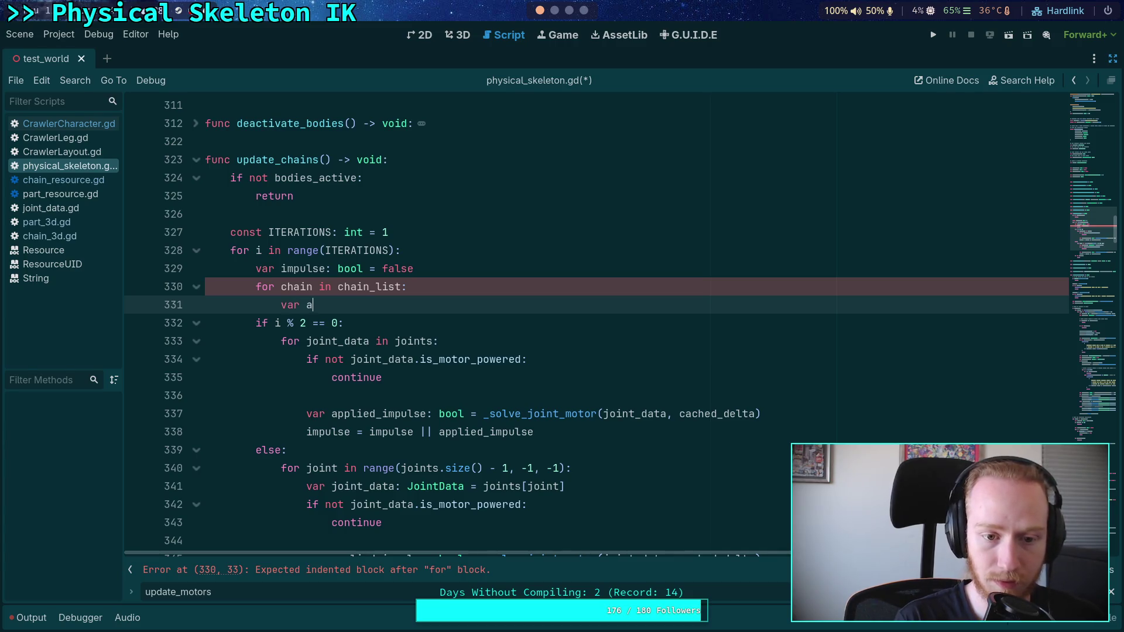
pyautogui.press('BackSpace')
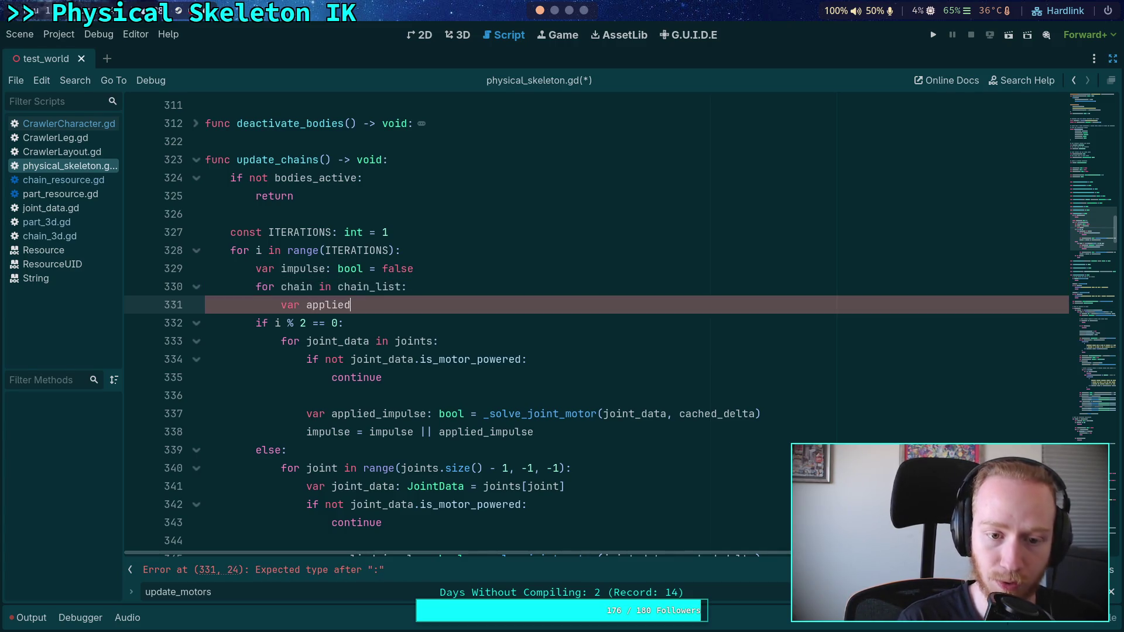
pyautogui.write('_imp')
pyautogui.write('el')
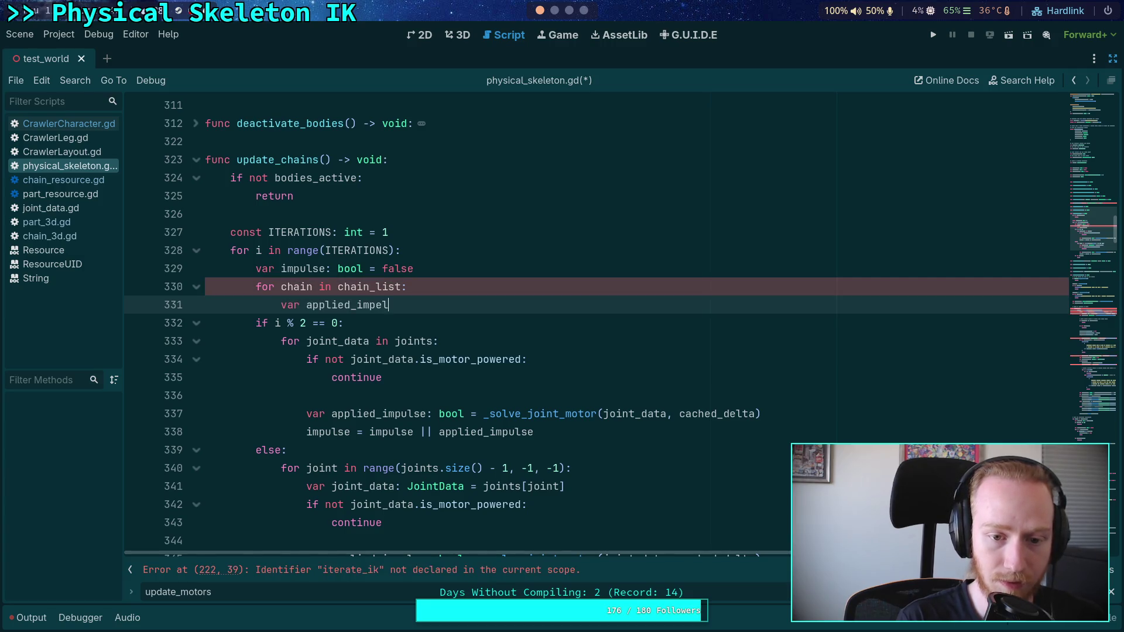
pyautogui.press('BackSpace')
pyautogui.press('BackSpace')
pyautogui.write('ulse: bool =')
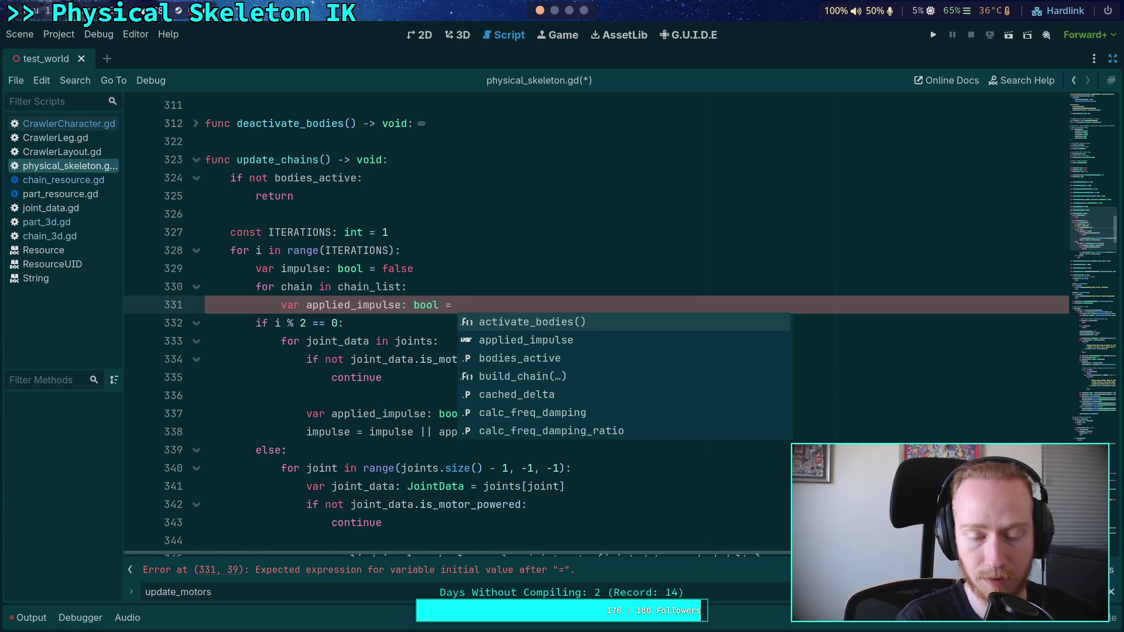
pyautogui.press('Escape')
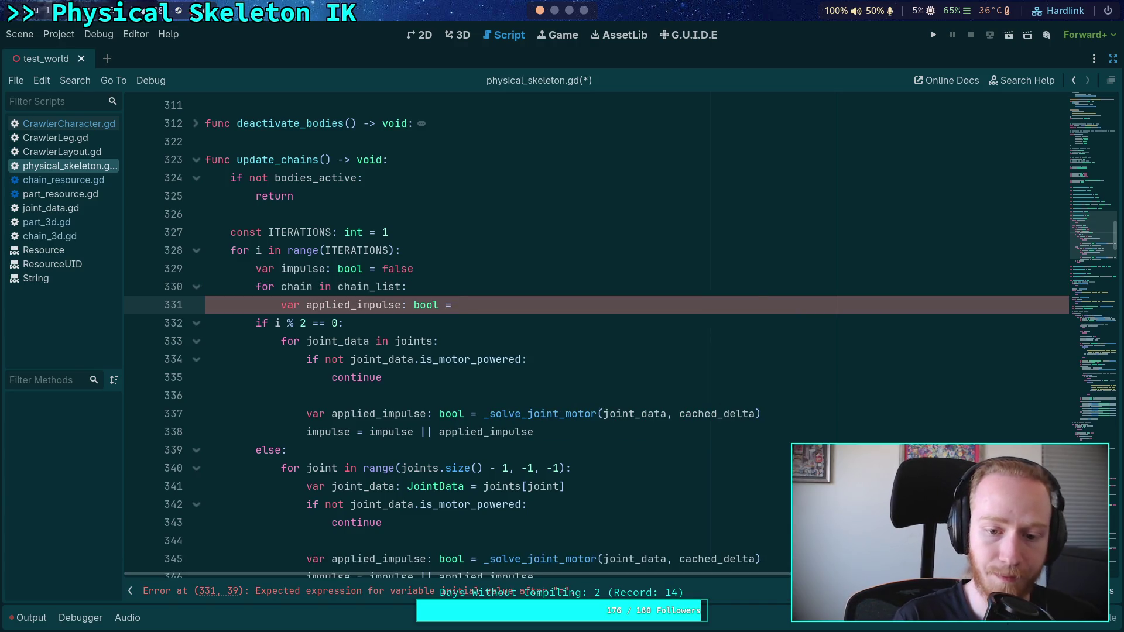
pyautogui.write('chain.')
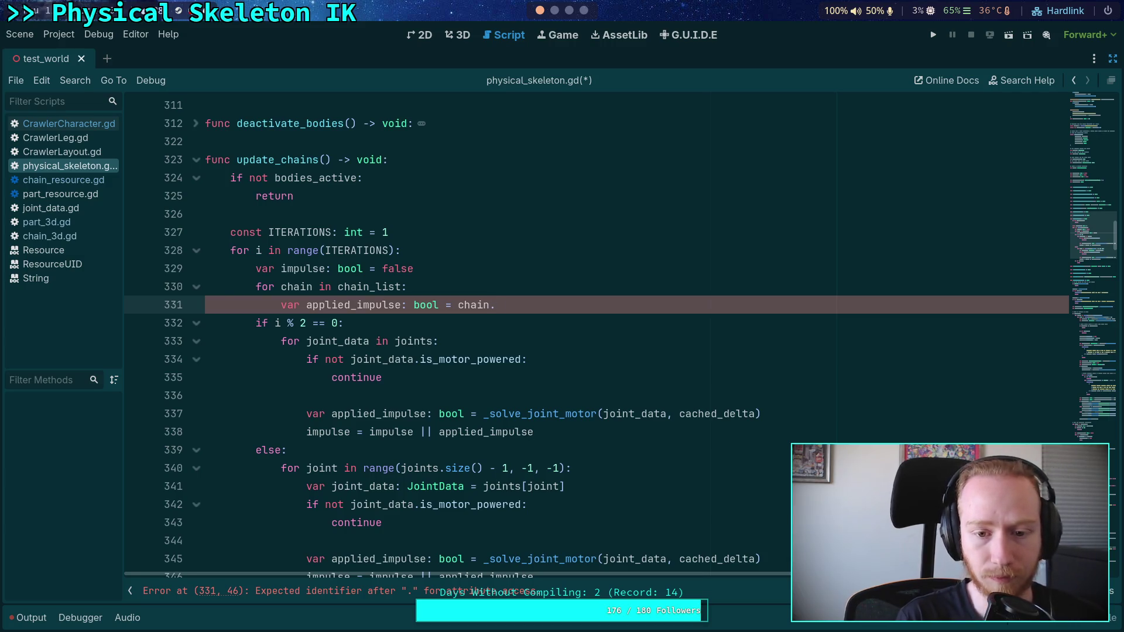
pyautogui.write('updat')
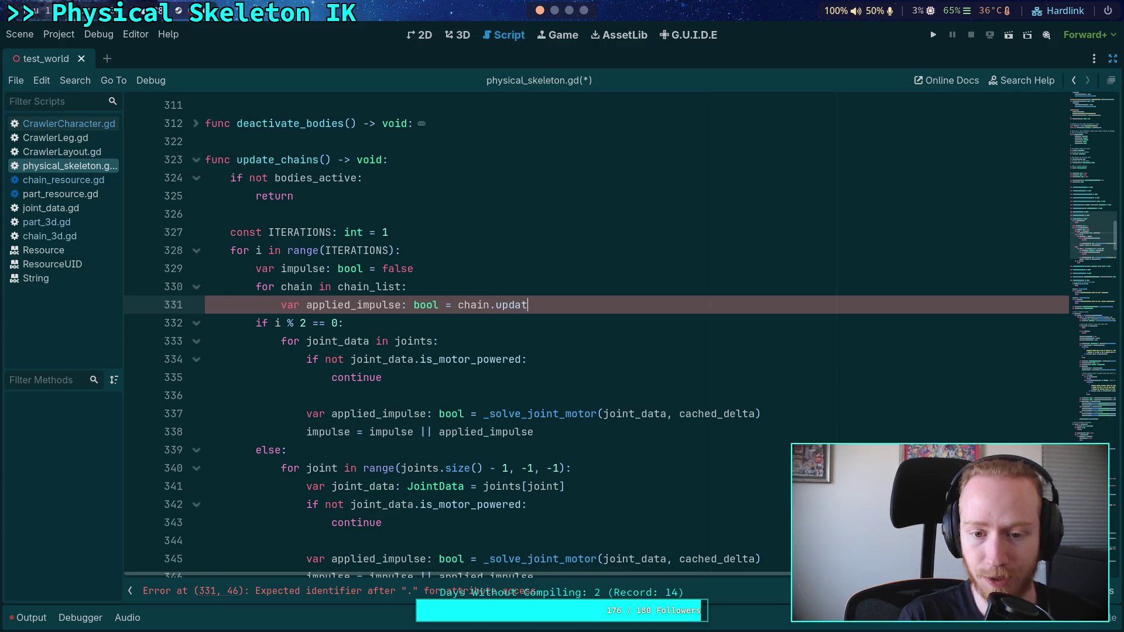
pyautogui.write('e()')
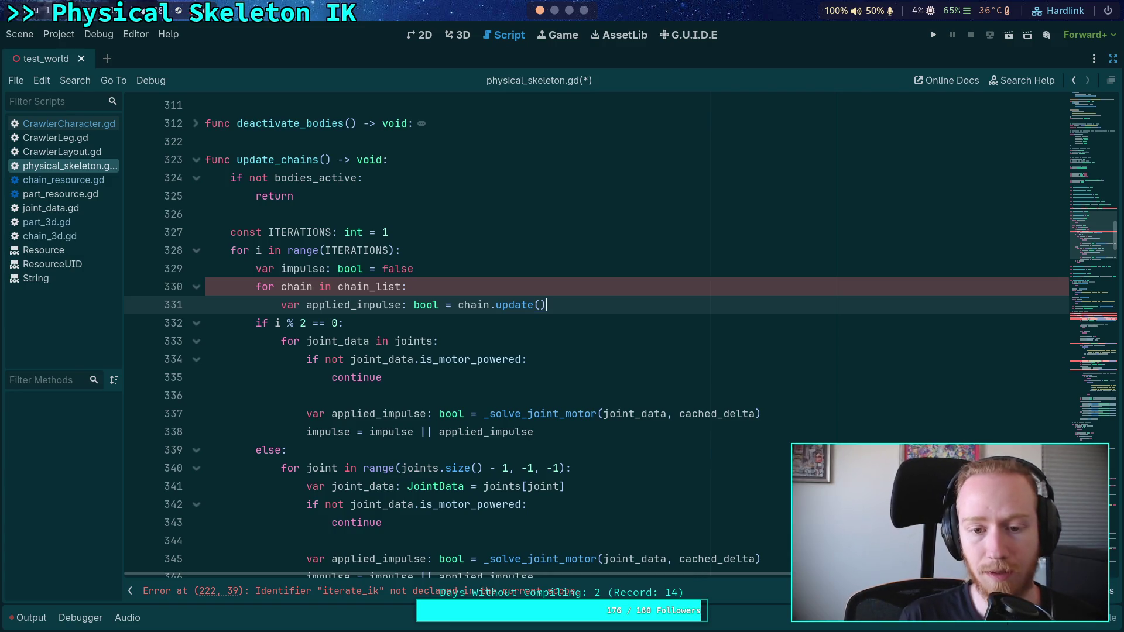
pyautogui.press('Left')
pyautogui.press('Left')
pyautogui.hotkey('shift', 'Left')
pyautogui.hotkey('shift', 'Left')
pyautogui.hotkey('shift', 'Left')
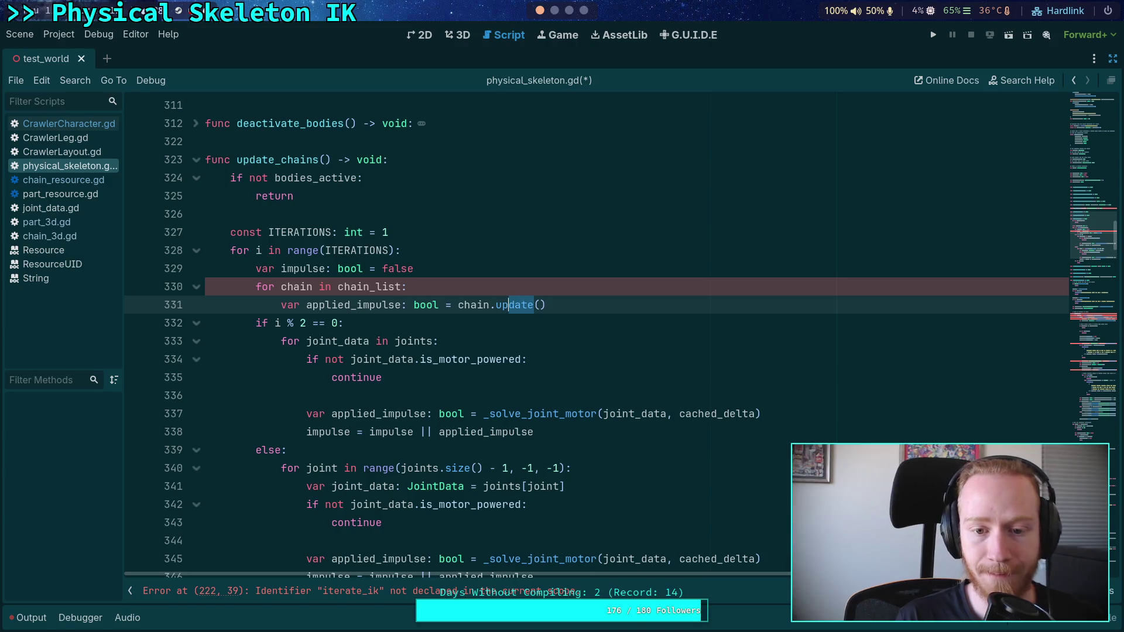
pyautogui.write('solve')
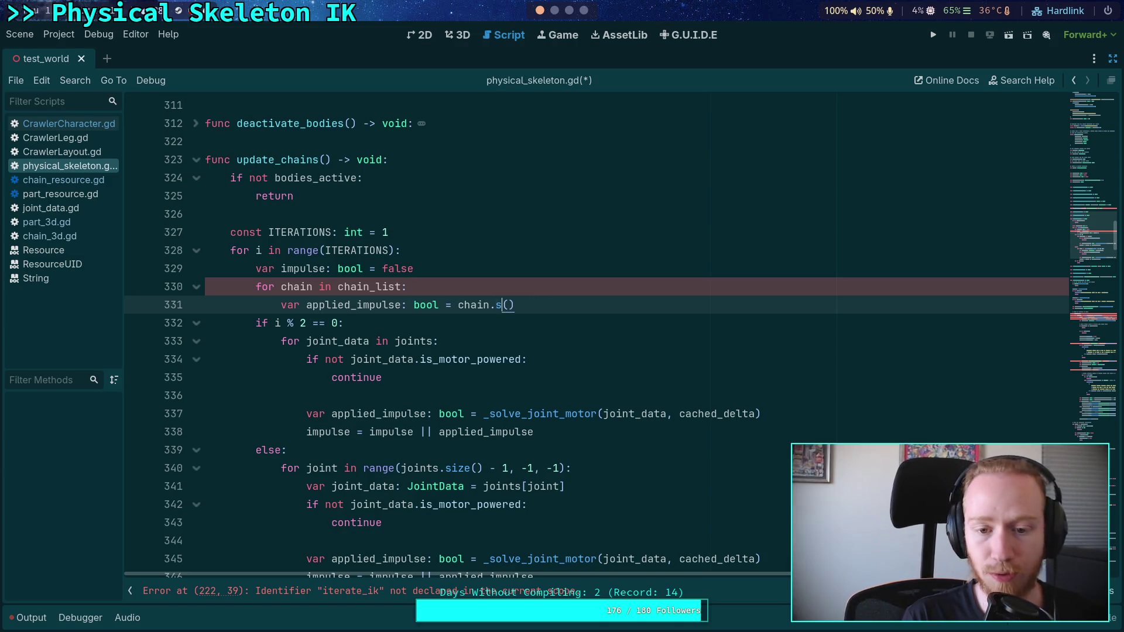
pyautogui.press('Right')
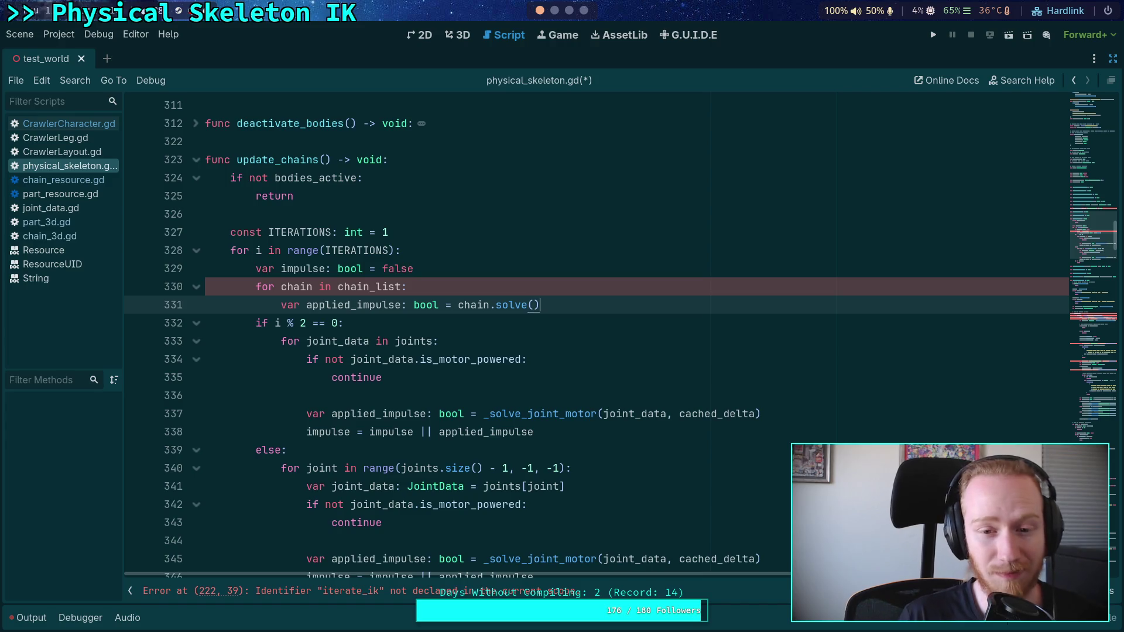
pyautogui.press('Left')
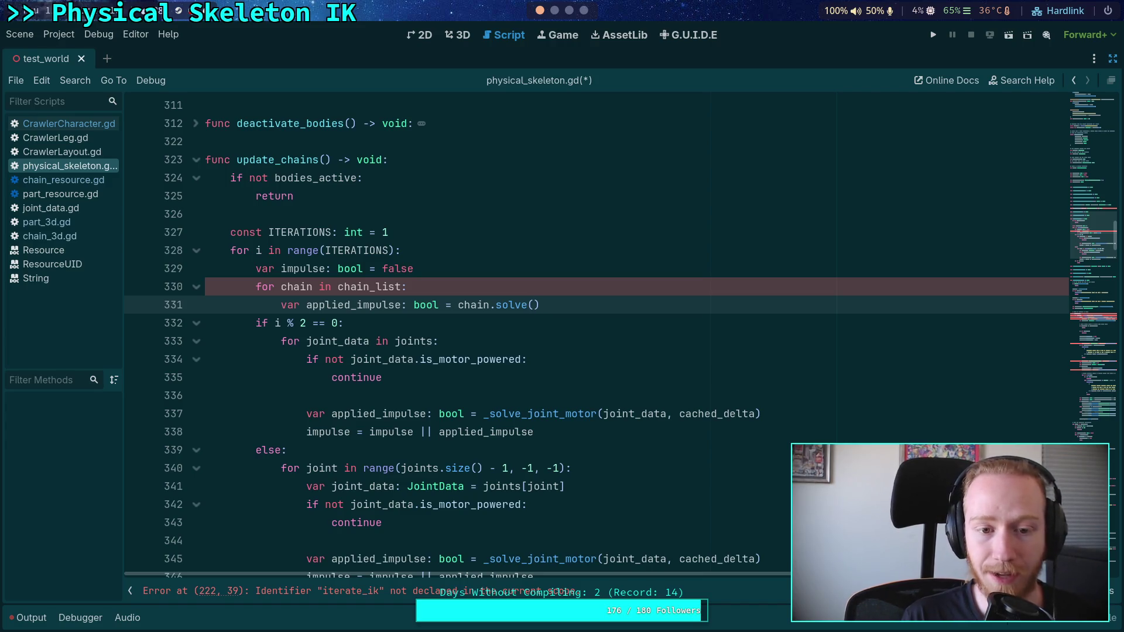
pyautogui.press('Left')
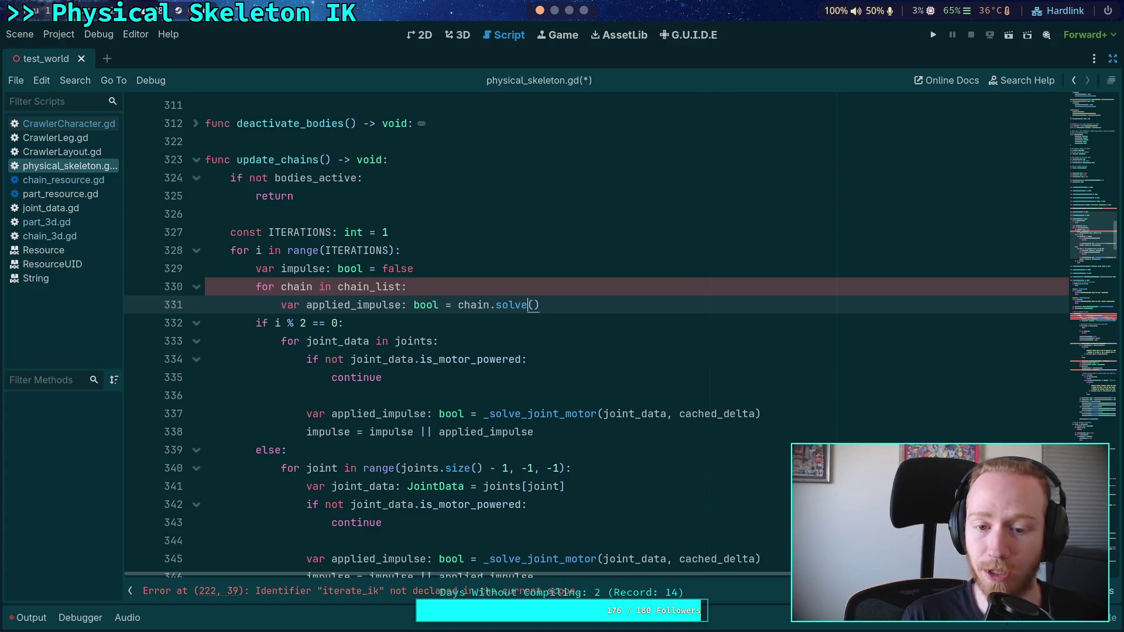
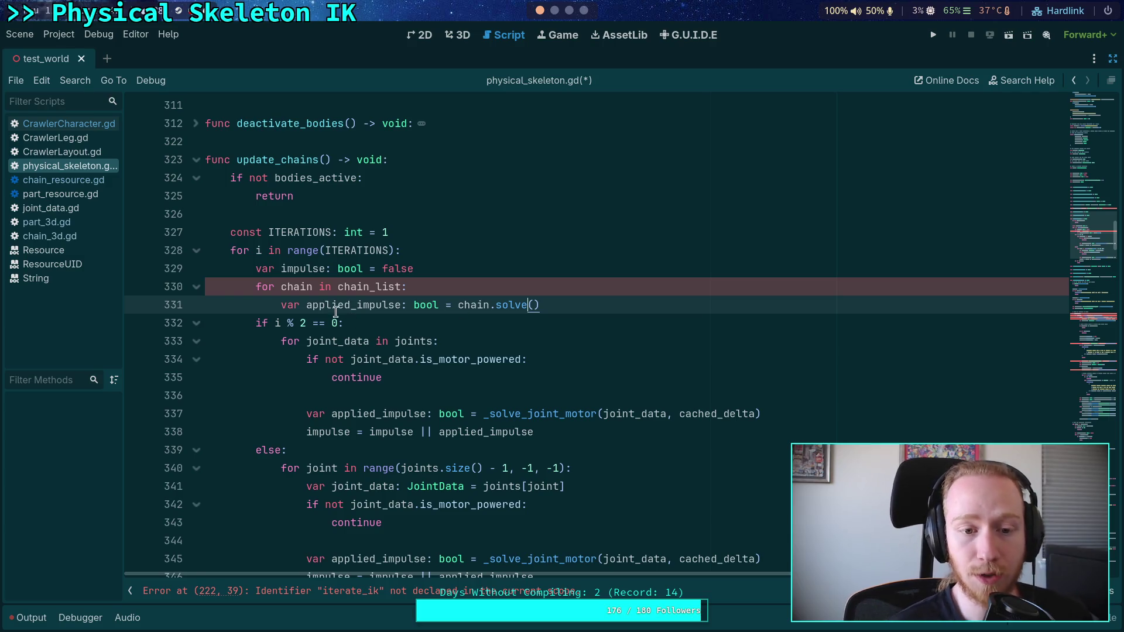
# Edit the call inside the chain loop so it reads chain.solve(i)
pyautogui.click(355, 287)
pyautogui.moveTo(355, 283); pyautogui.dragTo(374, 304)
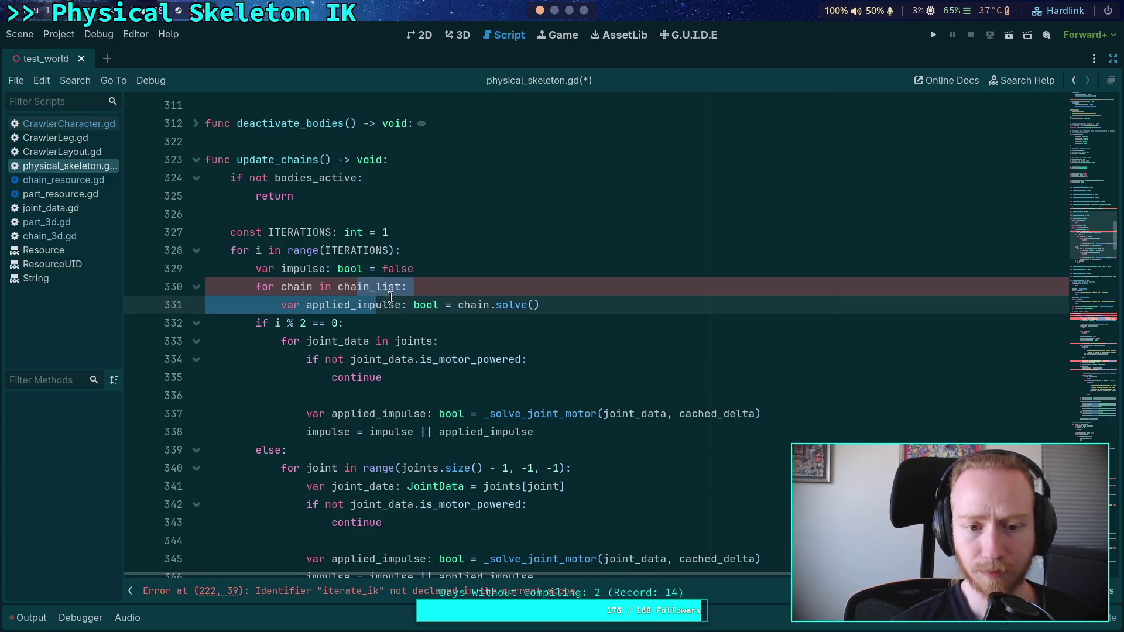
pyautogui.click(565, 303)
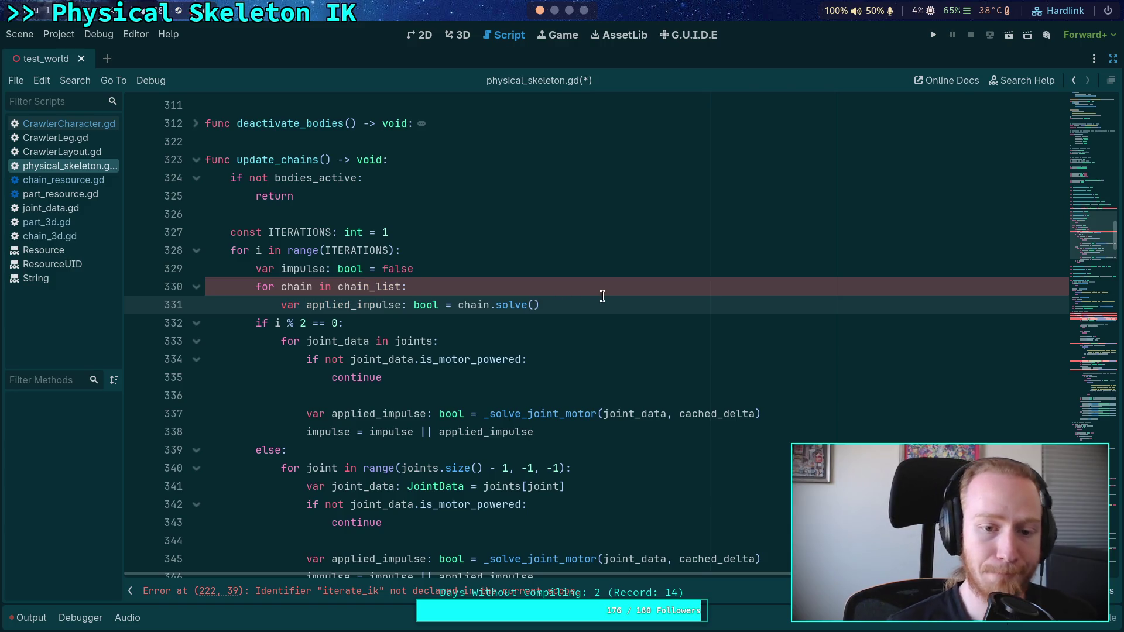
pyautogui.press('Left')
pyautogui.write('_iter')
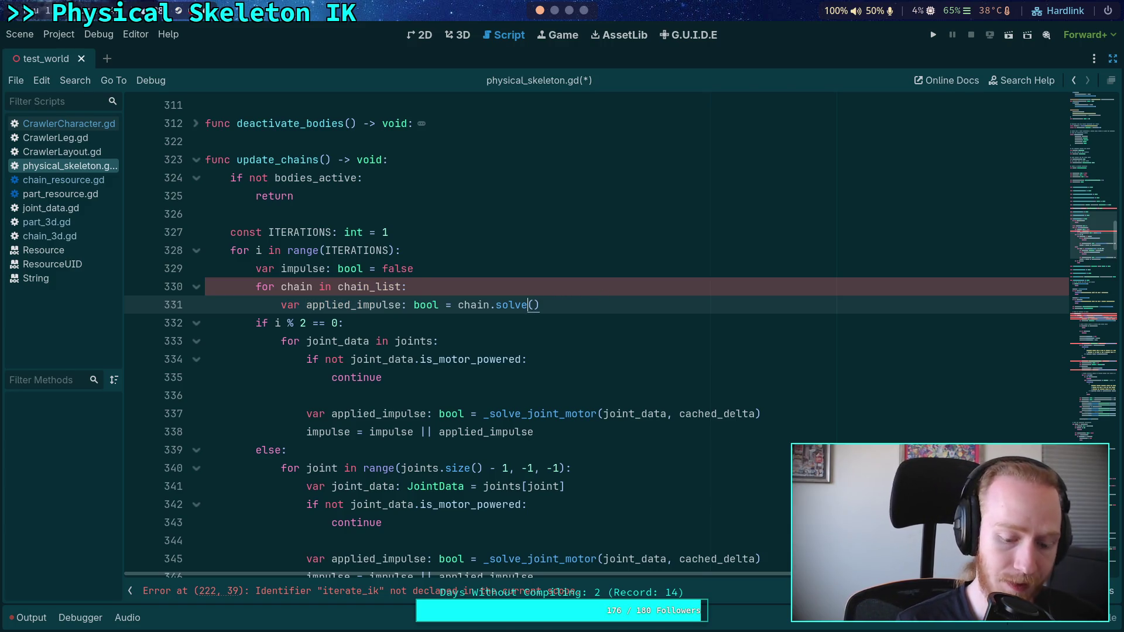
pyautogui.write('ation')
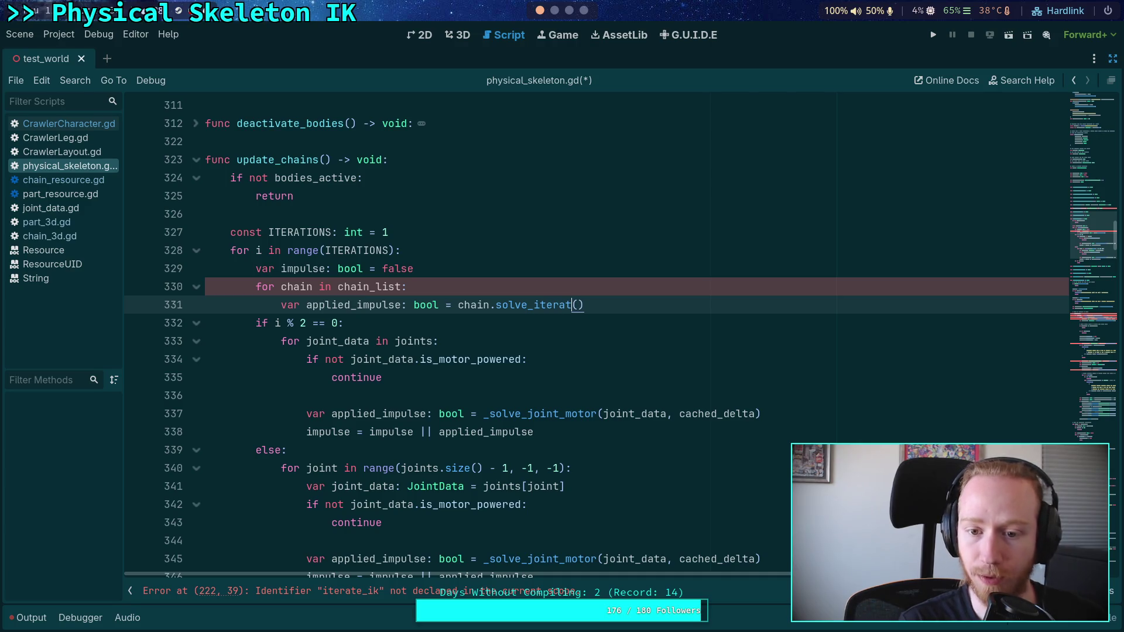
pyautogui.press('Right')
pyautogui.write('i')
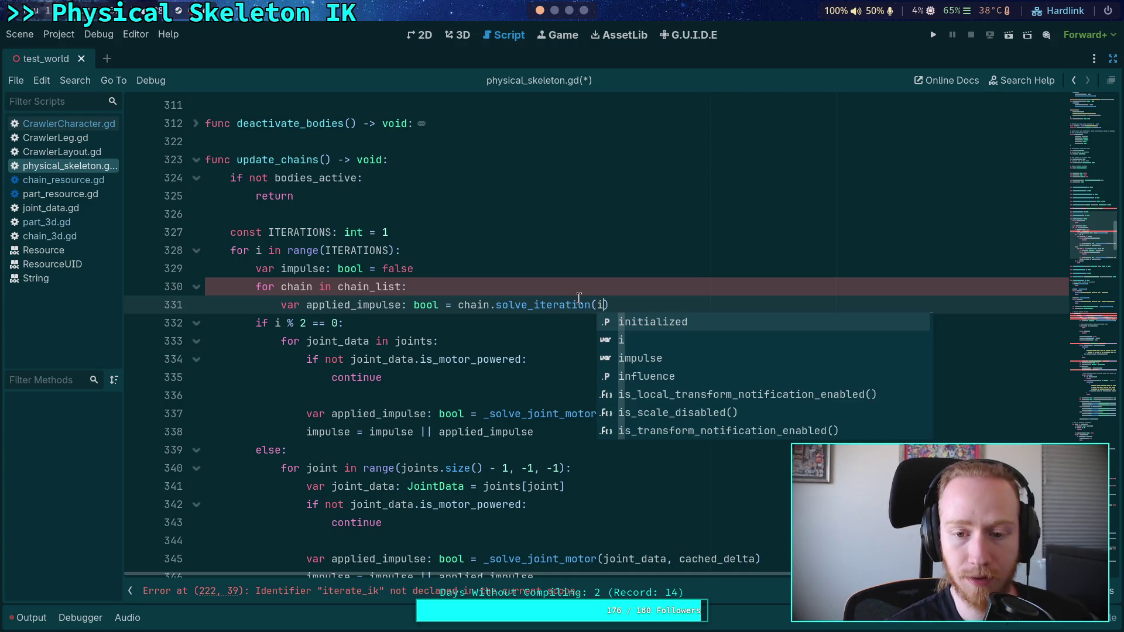
pyautogui.press('Escape')
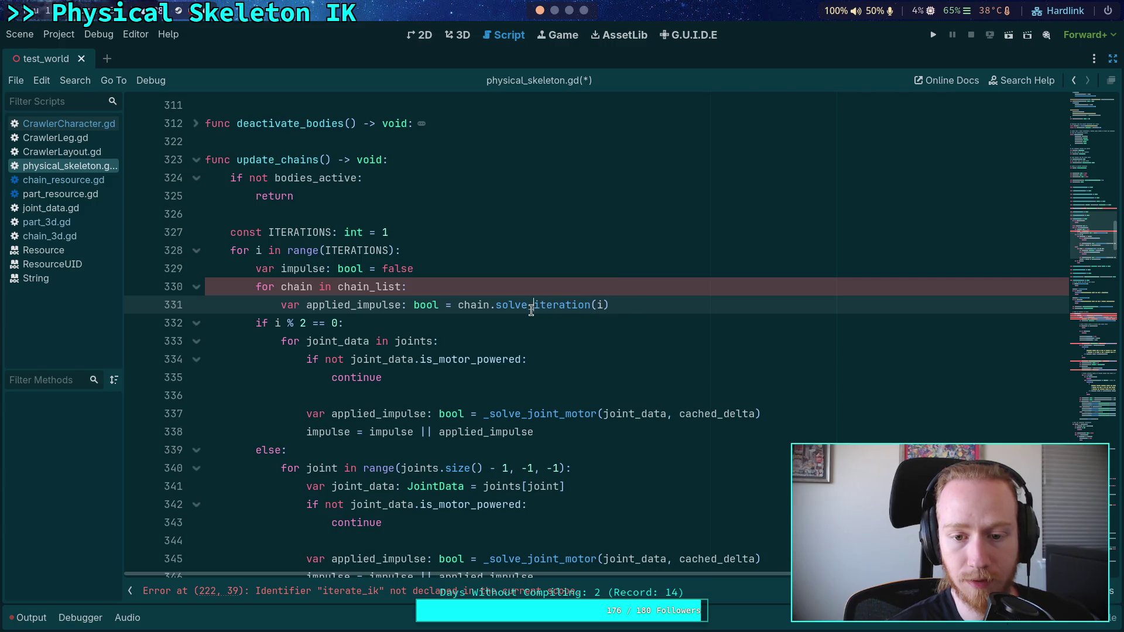
pyautogui.moveTo(529, 305); pyautogui.dragTo(590, 305)
pyautogui.press('BackSpace')
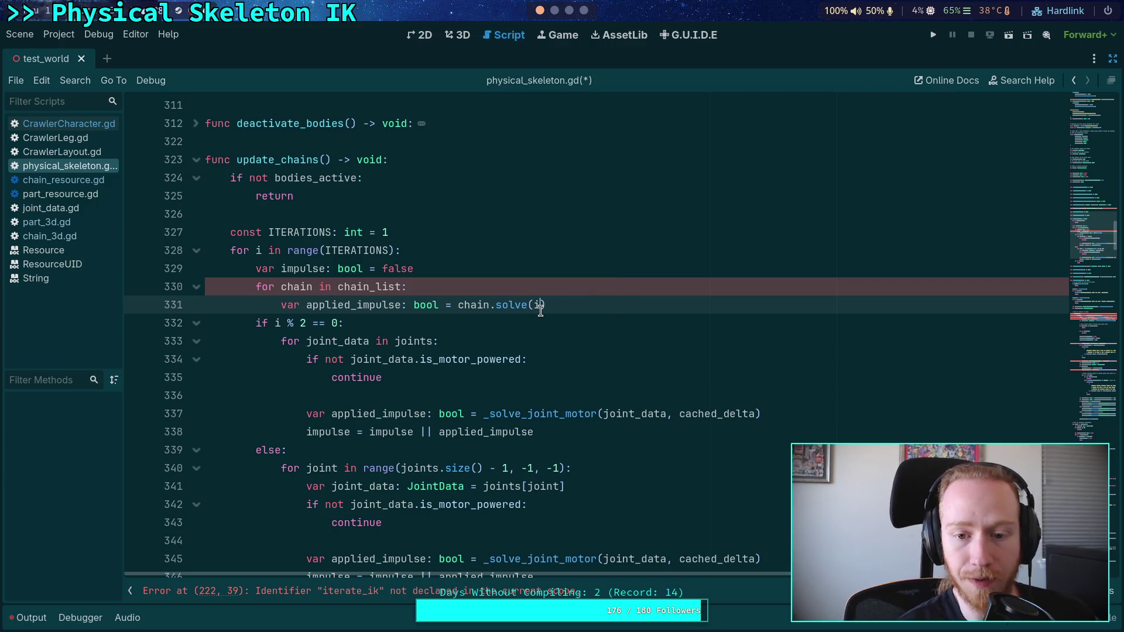
# Replace the i argument with ITERATIONS so the call is chain.solve(ITERATIONS)
pyautogui.doubleClick(536, 310)
pyautogui.write('ITERATIONS')
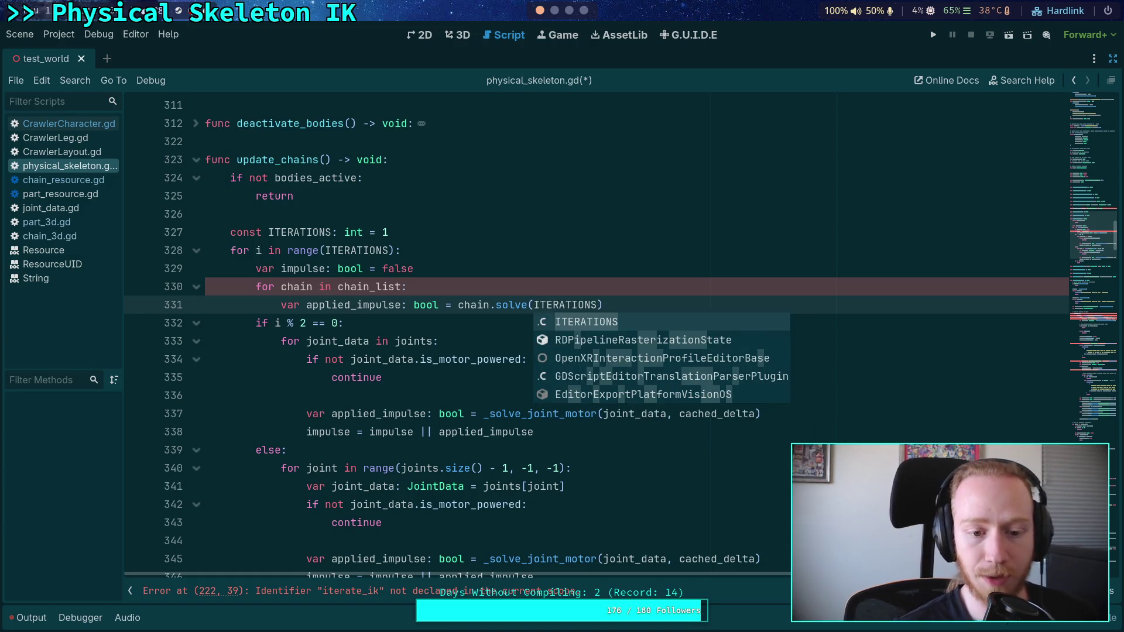
pyautogui.scroll(-3, 493, 417)
pyautogui.click(480, 436)
pyautogui.scroll(1, 478, 424)
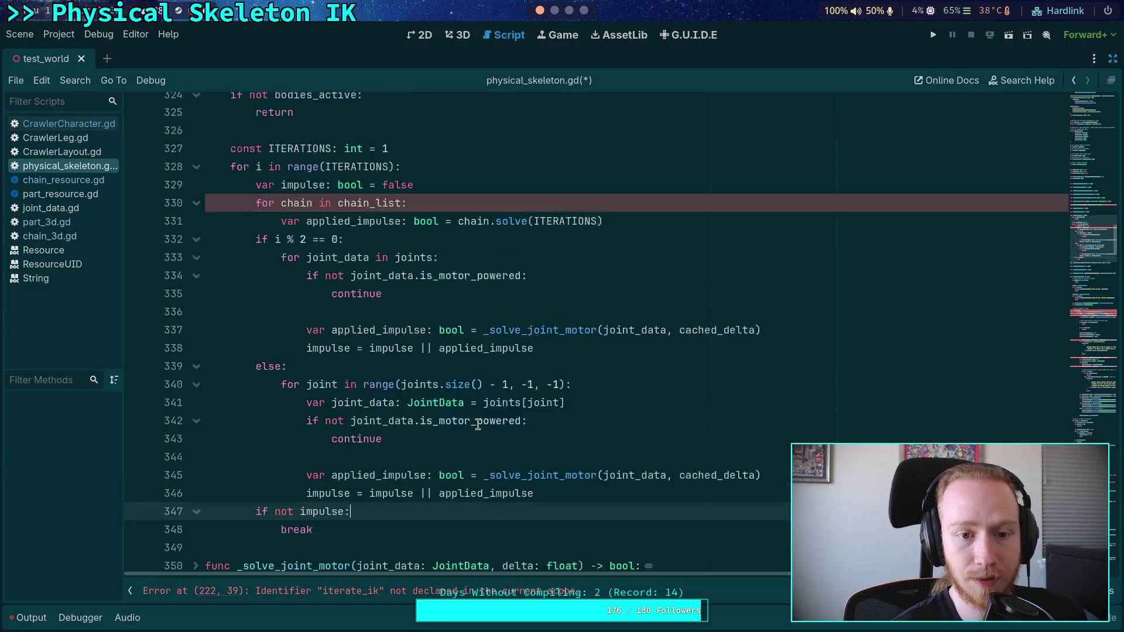
pyautogui.scroll(2, 477, 425)
# Move the chain.solve loop above the iteration loop and dedent it to function level
pyautogui.moveTo(458, 304); pyautogui.dragTo(310, 296)
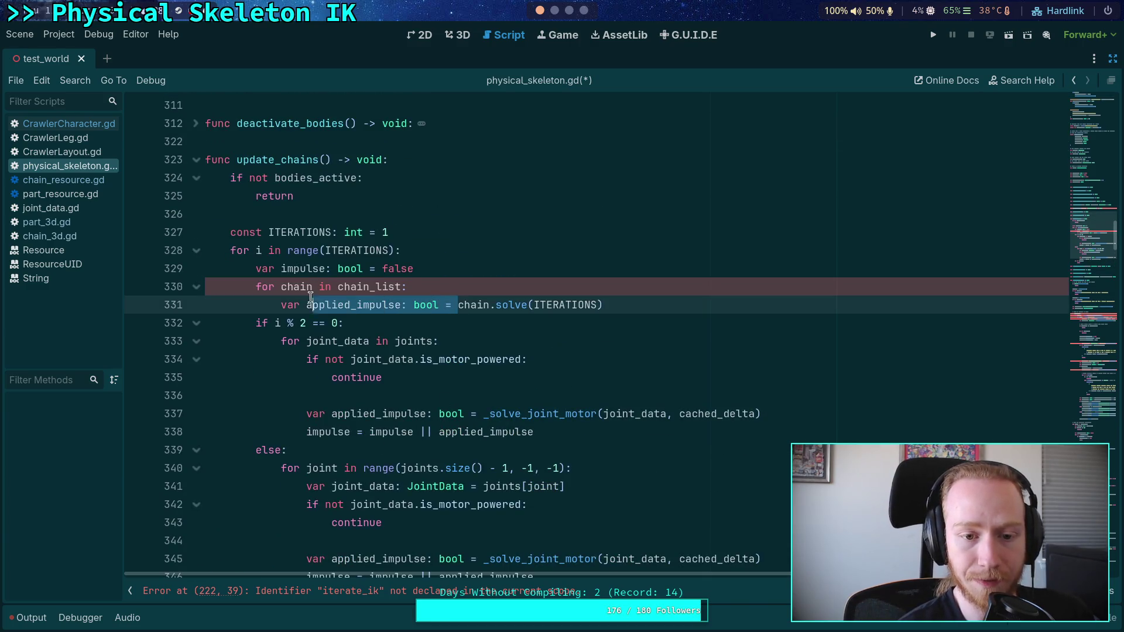
pyautogui.hotkey('shift', 'Home')
pyautogui.press('BackSpace')
pyautogui.hotkey('ctrl', 'z')
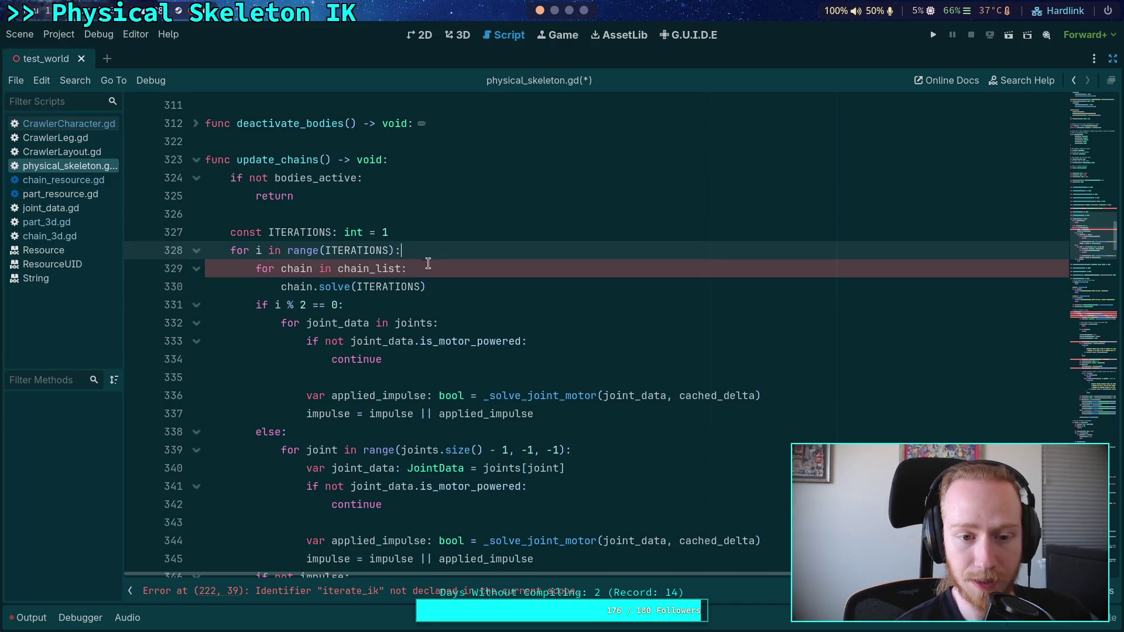
pyautogui.moveTo(325, 268); pyautogui.dragTo(350, 286)
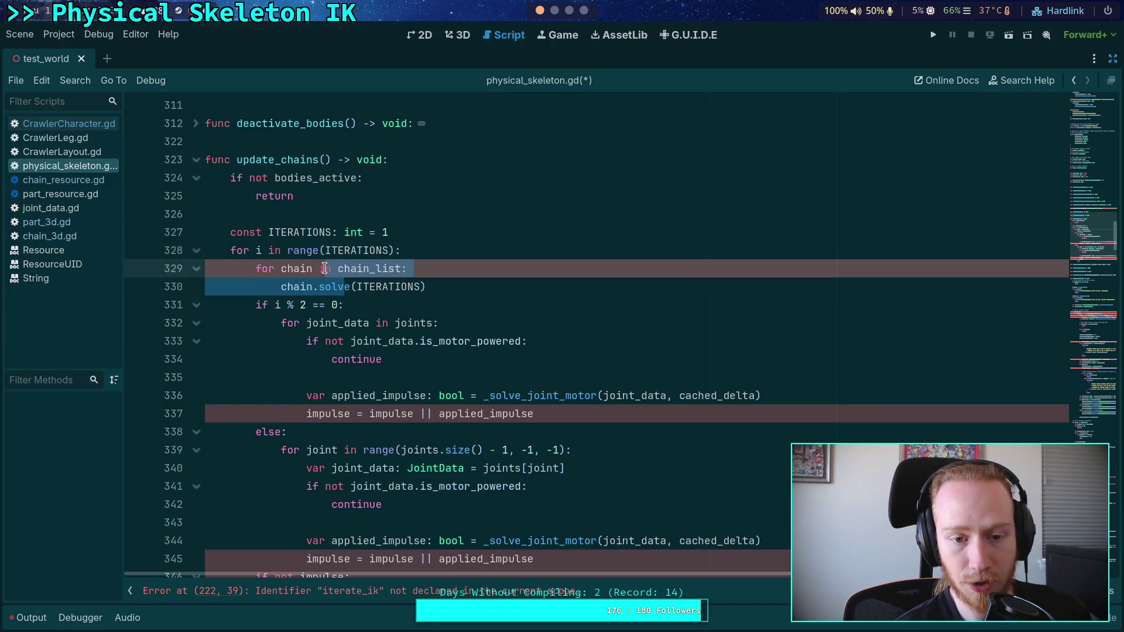
pyautogui.hotkey('alt', 'Up')
pyautogui.hotkey('shift', 'Tab')
pyautogui.click(550, 271)
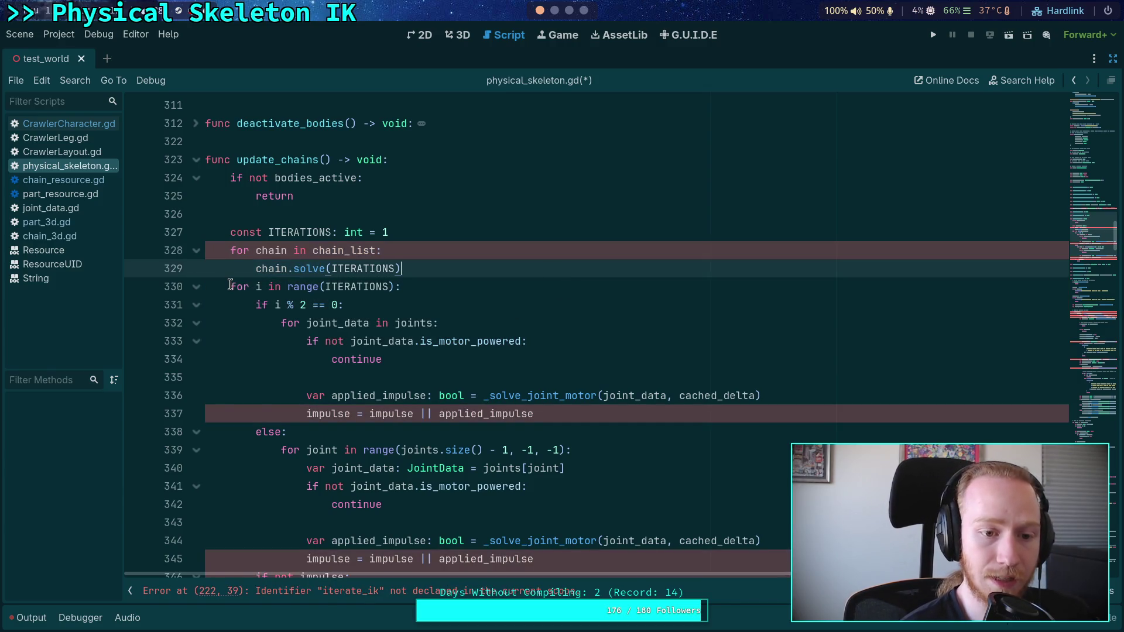
# Delete the old joint-motor iteration loop, then open chain_resource.gd
pyautogui.moveTo(229, 287)
pyautogui.mouseDown()
pyautogui.moveTo(335, 333)
pyautogui.moveTo(402, 339)
pyautogui.moveTo(408, 440)
pyautogui.mouseUp()
pyautogui.hotkey('ctrl', 'c')
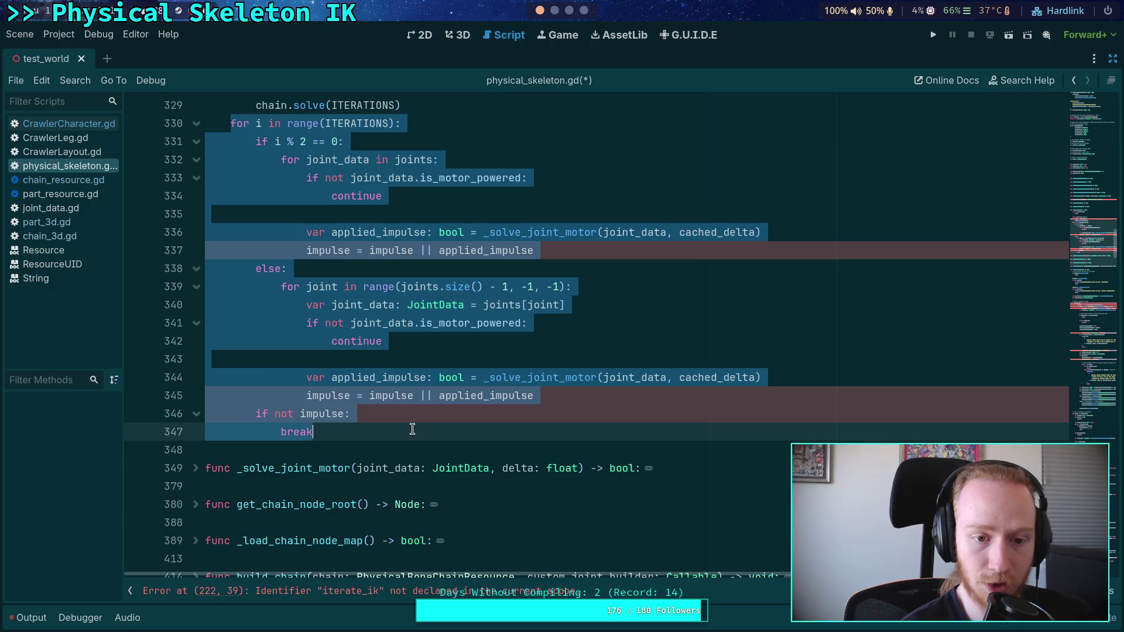
pyautogui.scroll(2, 410, 426)
pyautogui.press('BackSpace')
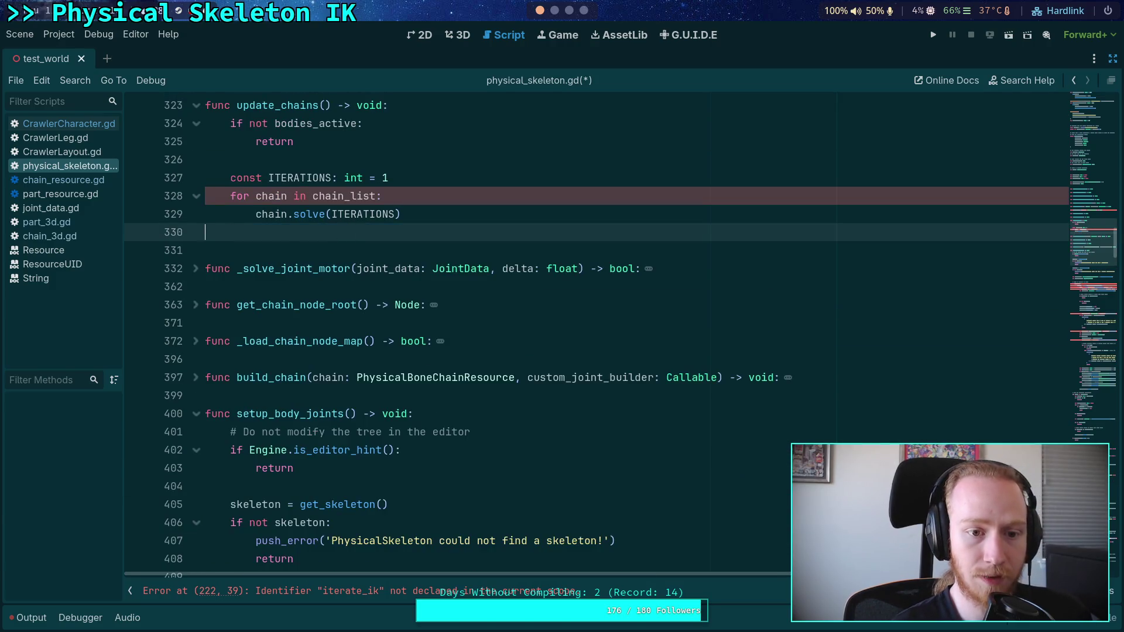
pyautogui.press('BackSpace')
pyautogui.scroll(2, 423, 345)
pyautogui.click(86, 183)
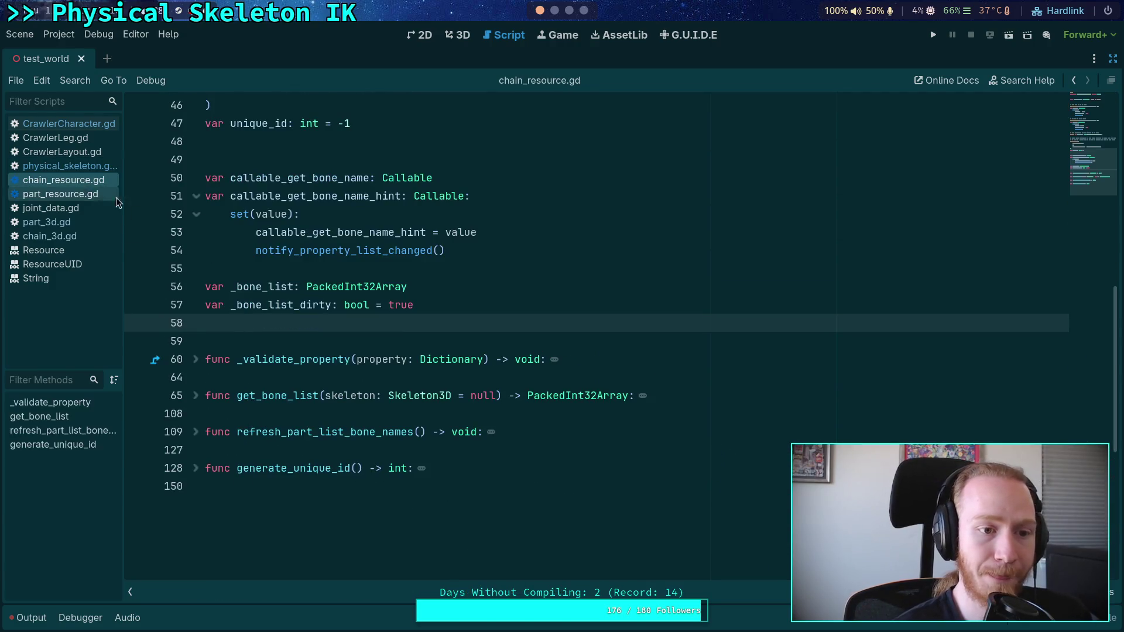
# In chain_3d.gd, add a func solve(iteration_count: int) -> void: signature after _ready
pyautogui.click(64, 236)
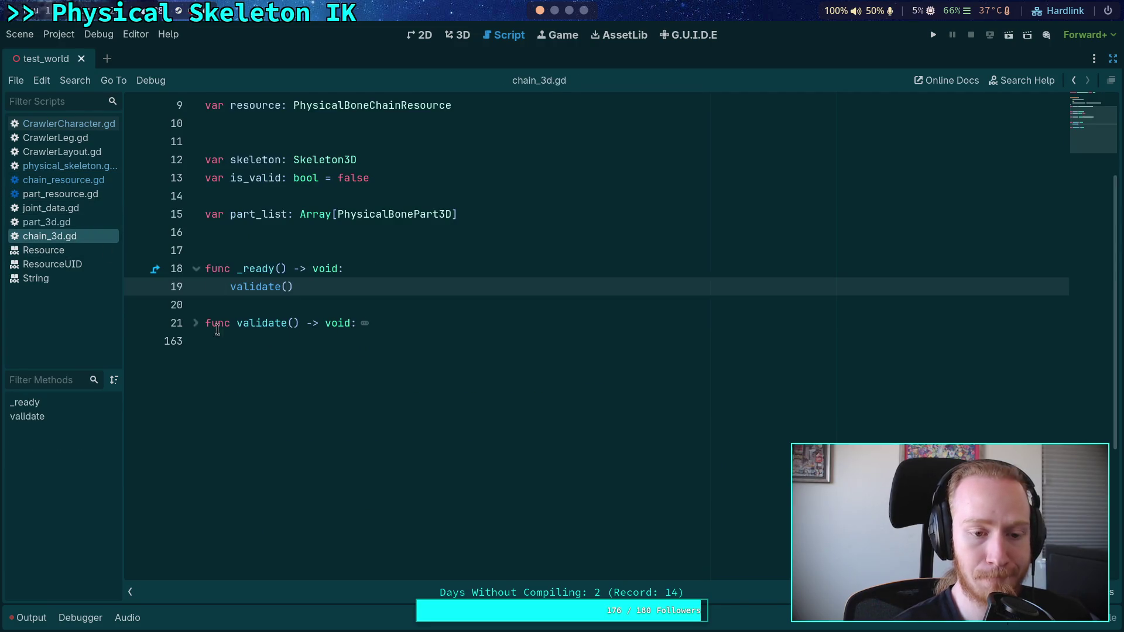
pyautogui.click(314, 307)
pyautogui.press('Return')
pyautogui.press('Return')
pyautogui.press('Up')
pyautogui.write('func')
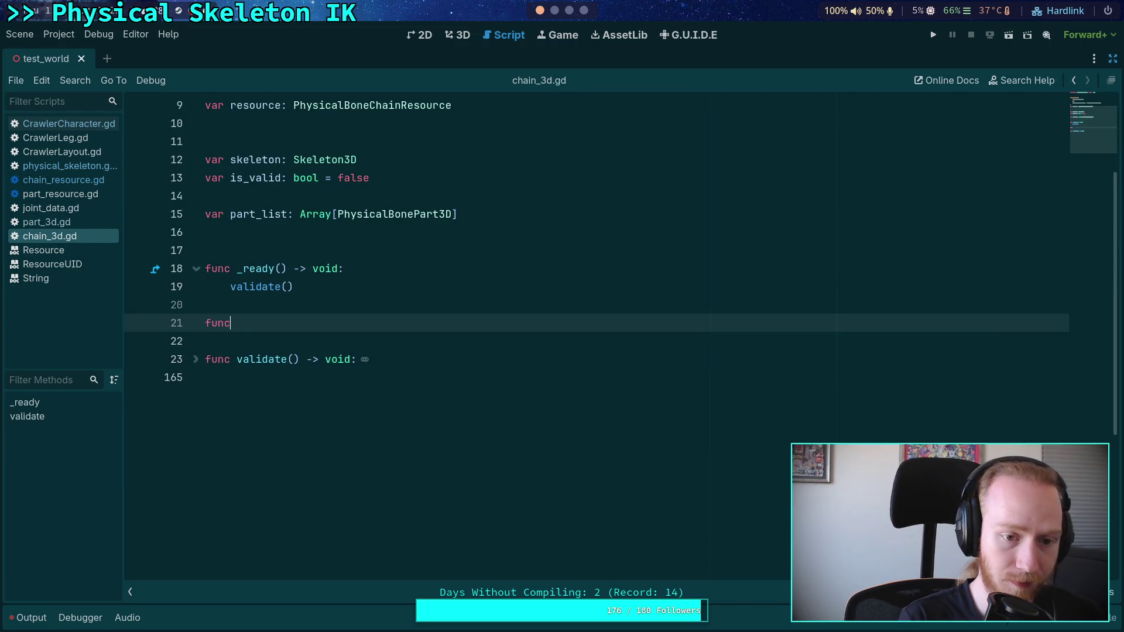
pyautogui.press('BackSpace')
pyautogui.write('solve(')
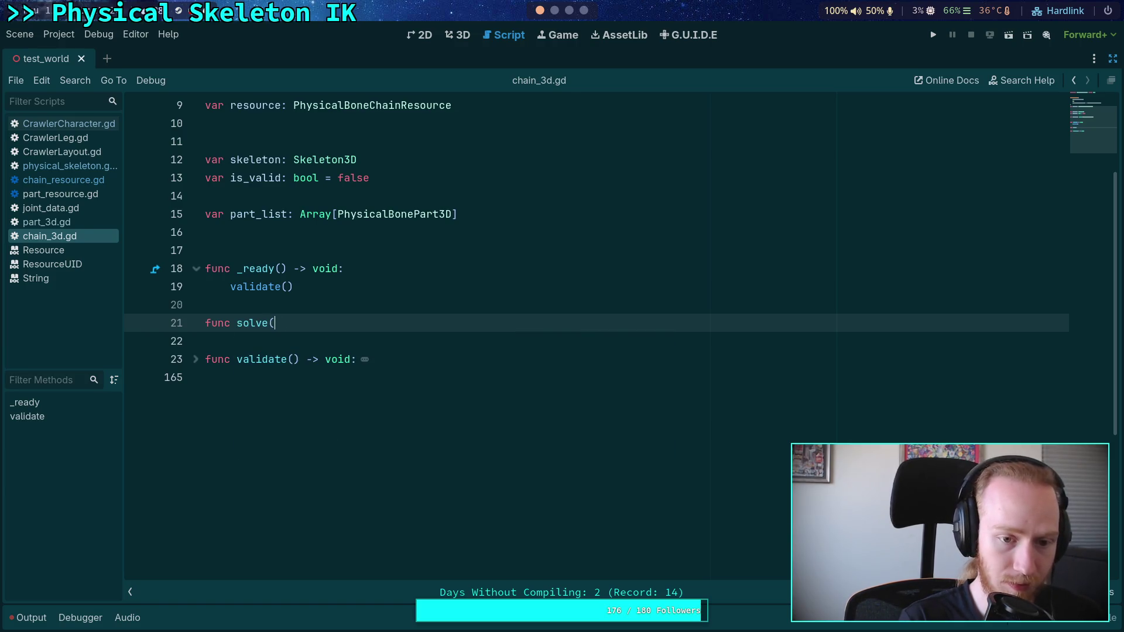
pyautogui.write(')iterations:')
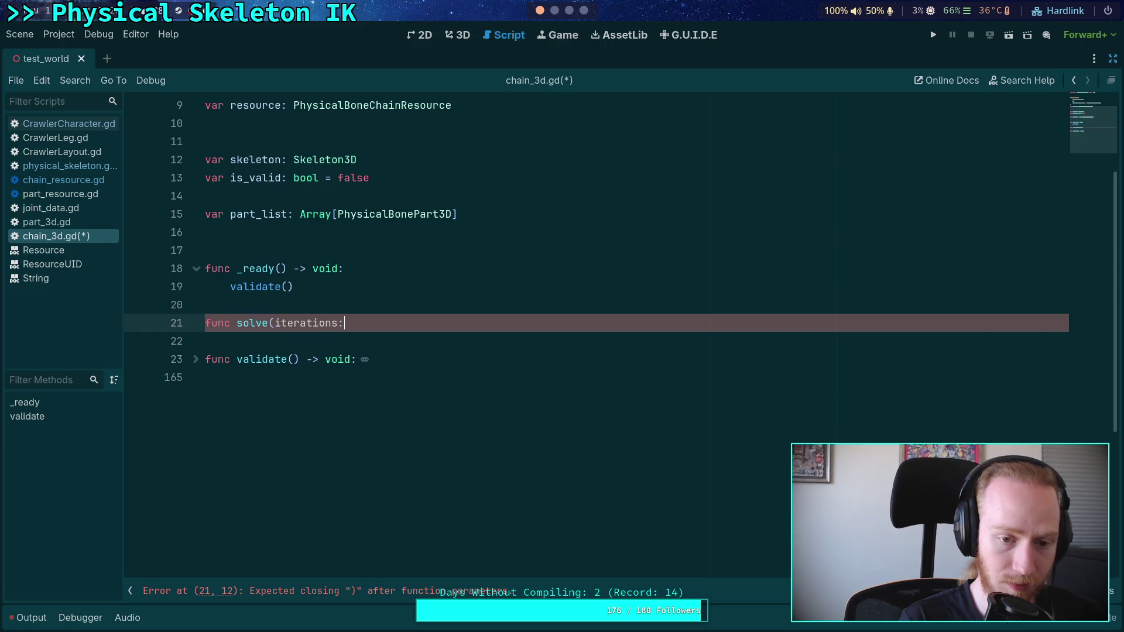
pyautogui.press('BackSpace')
pyautogui.press('BackSpace')
pyautogui.write('_count: ')
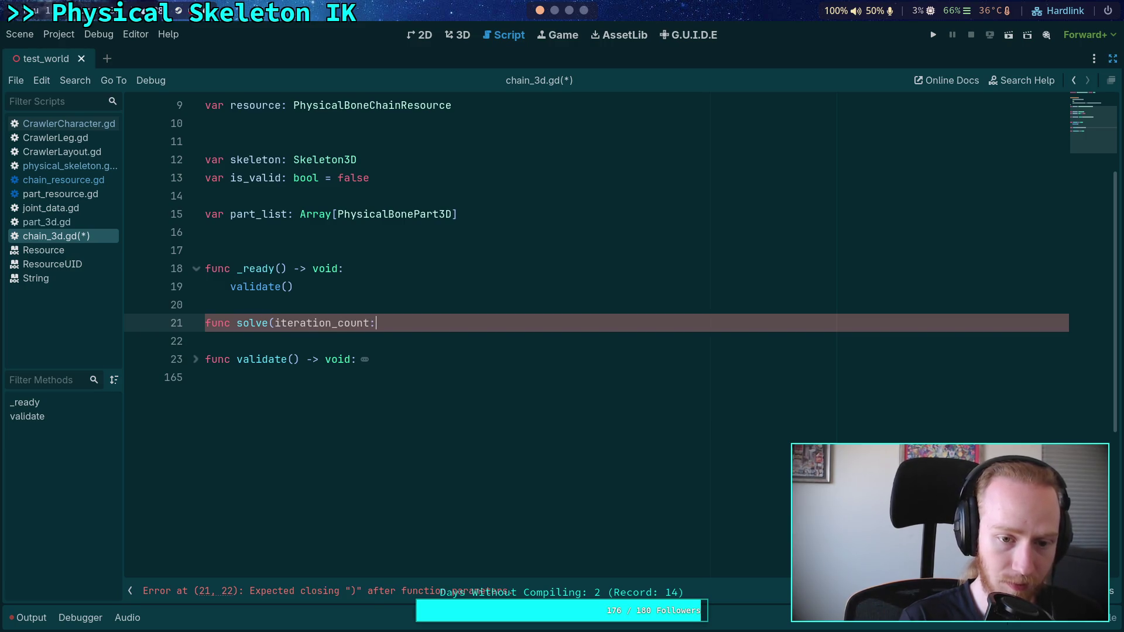
pyautogui.write('int) -> ')
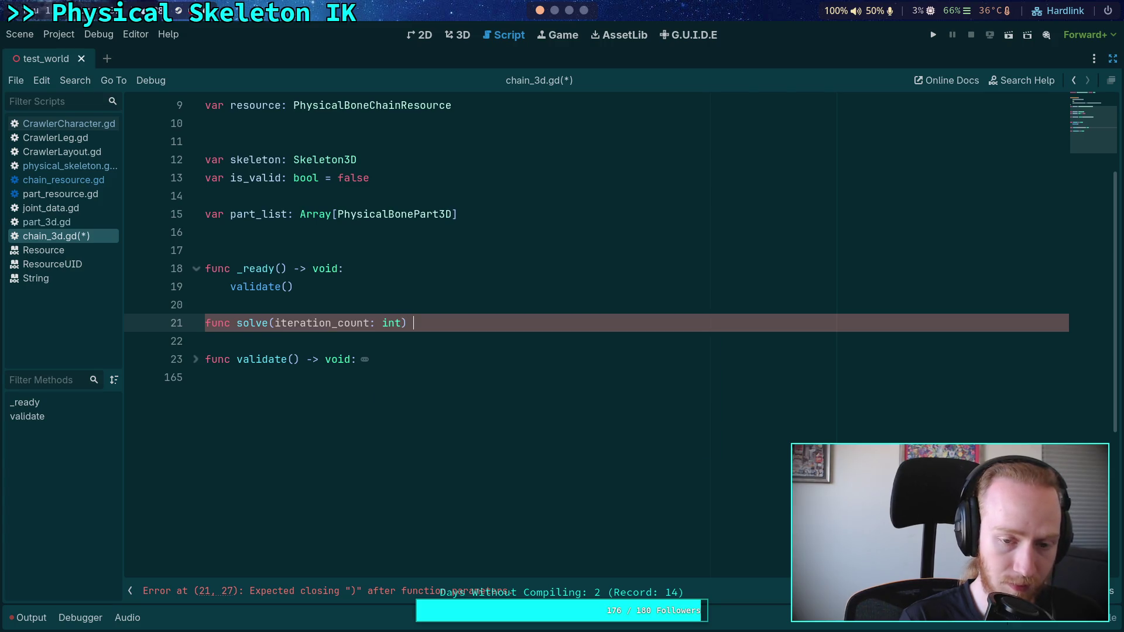
pyautogui.write('void:')
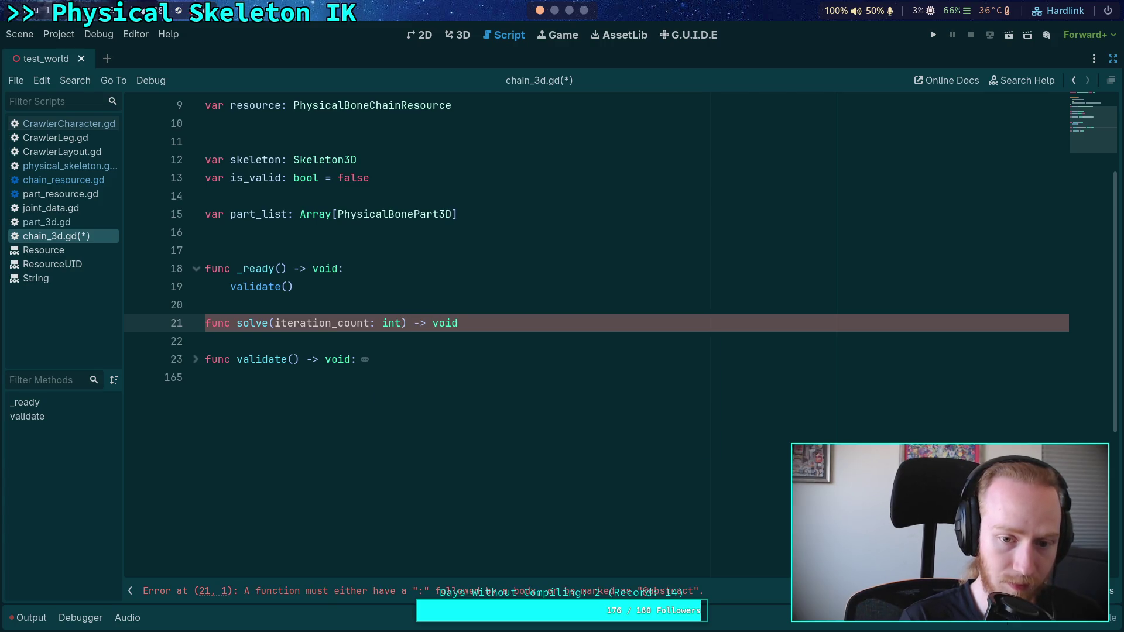
# Paste the joint-motor loop into solve and make it iterate over range(iteration_count)
pyautogui.hotkey('ctrl', 'v')
pyautogui.scroll(-1, 344, 202)
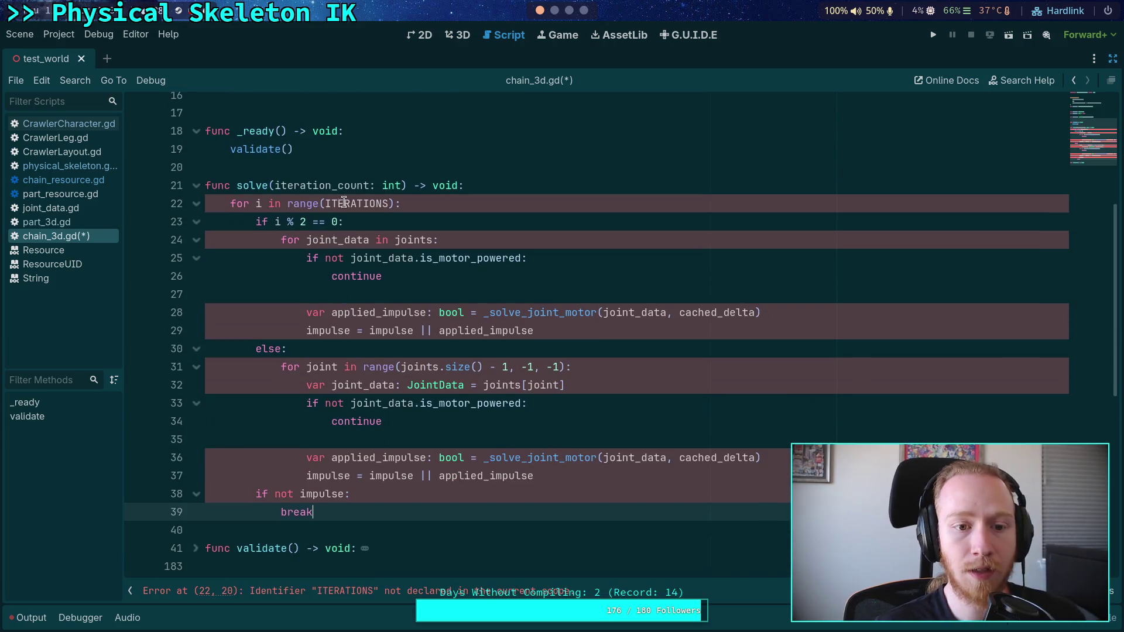
pyautogui.doubleClick(357, 203)
pyautogui.write('iter')
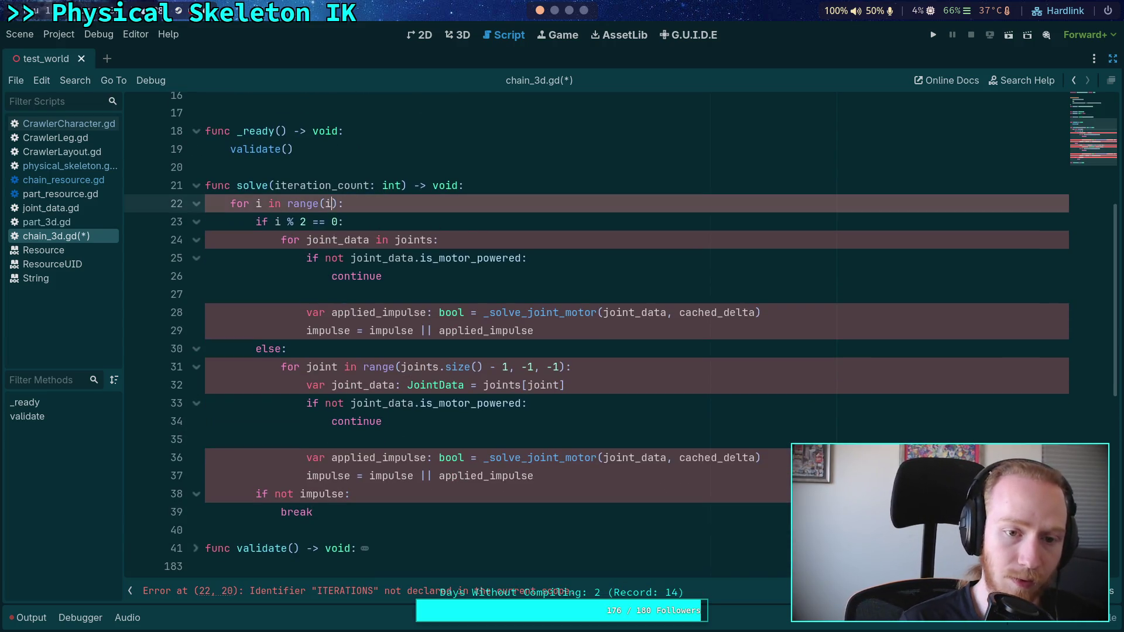
pyautogui.press('Return')
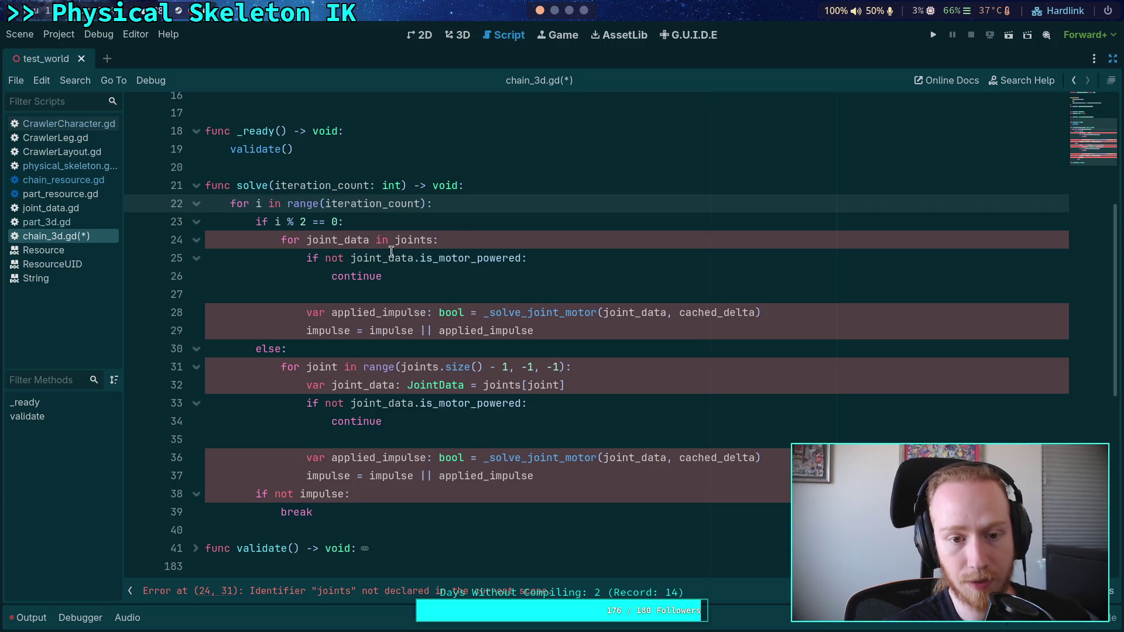
pyautogui.click(384, 221)
pyautogui.press('Return')
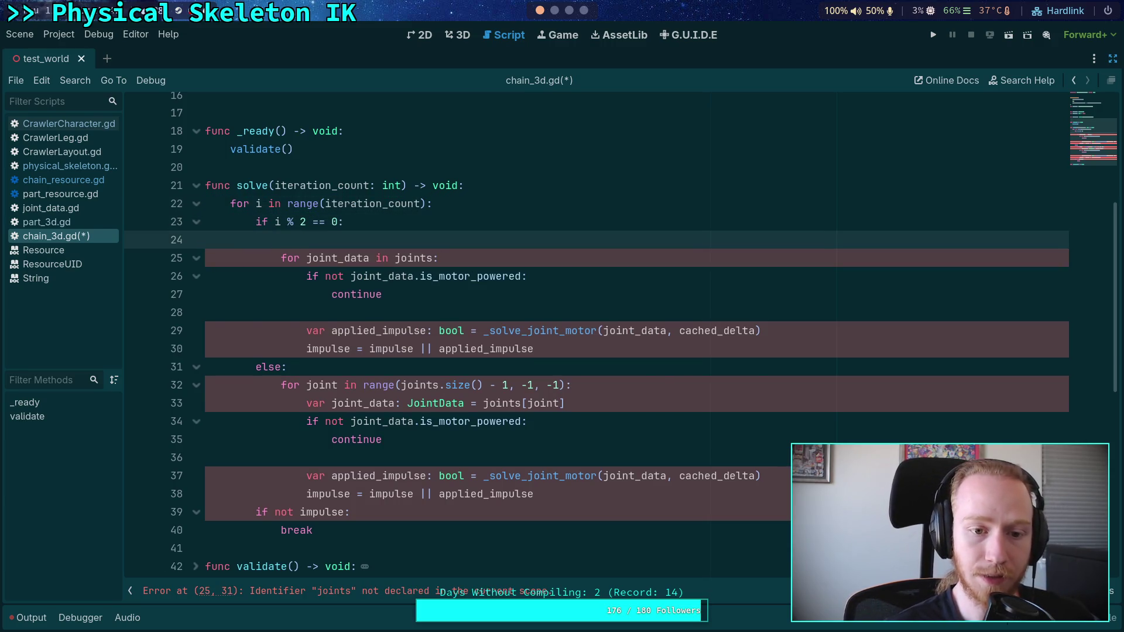
# Try an 'if not' guard at the top of solve, remove it, and switch to chain_resource.gd
pyautogui.scroll(1, 500, 298)
pyautogui.click(530, 240)
pyautogui.scroll(2, 535, 261)
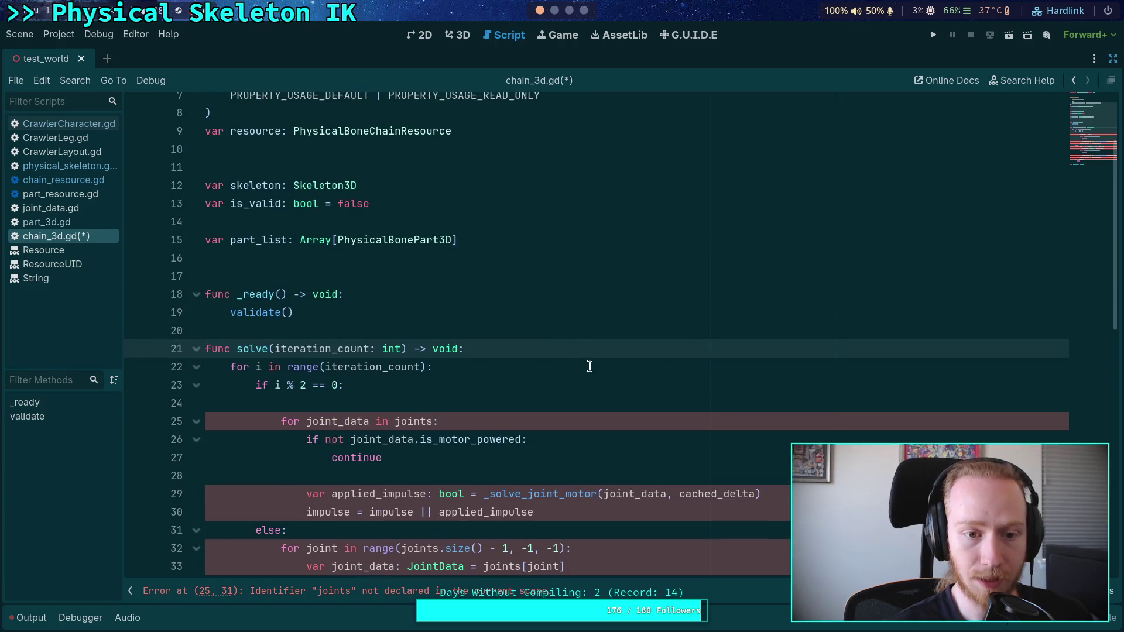
pyautogui.press('Return')
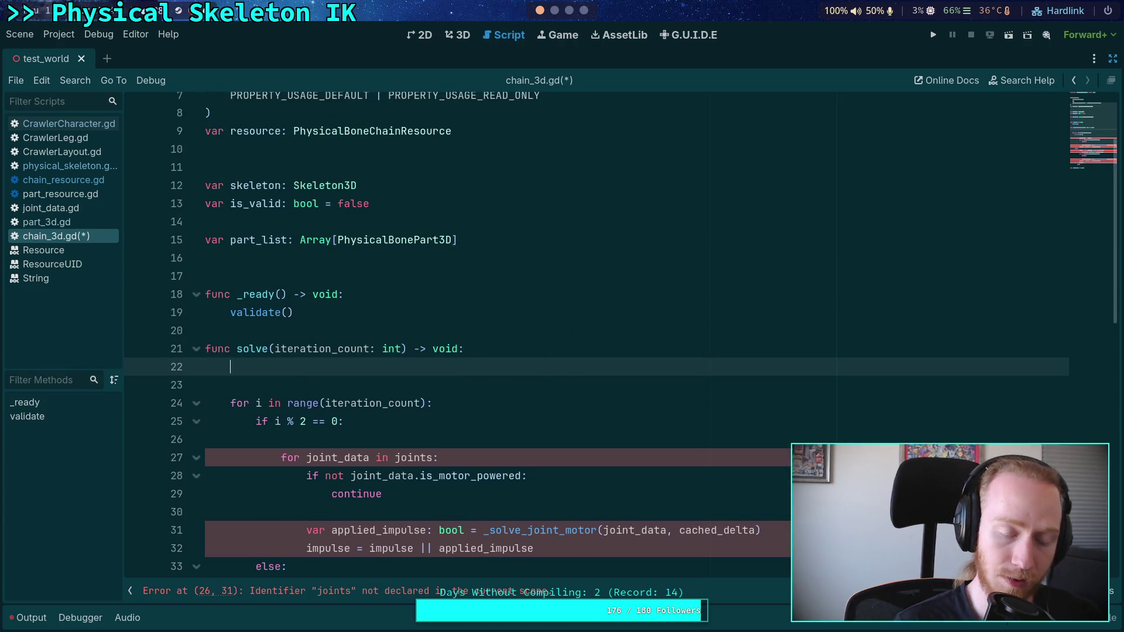
pyautogui.write('if not')
pyautogui.press('BackSpace')
pyautogui.press('BackSpace')
pyautogui.press('BackSpace')
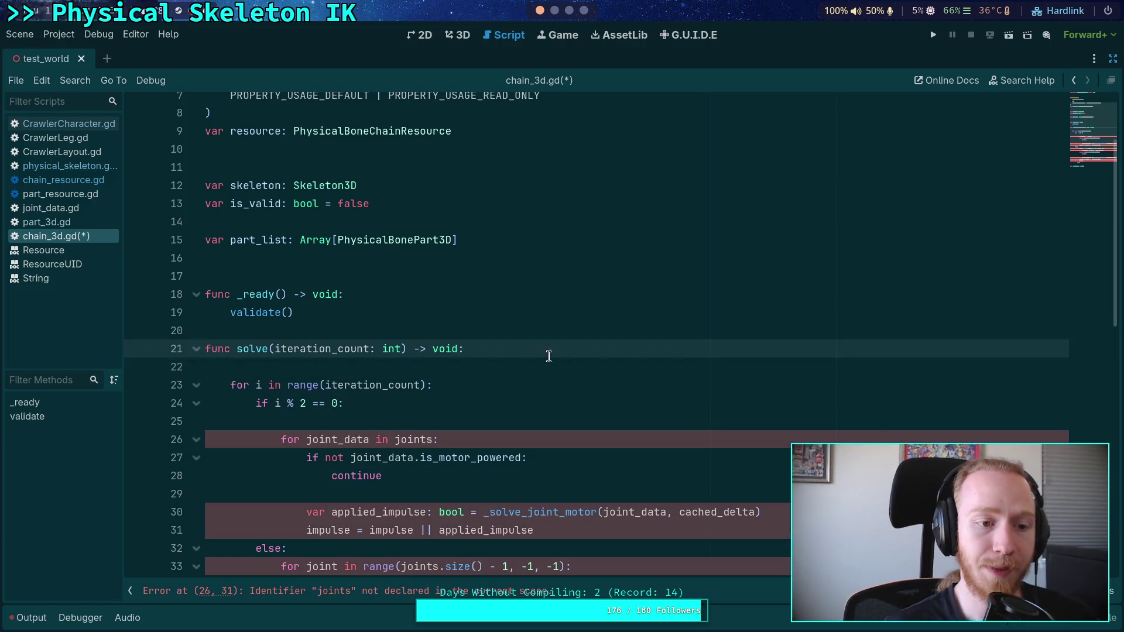
pyautogui.click(82, 179)
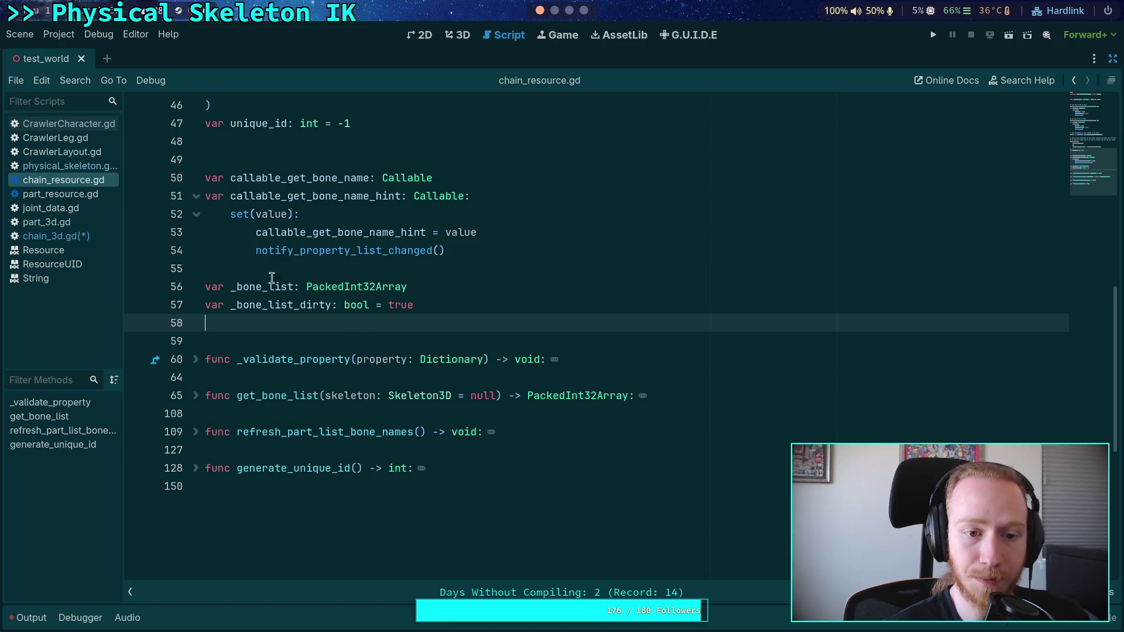
# In physical_skeleton.gd, skip invalid chains with 'if not chain.is_valid: continue' and save
pyautogui.click(68, 165)
pyautogui.click(448, 305)
pyautogui.press('Return')
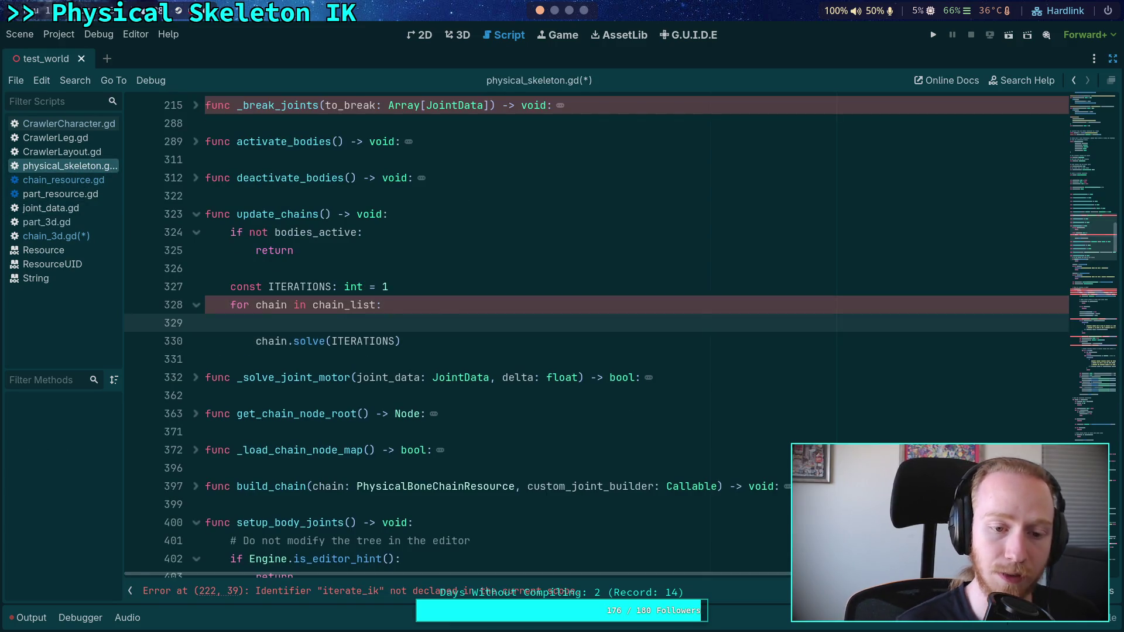
pyautogui.write('ifnot chain.is_')
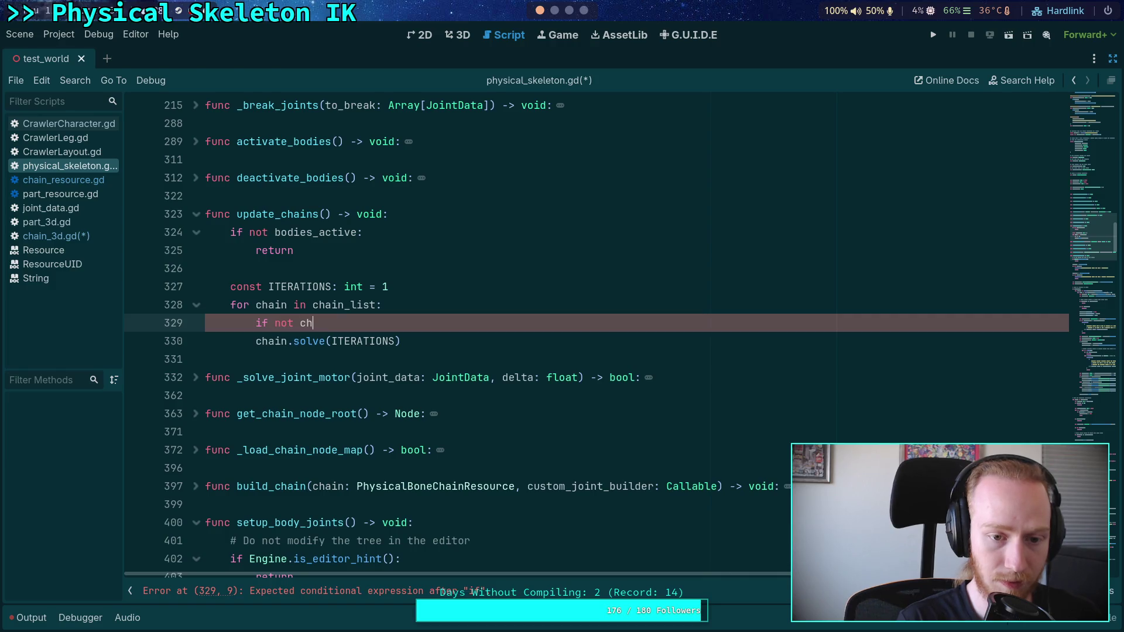
pyautogui.write('valid:')
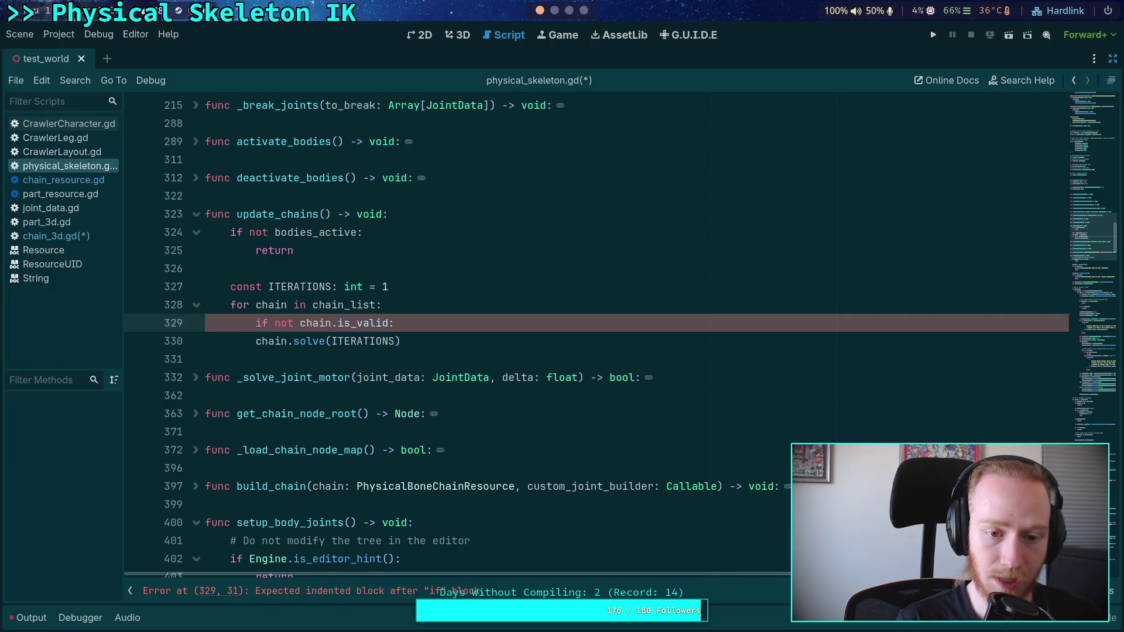
pyautogui.press('Return')
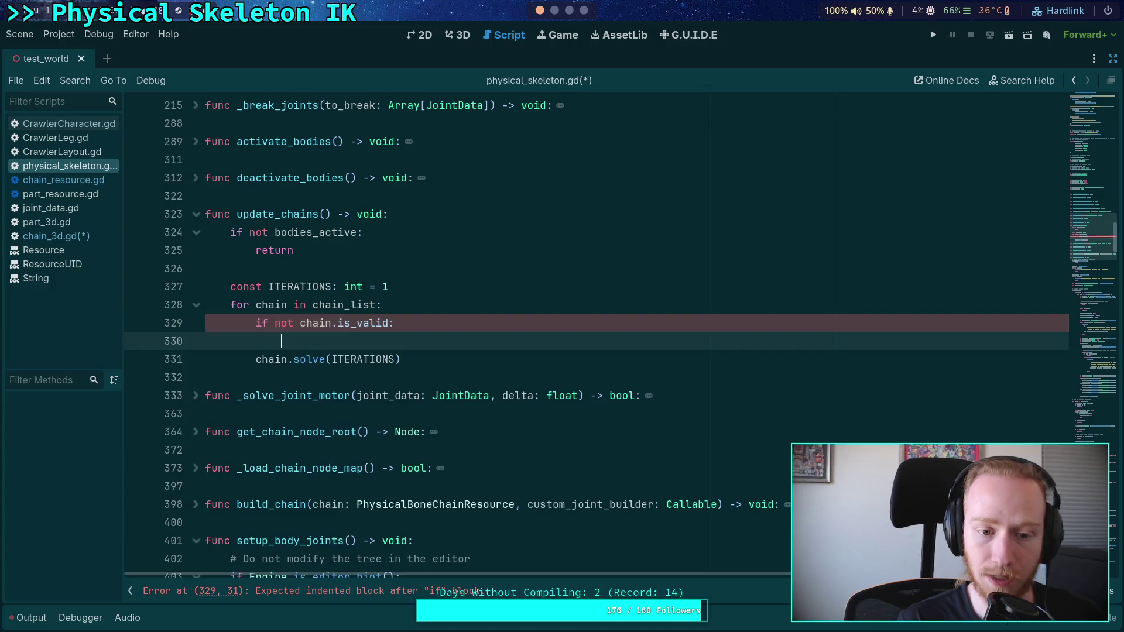
pyautogui.write('continue')
pyautogui.hotkey('ctrl', 's')
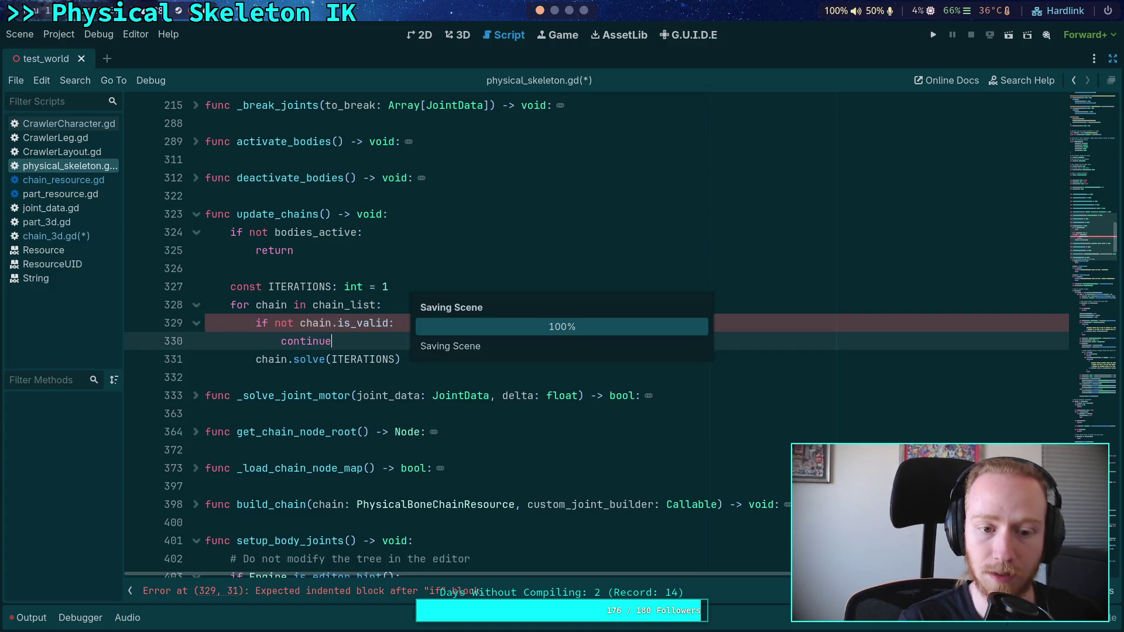
# Declare var chain_list: Array[PhysicalBoneChain3D] below cached_delta, save, and return to chain_resource.gd
pyautogui.scroll(10, 384, 296)
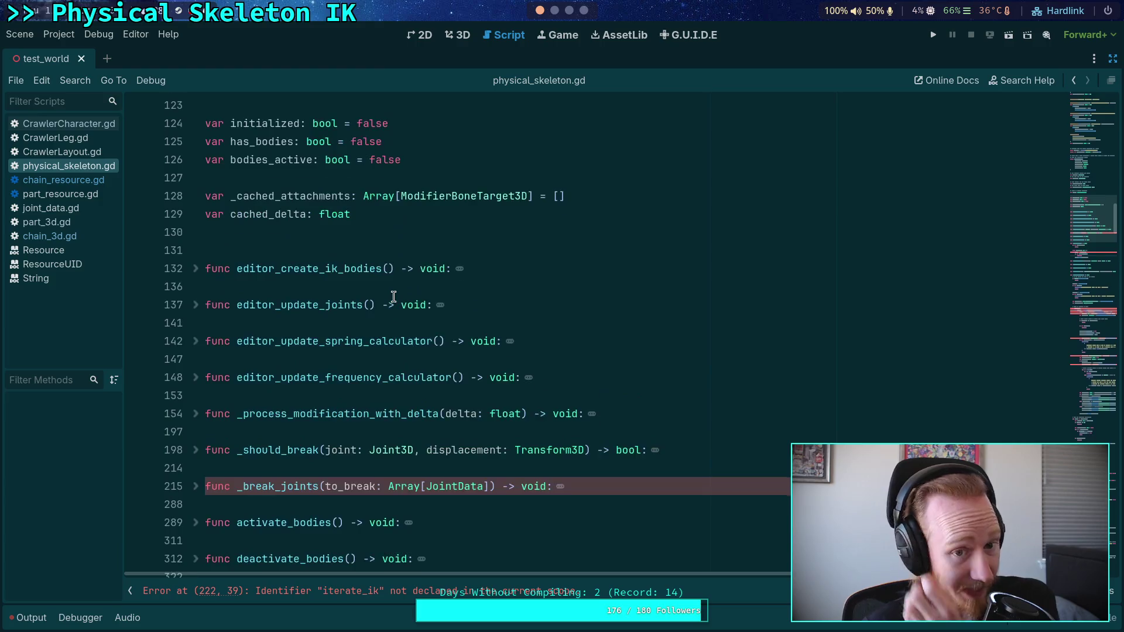
pyautogui.click(464, 379)
pyautogui.press('Return')
pyautogui.press('Return')
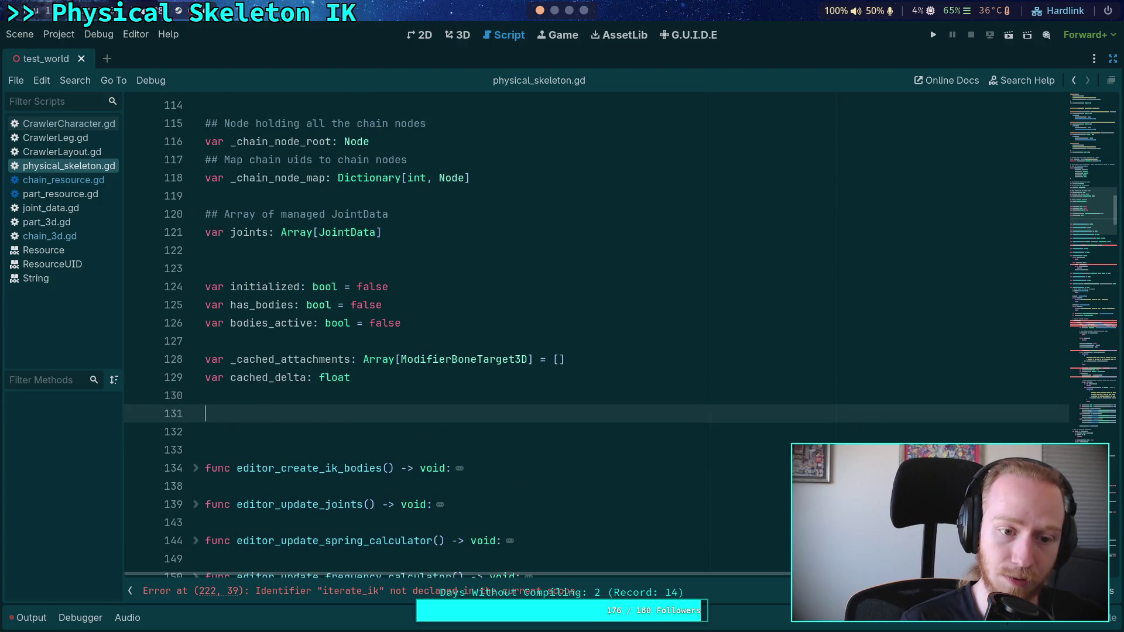
pyautogui.write('var chain_list: A')
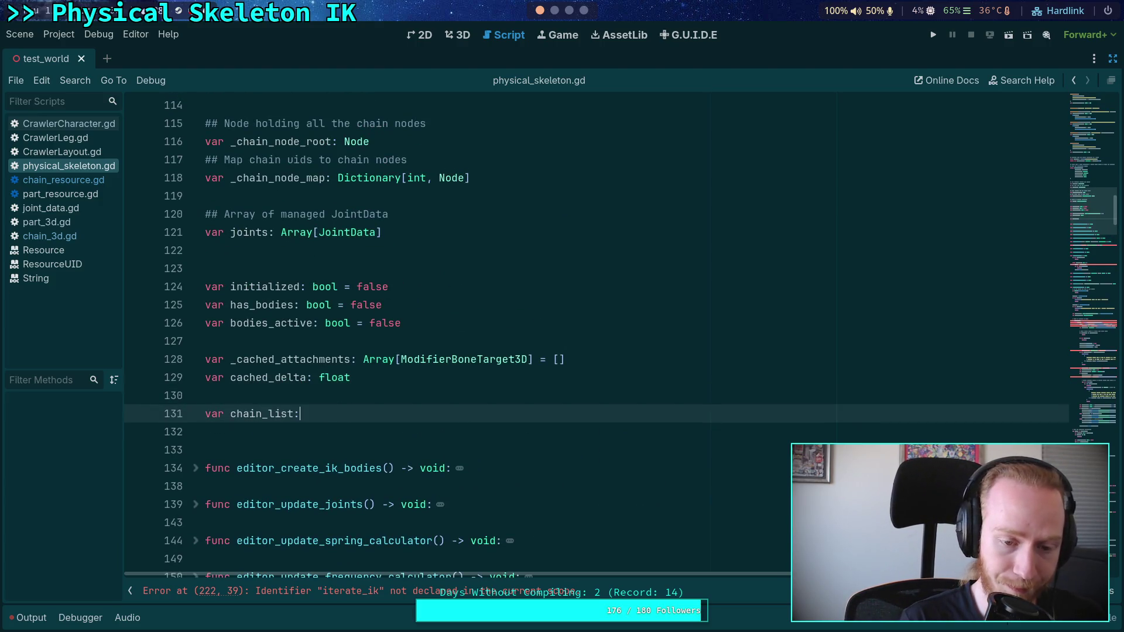
pyautogui.write('rray[Physic')
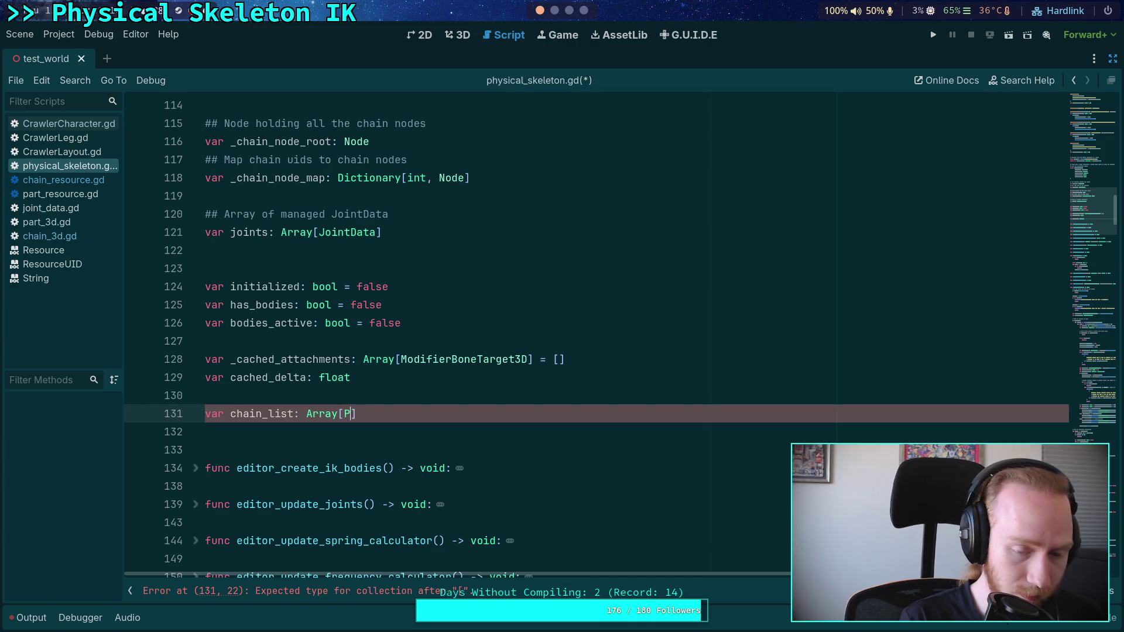
pyautogui.write('alBoneCh')
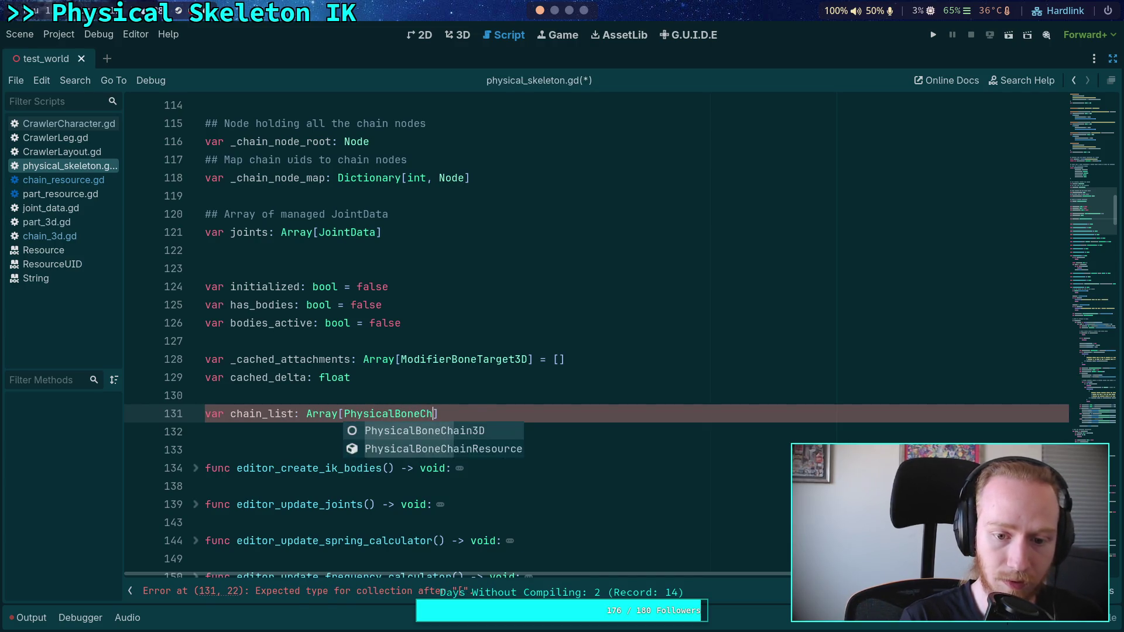
pyautogui.press('Return')
pyautogui.scroll(-2, 437, 341)
pyautogui.scroll(-7, 519, 329)
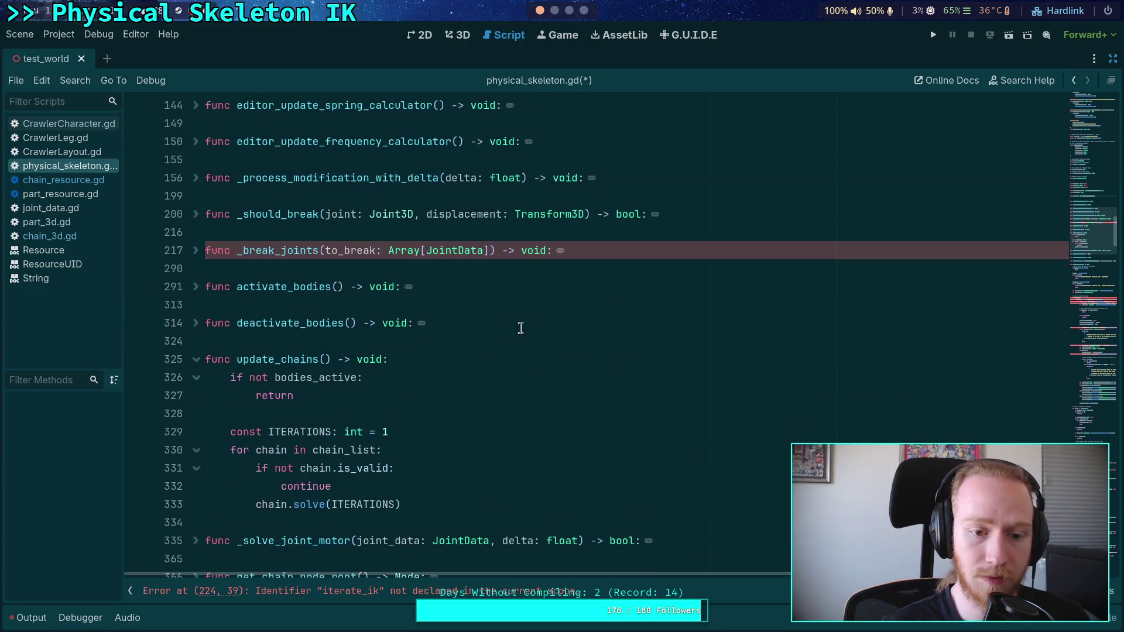
pyautogui.scroll(-1, 471, 293)
pyautogui.click(503, 326)
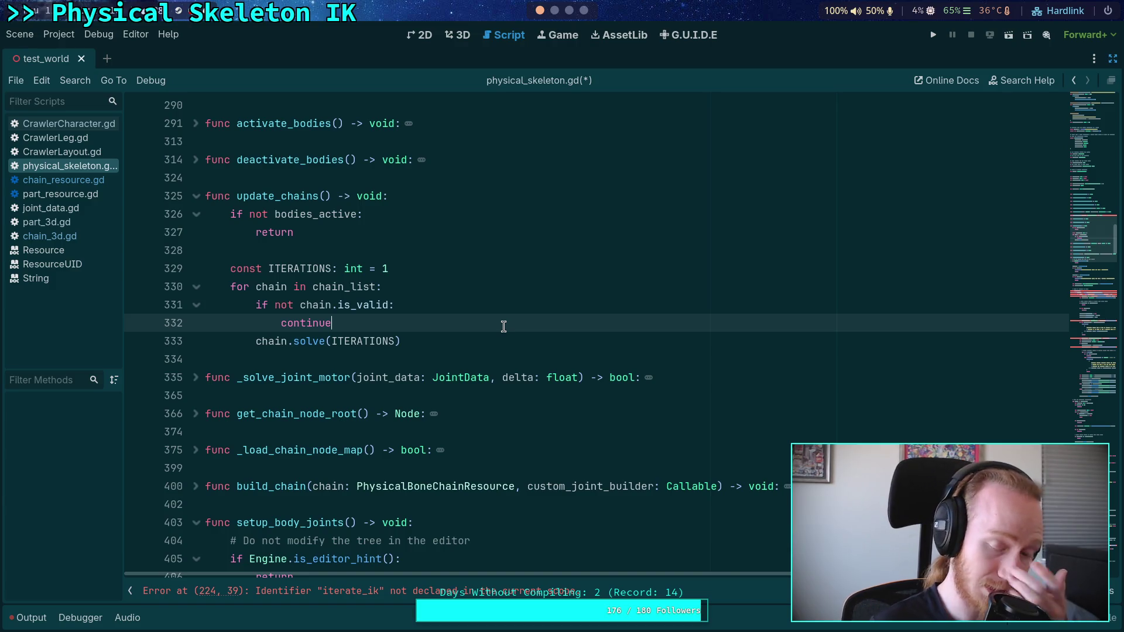
pyautogui.click(490, 339)
pyautogui.hotkey('ctrl', 's')
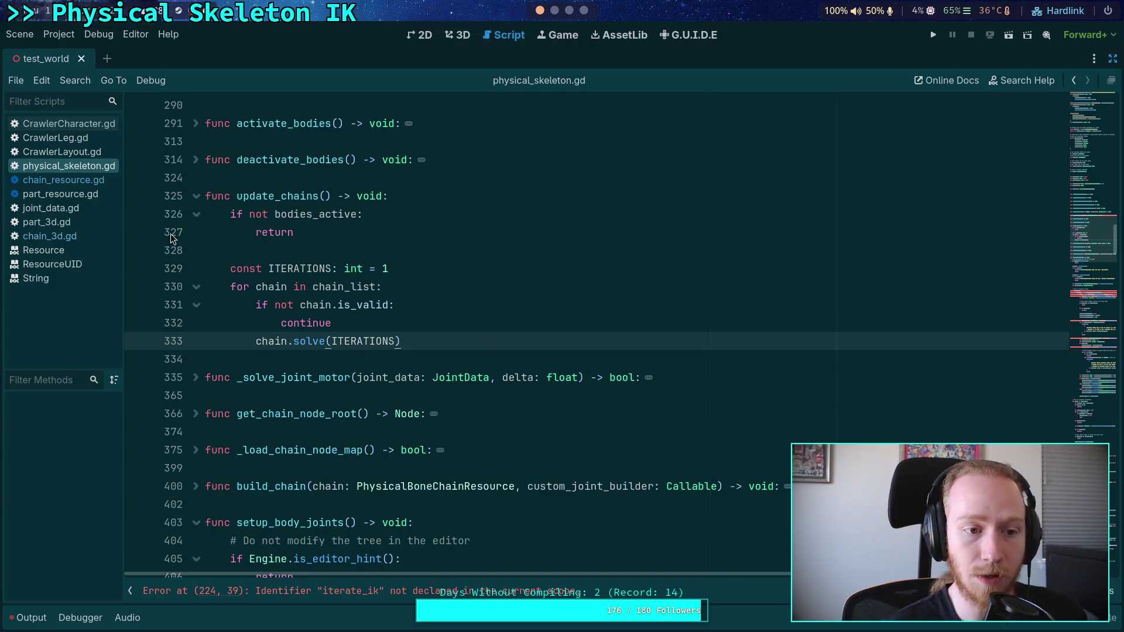
pyautogui.click(79, 182)
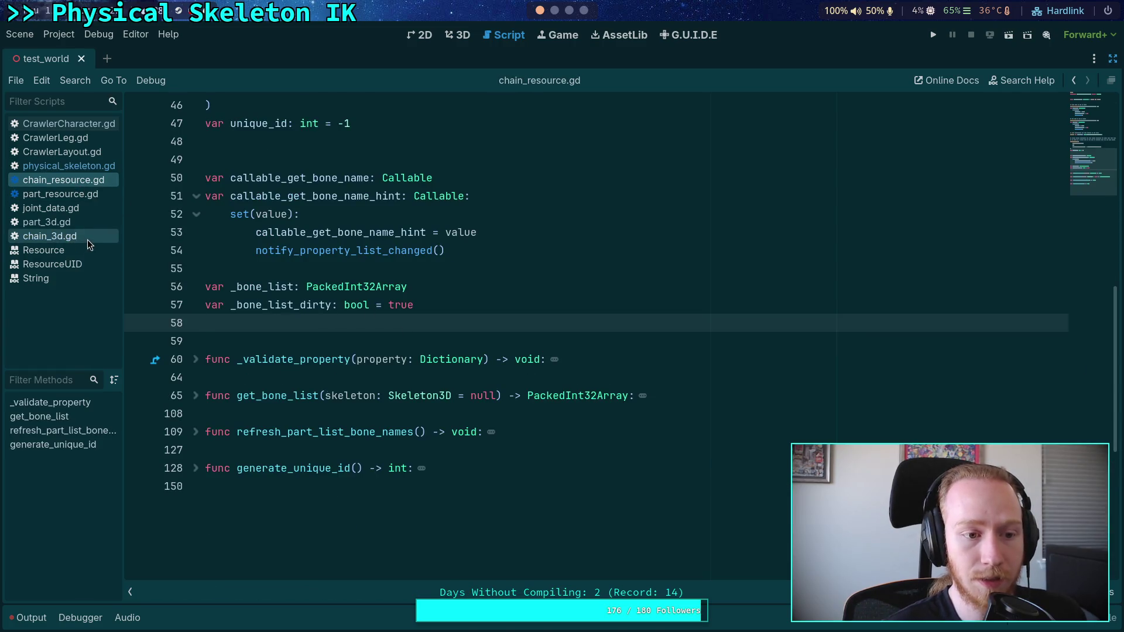
# Open chain_3d.gd and indent the blank line above the joints loop in solve
pyautogui.click(86, 240)
pyautogui.scroll(-2, 362, 365)
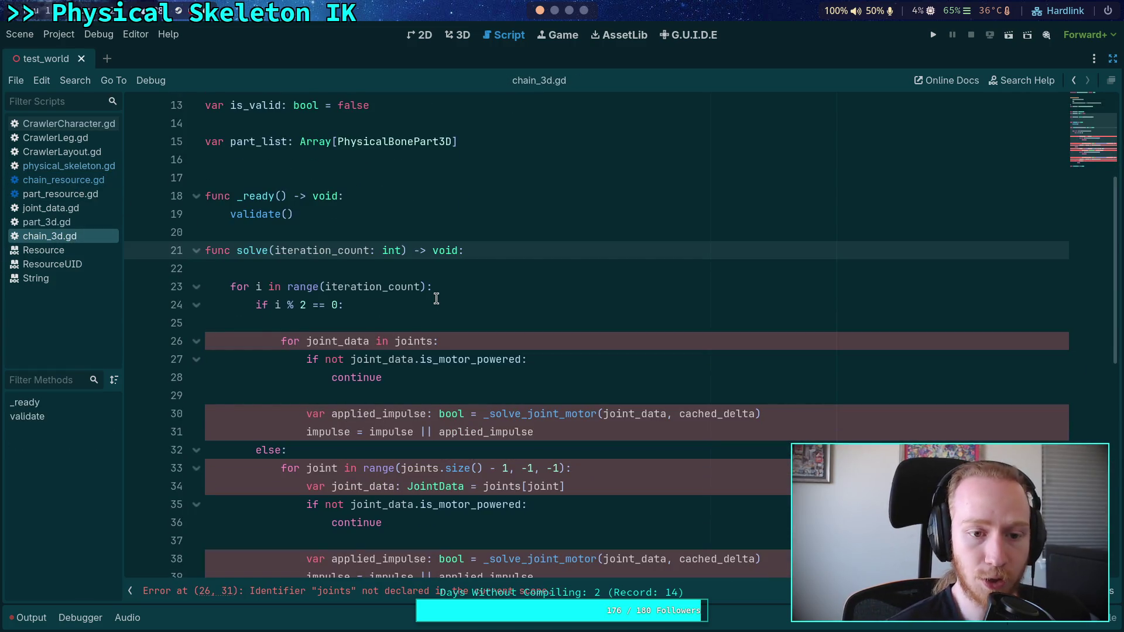
pyautogui.click(499, 270)
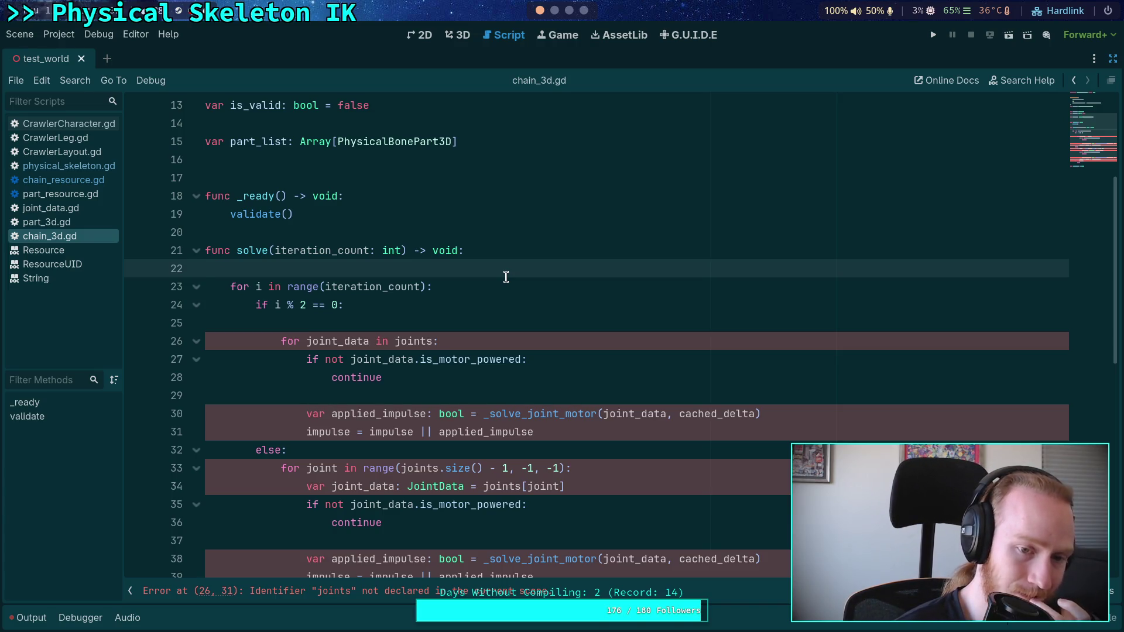
pyautogui.click(441, 318)
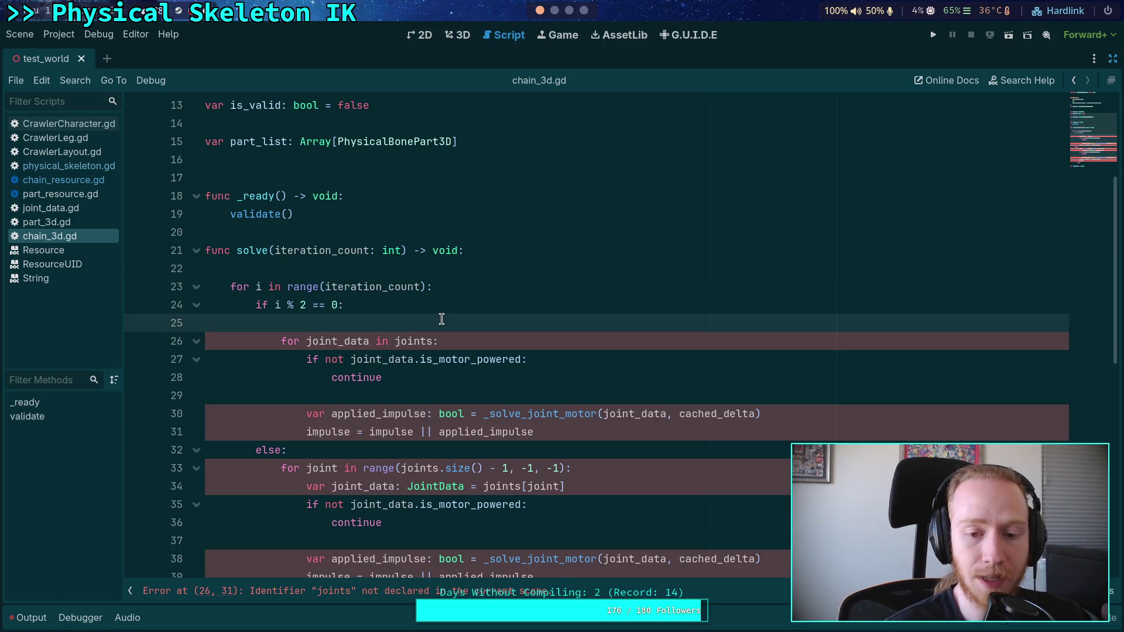
pyautogui.scroll(-1, 529, 255)
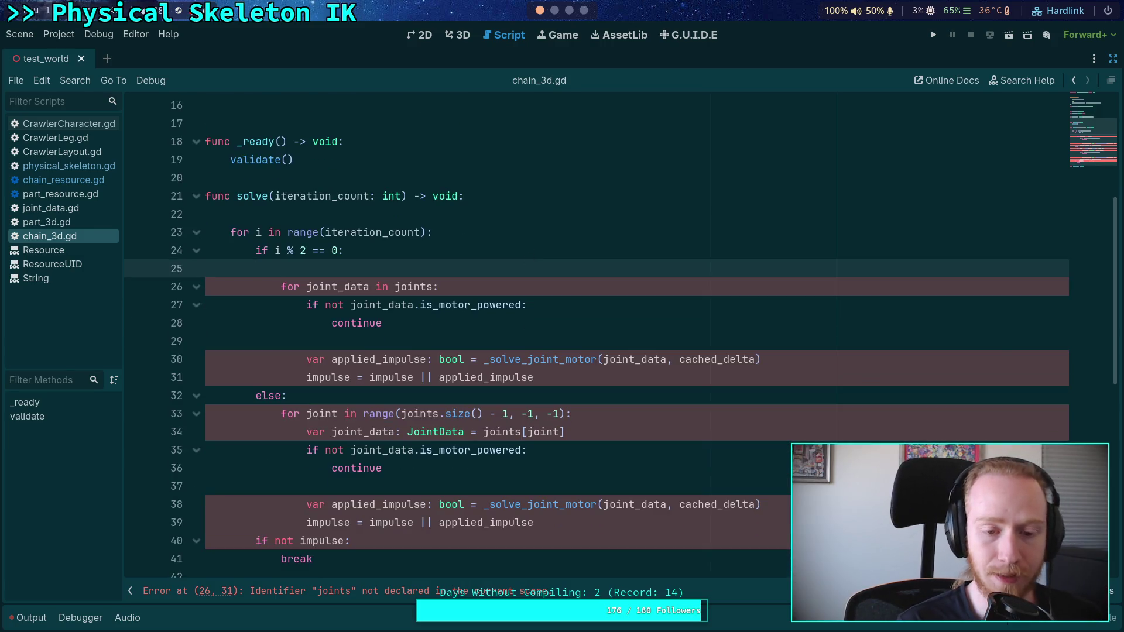
pyautogui.press('Tab')
pyautogui.press('Tab')
pyautogui.press('Tab')
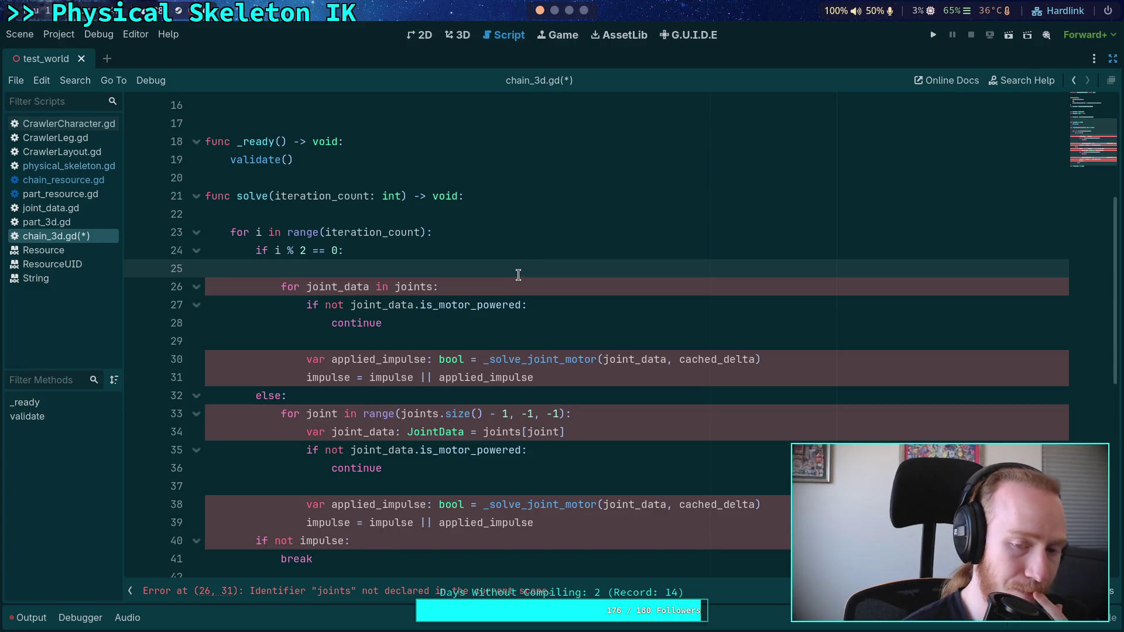
# Add a line at the top of the iteration loop and begin declaring var start: int
pyautogui.click(472, 231)
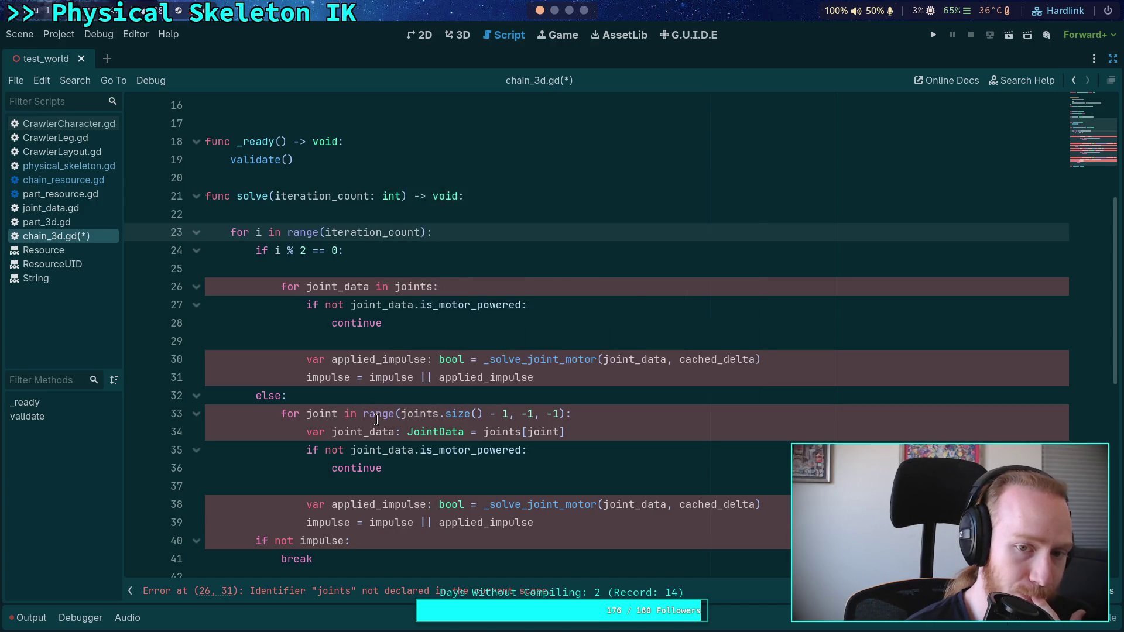
pyautogui.moveTo(376, 419)
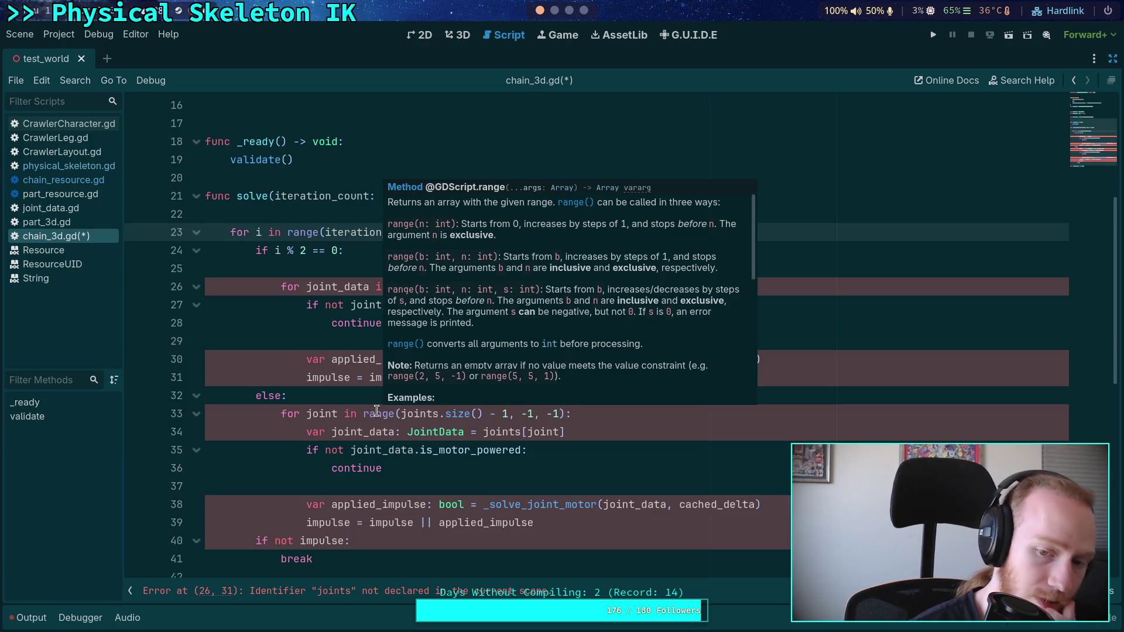
pyautogui.click(498, 231)
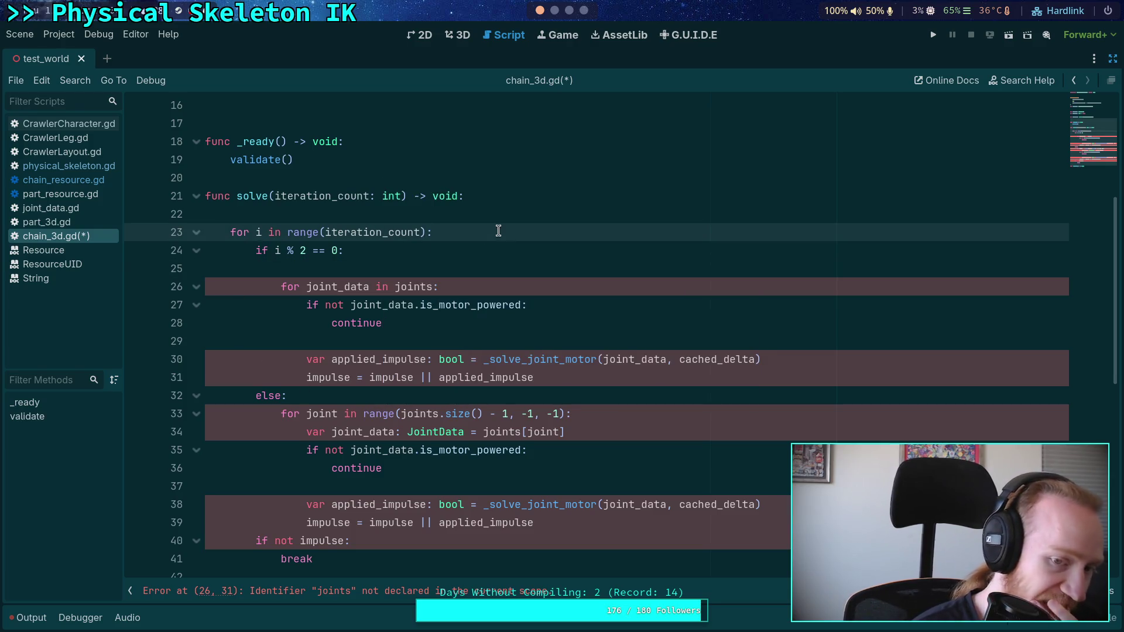
pyautogui.press('Return')
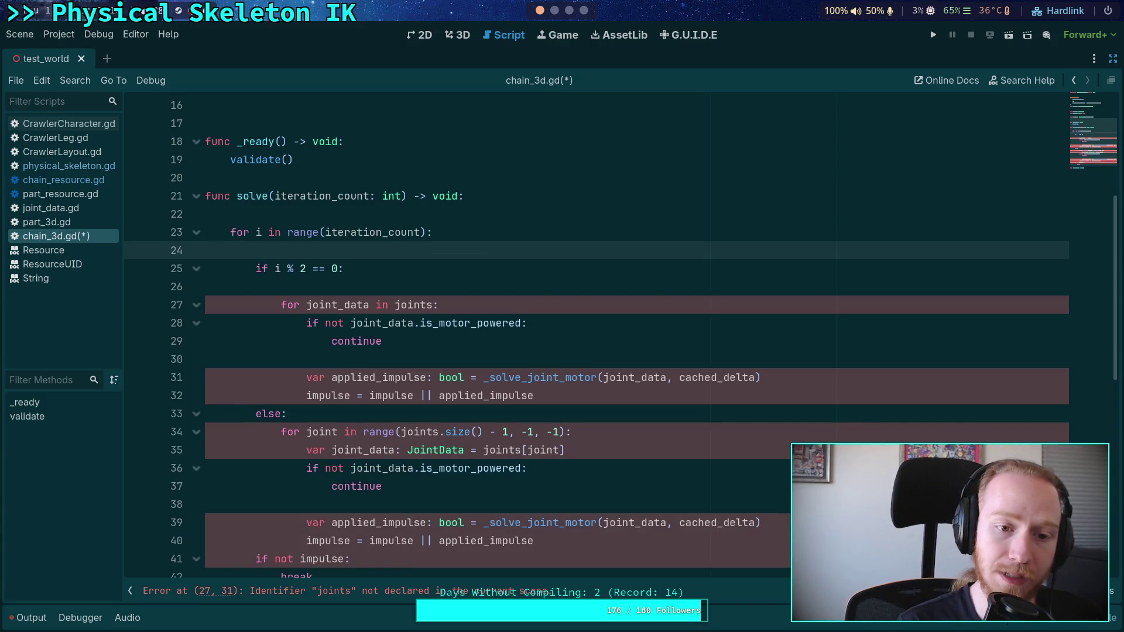
pyautogui.write('var')
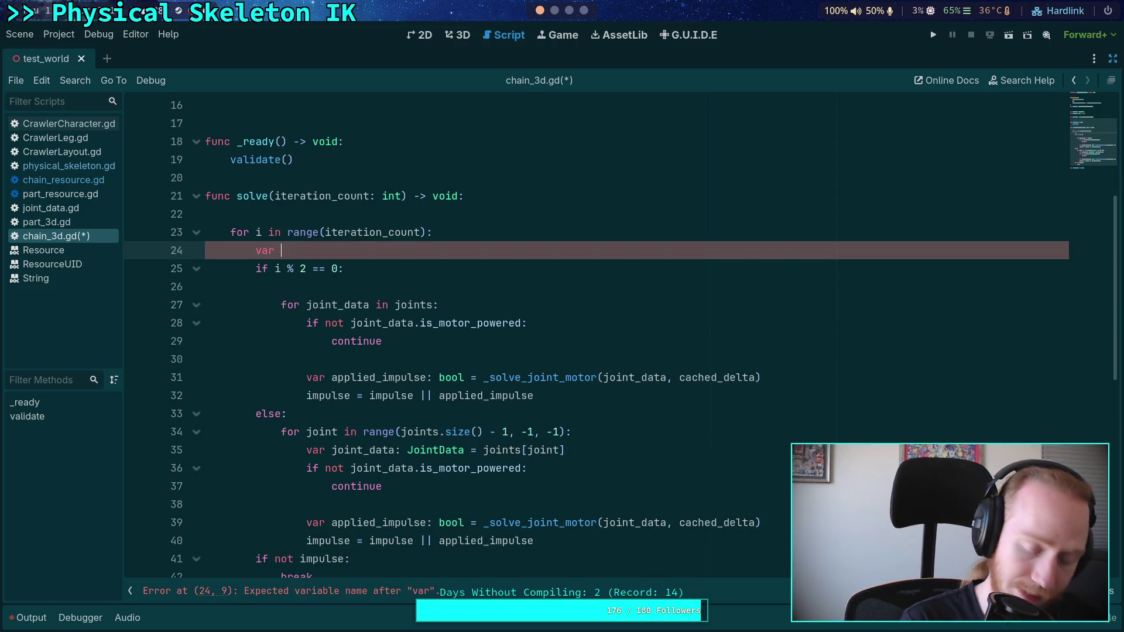
pyautogui.write(' start')
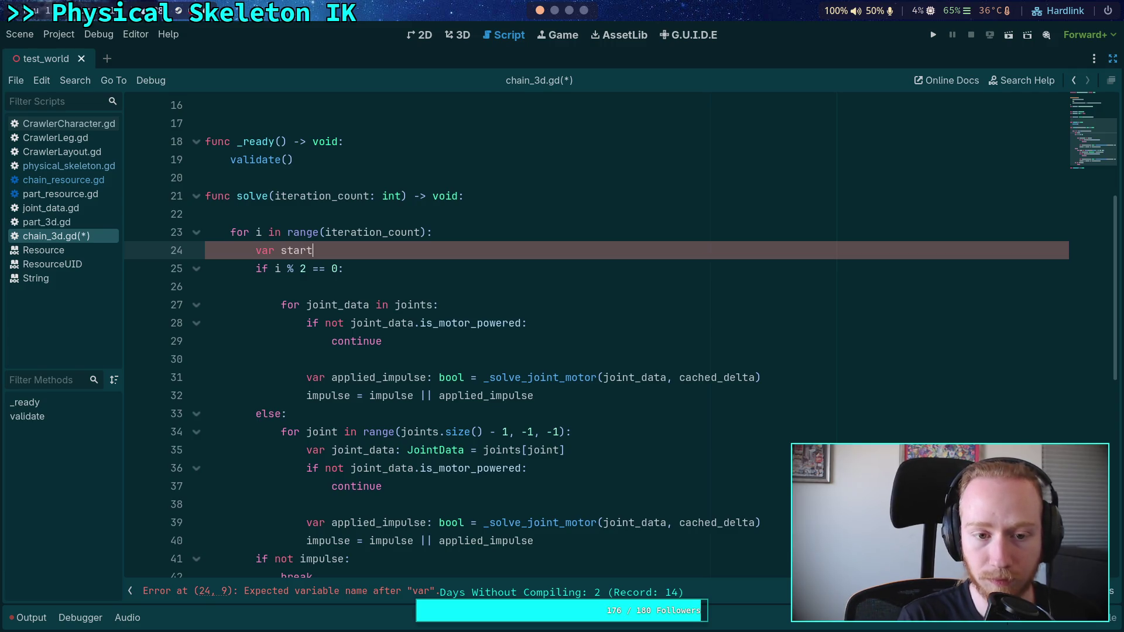
pyautogui.write(': int =')
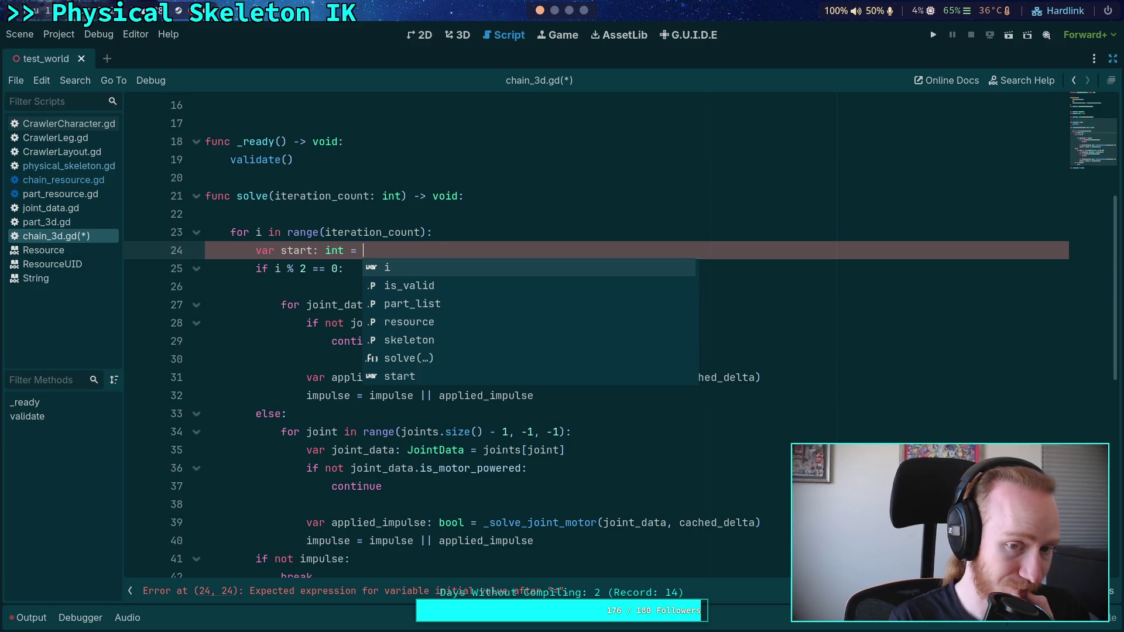
# Declare var start: int, var end: int and var step: int at the top of the loop
pyautogui.press('BackSpace')
pyautogui.press('BackSpace')
pyautogui.press('BackSpace')
pyautogui.press('Escape')
pyautogui.press('Return')
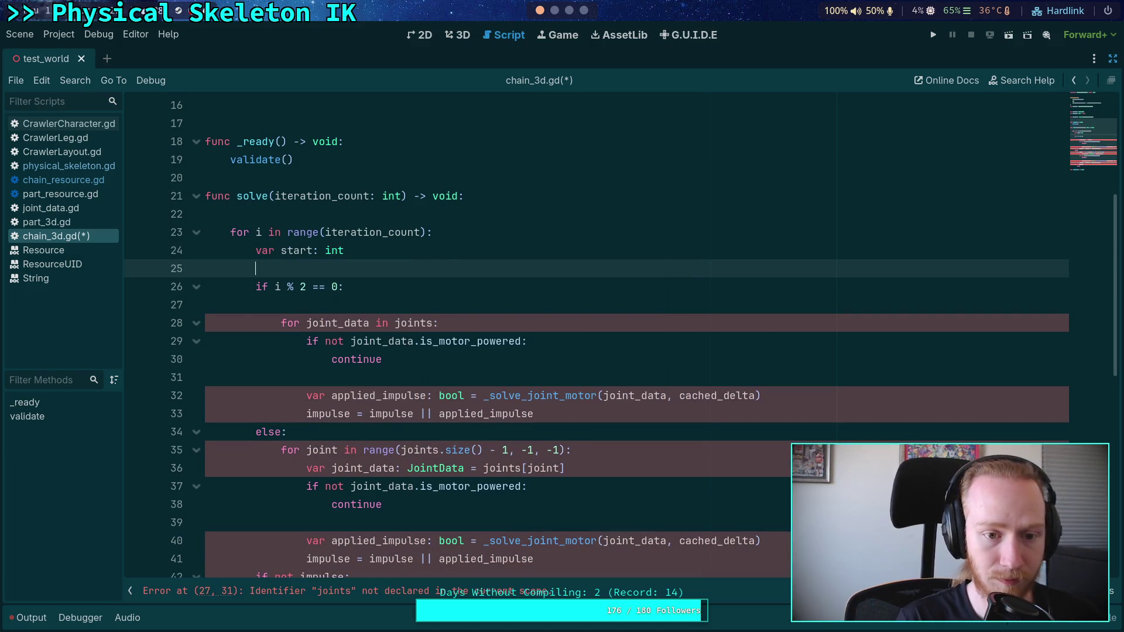
pyautogui.write('var end: int')
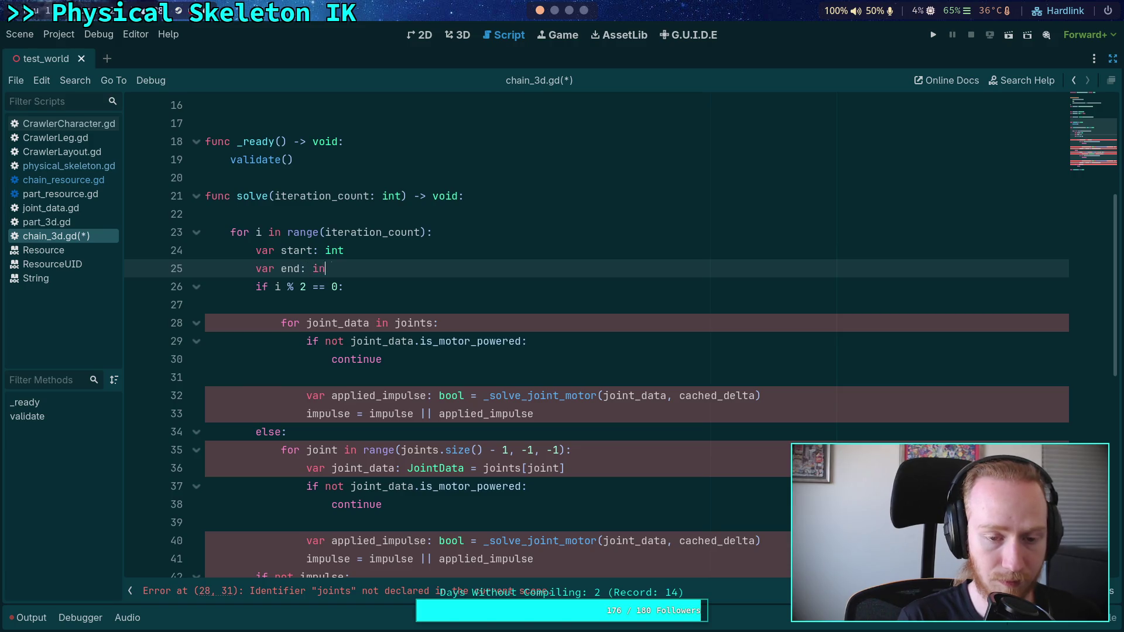
pyautogui.press('Escape')
pyautogui.press('Return')
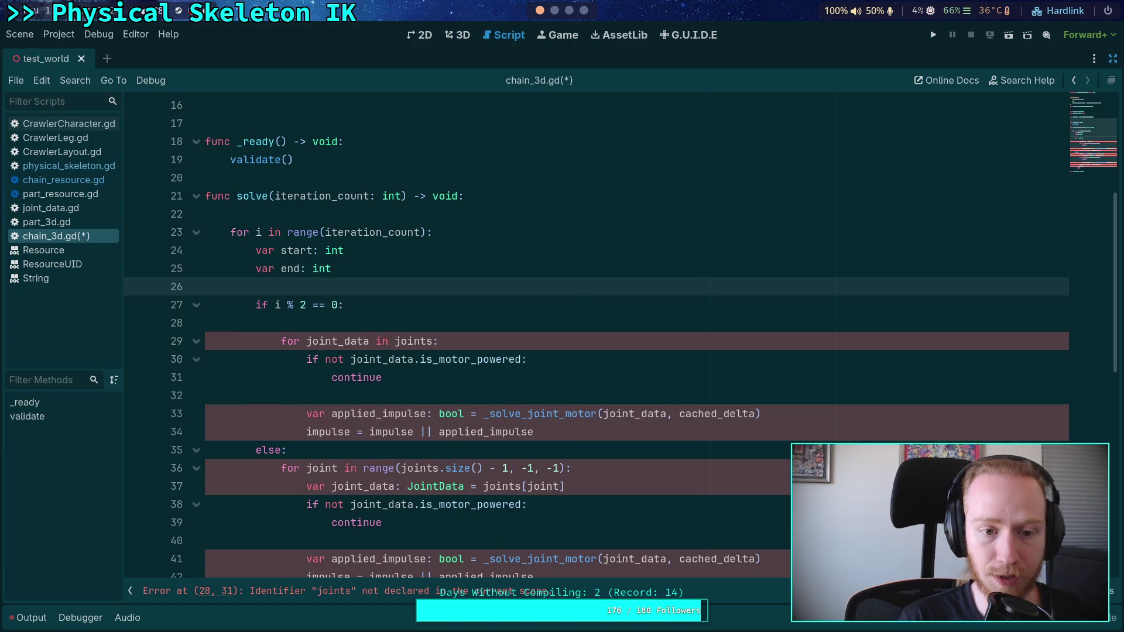
pyautogui.write('var s')
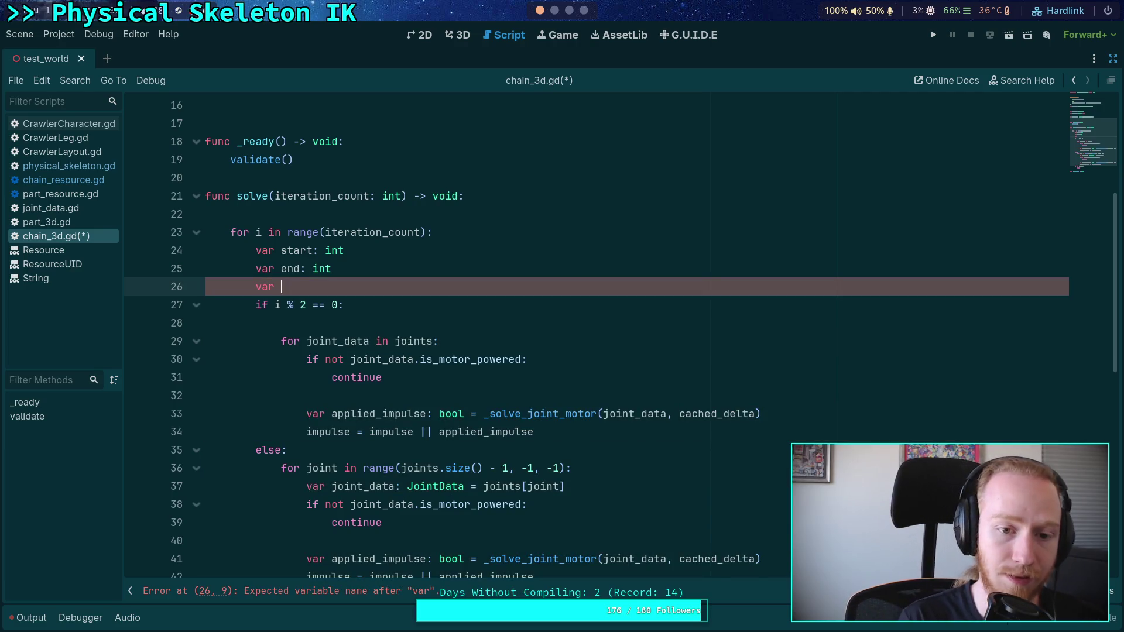
pyautogui.write('tep: int')
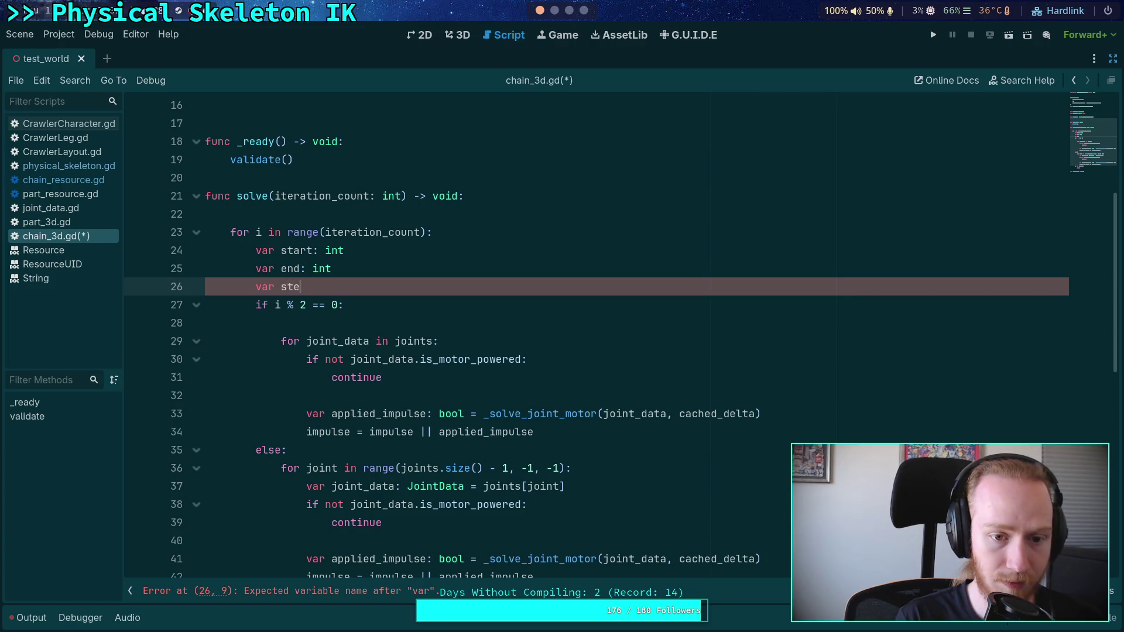
pyautogui.press('Escape')
pyautogui.press('Return')
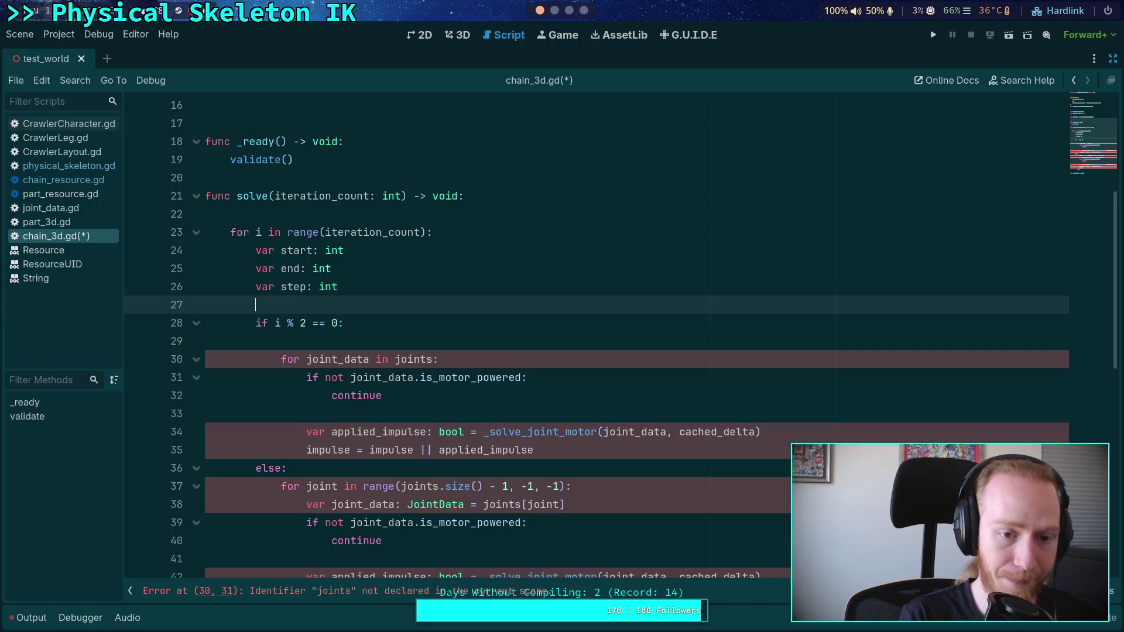
# Write start = 0 and begin end = in the even branch, then start a part_count declaration
pyautogui.click(431, 332)
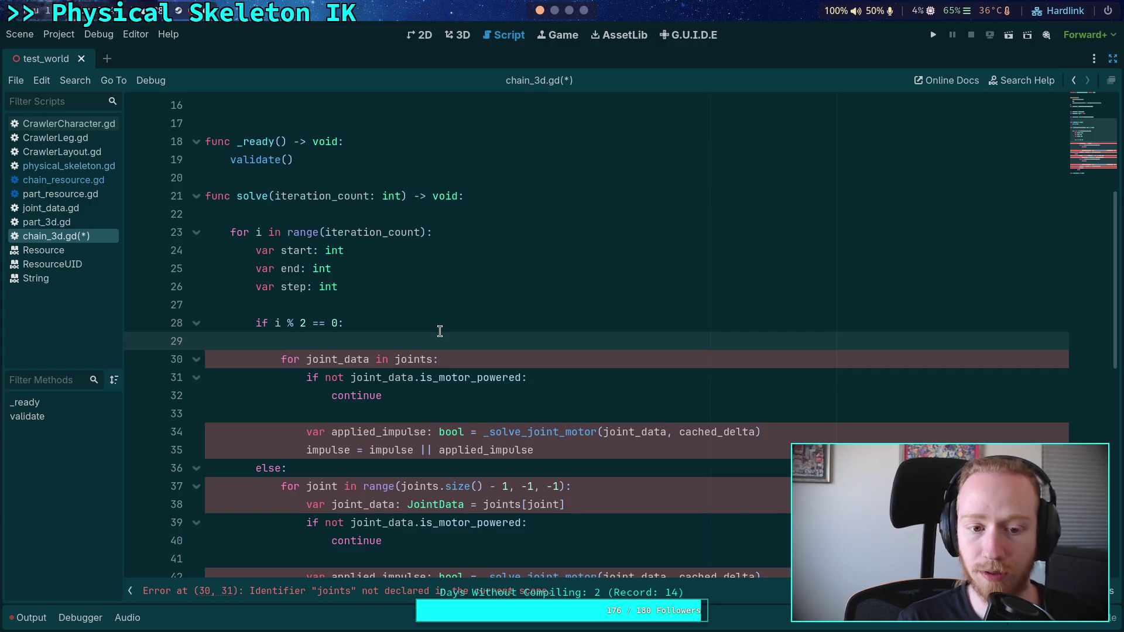
pyautogui.write('start = 0')
pyautogui.press('Return')
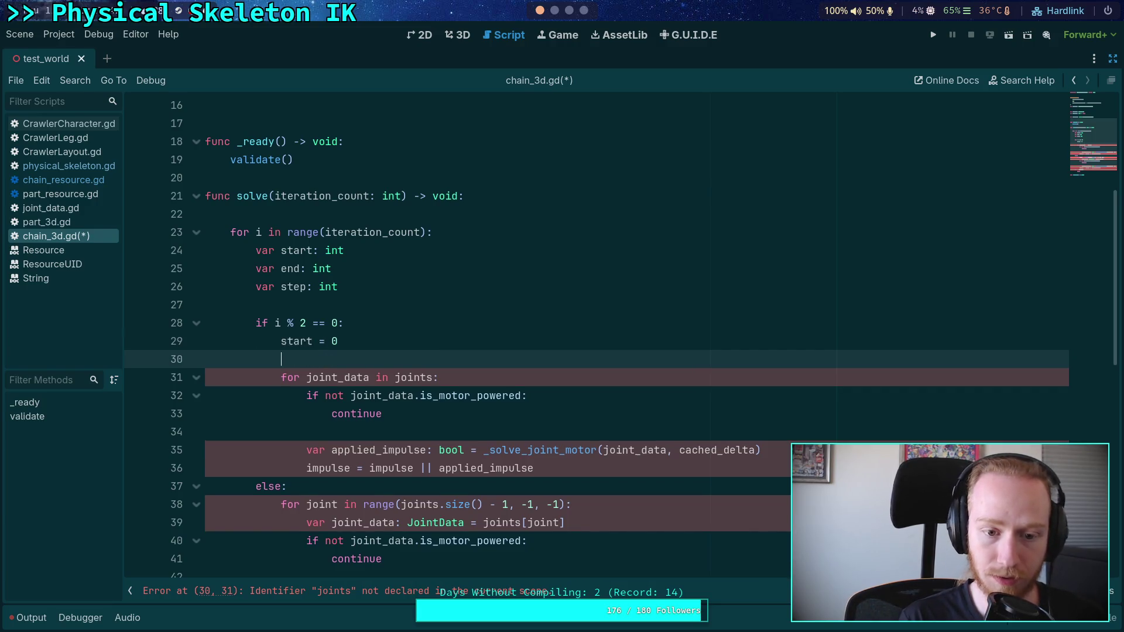
pyautogui.write('end =')
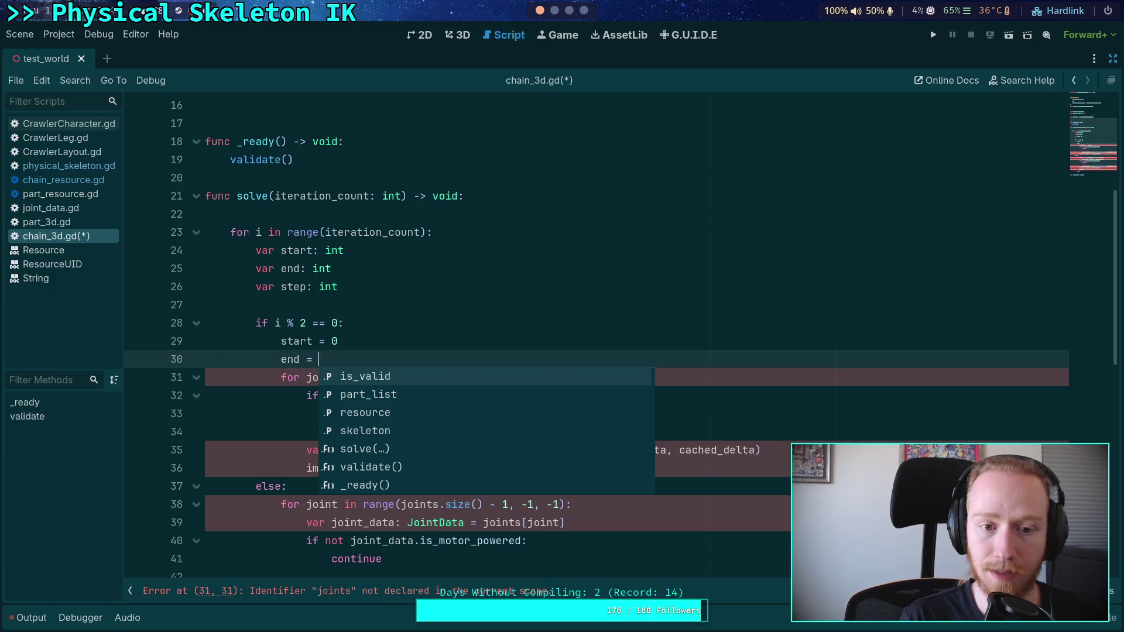
pyautogui.click(444, 216)
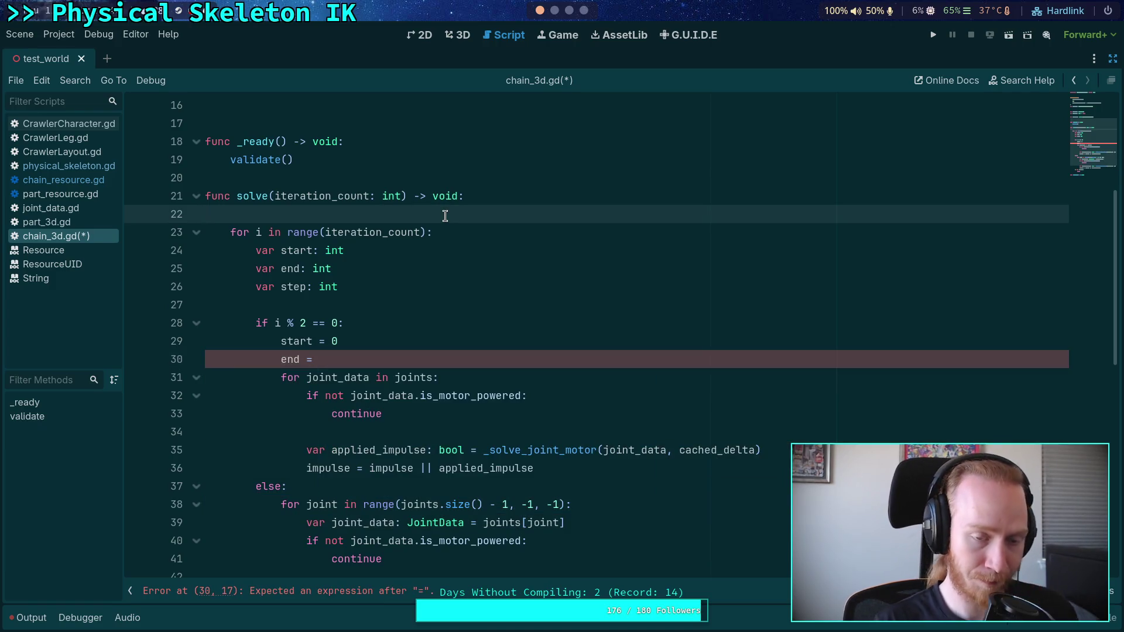
pyautogui.write('var ')
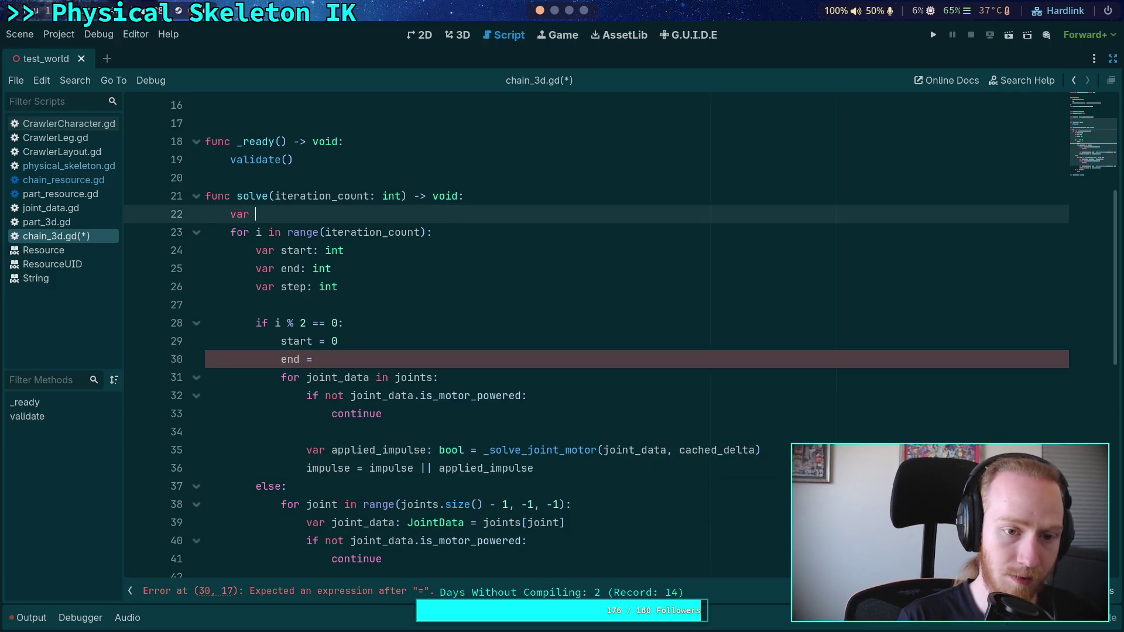
pyautogui.write('part_c')
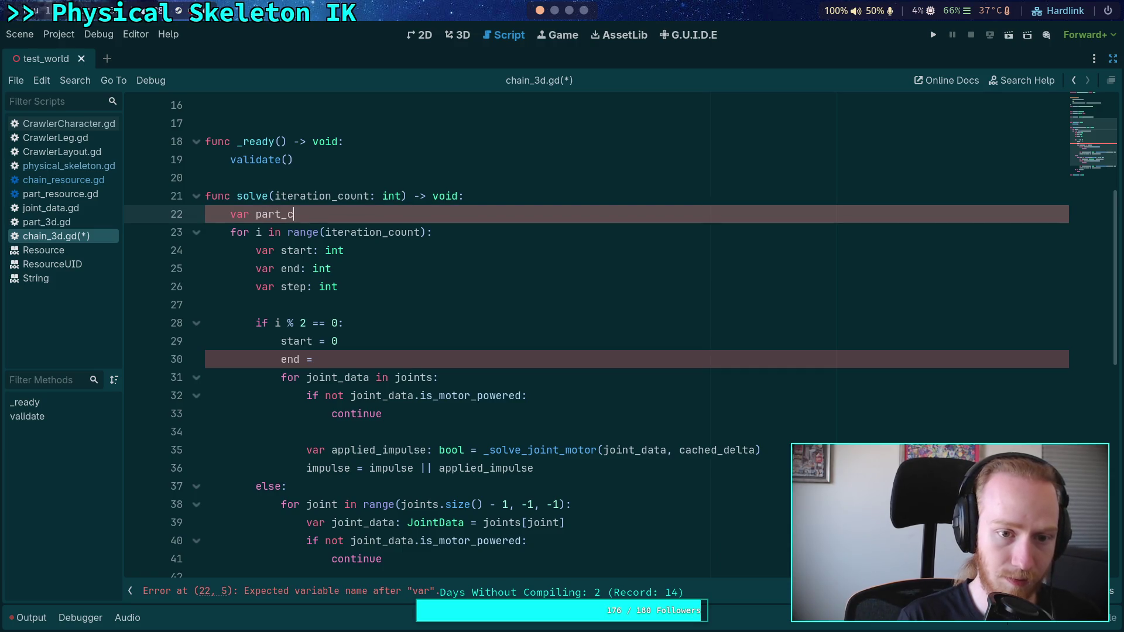
pyautogui.write('ount:')
# Add a var part_count: int member beside the part_list declaration
pyautogui.scroll(4, 358, 240)
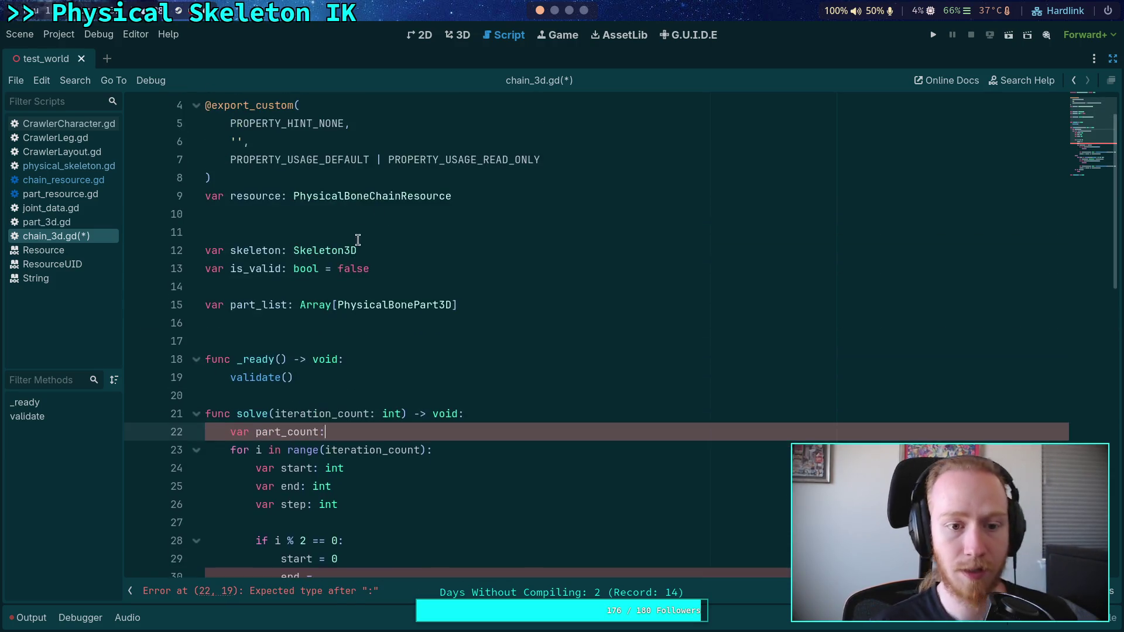
pyautogui.click(529, 316)
pyautogui.press('Return')
pyautogui.press('Up')
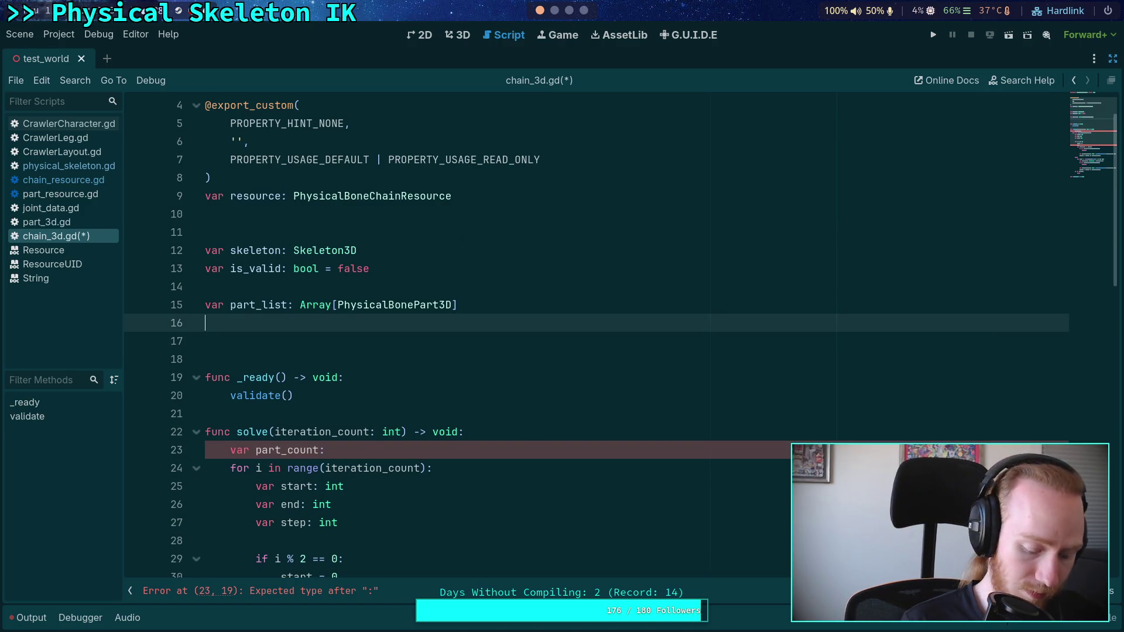
pyautogui.write('var part_coin')
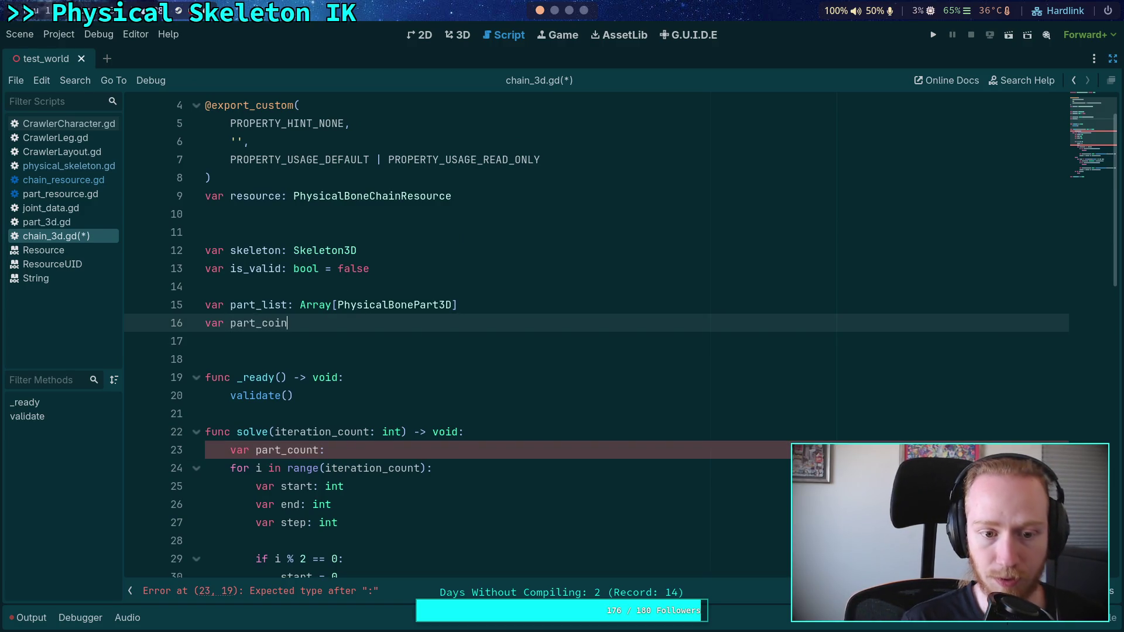
pyautogui.press('BackSpace')
pyautogui.press('BackSpace')
pyautogui.write('unt: int')
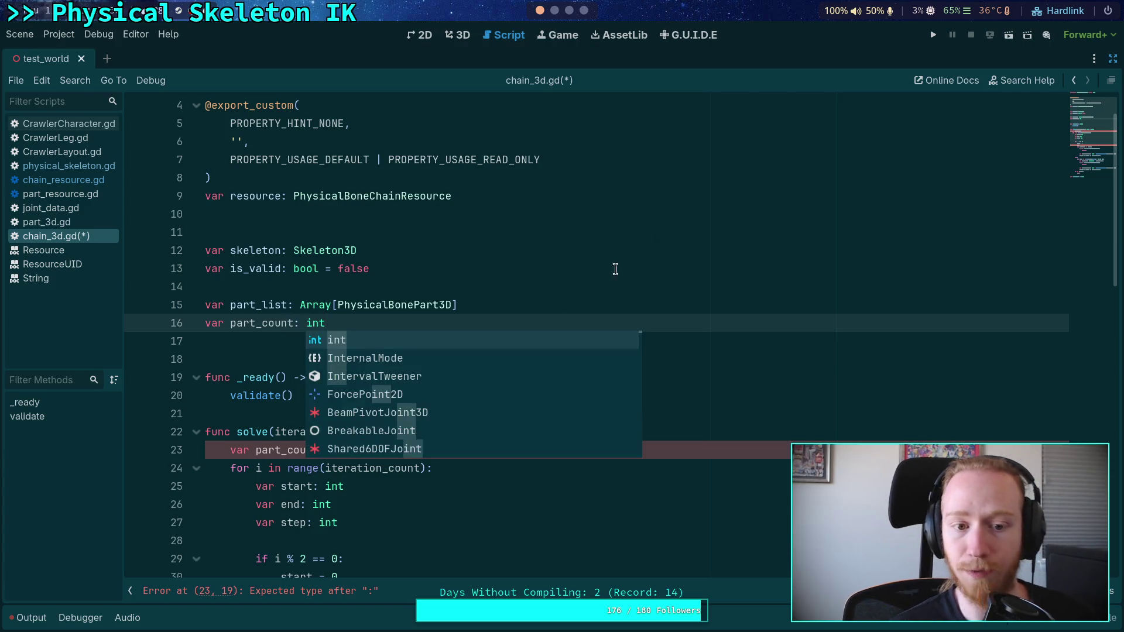
pyautogui.click(792, 237)
# Unfold validate() and place the caret after part_list.clear()
pyautogui.click(1091, 189)
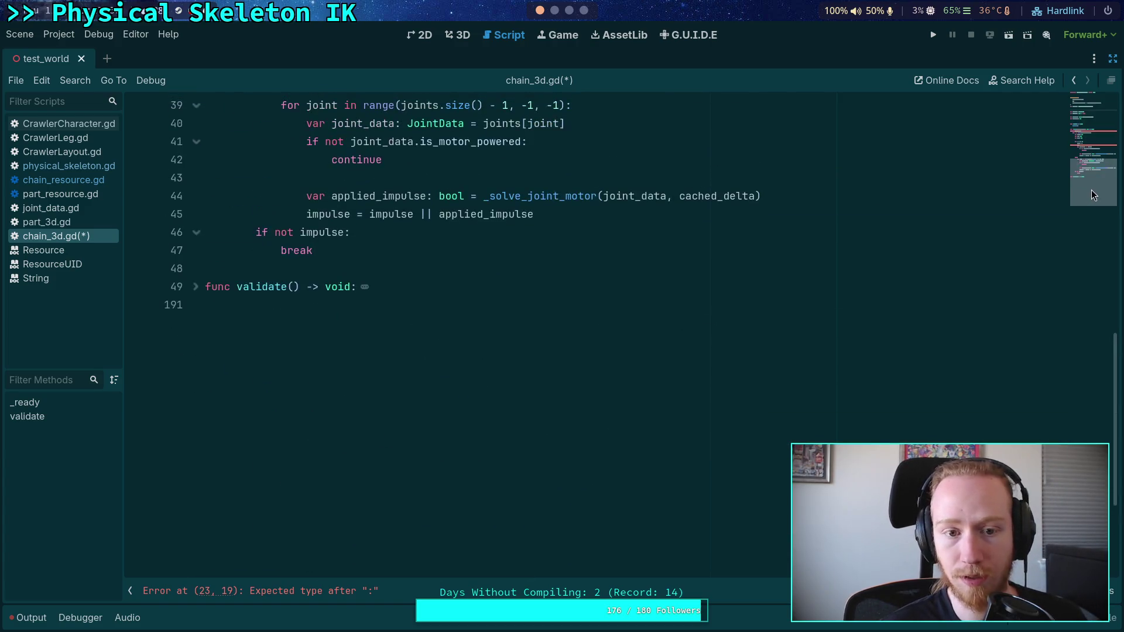
pyautogui.click(178, 287)
pyautogui.scroll(-12, 481, 377)
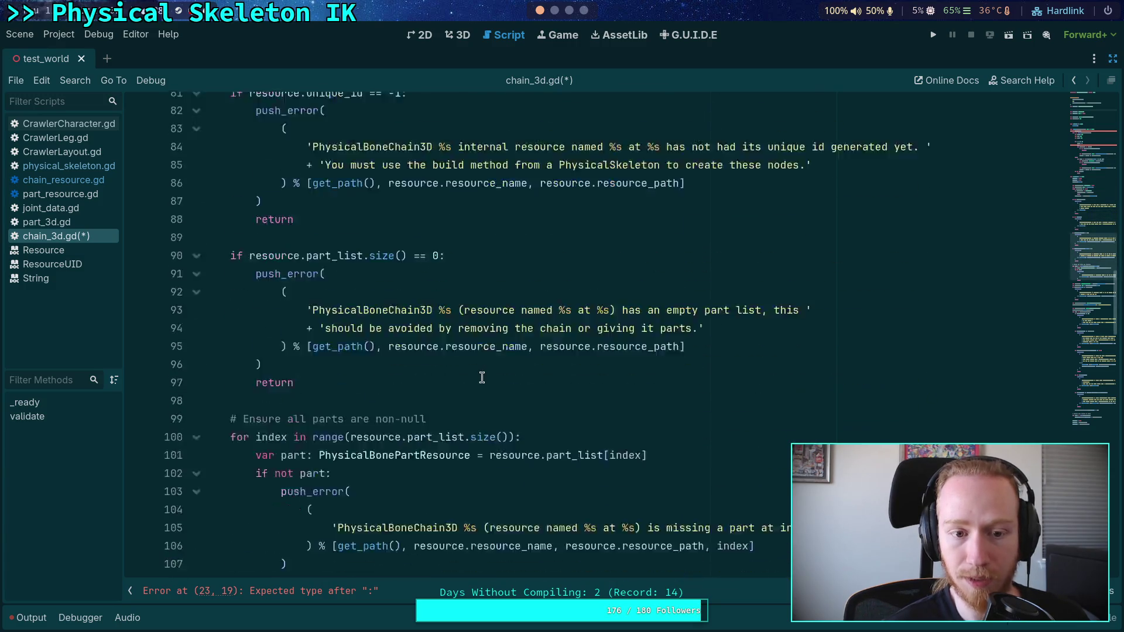
pyautogui.scroll(12, 482, 378)
pyautogui.click(373, 286)
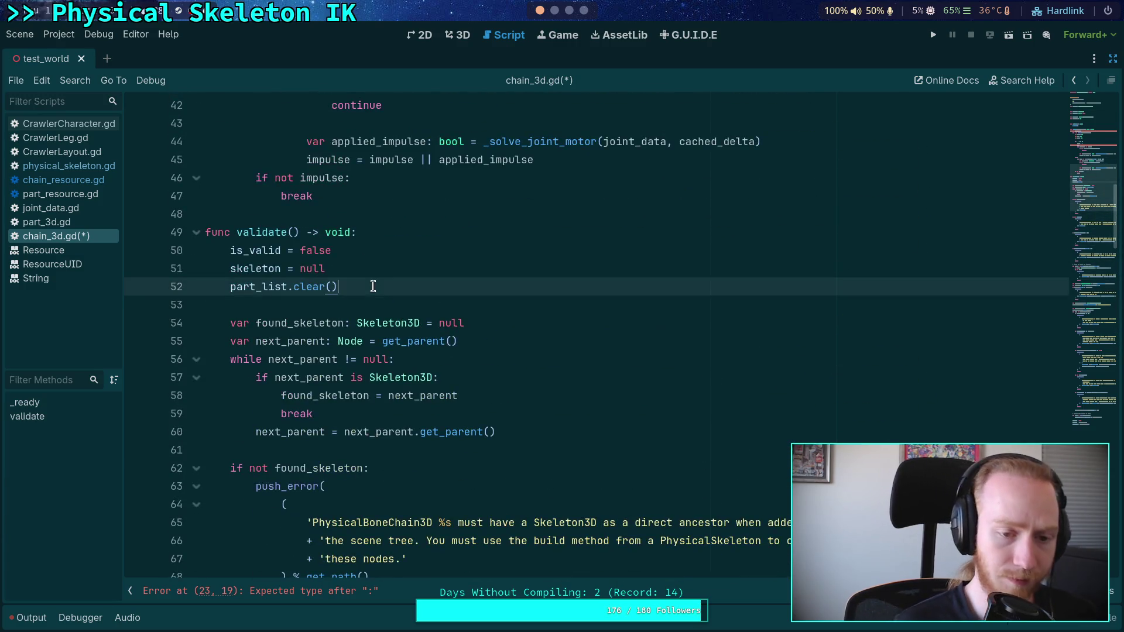
# Add part_count = 0 after part_list.clear() in validate and review where part_count is used
pyautogui.press('Return')
pyautogui.write('part_count =0')
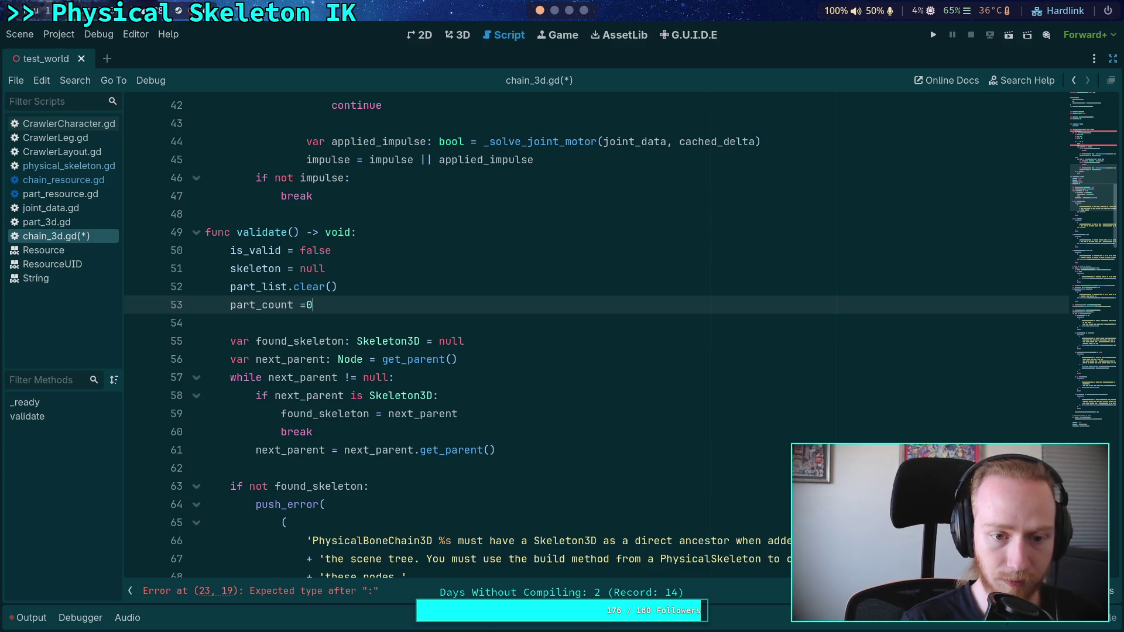
pyautogui.press('Left')
pyautogui.scroll(-2, 1093, 221)
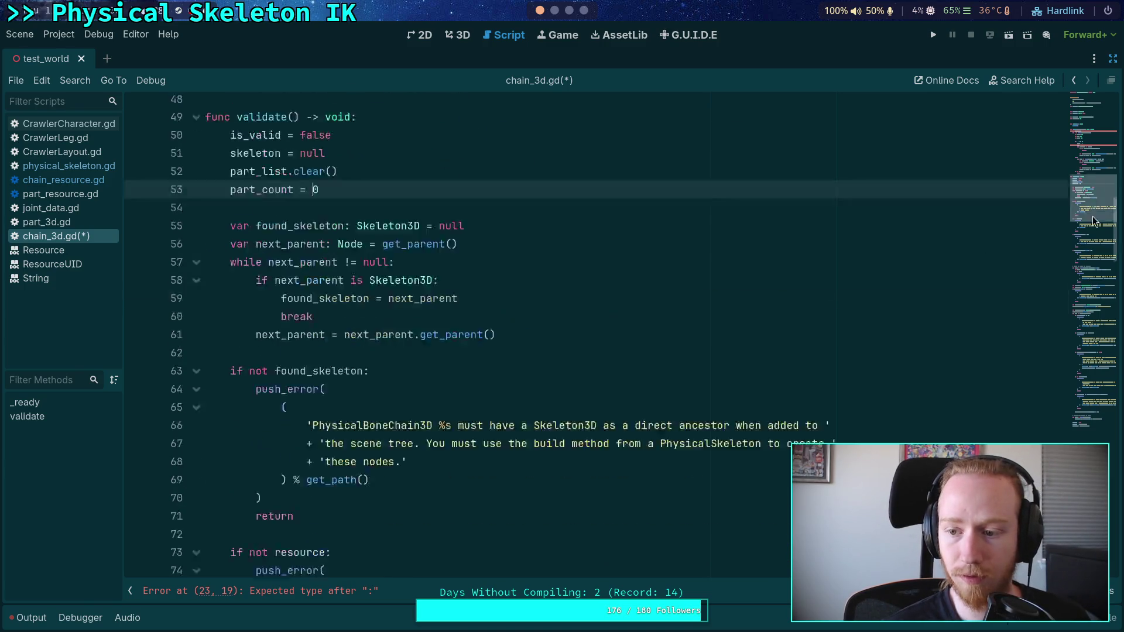
pyautogui.moveTo(1092, 221); pyautogui.dragTo(1091, 423)
pyautogui.scroll(16, 387, 410)
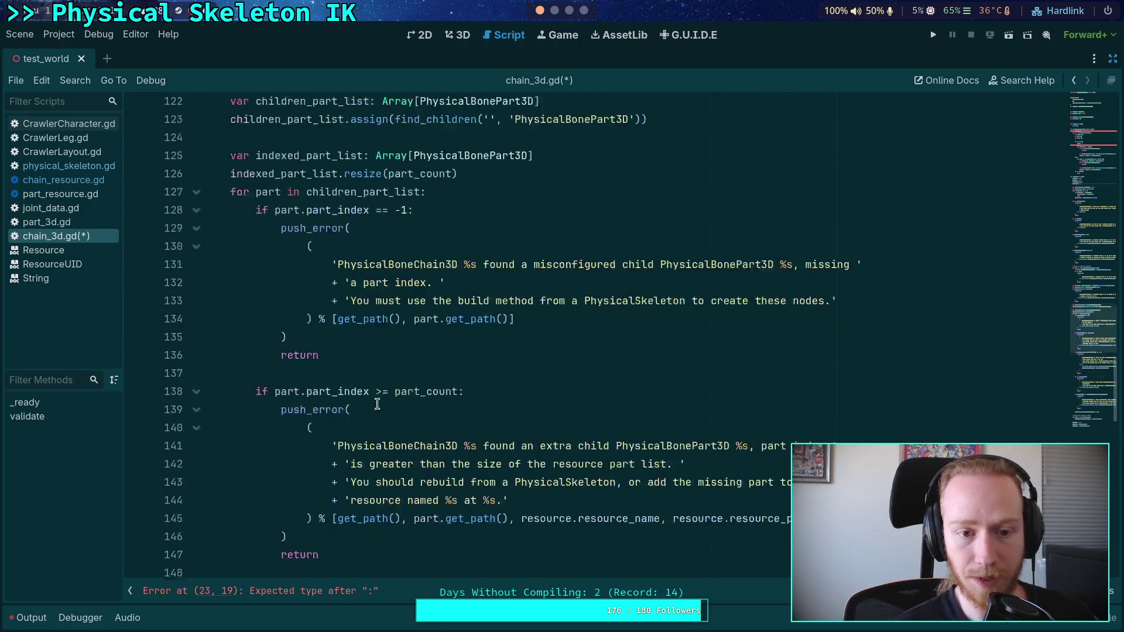
pyautogui.scroll(18, 377, 404)
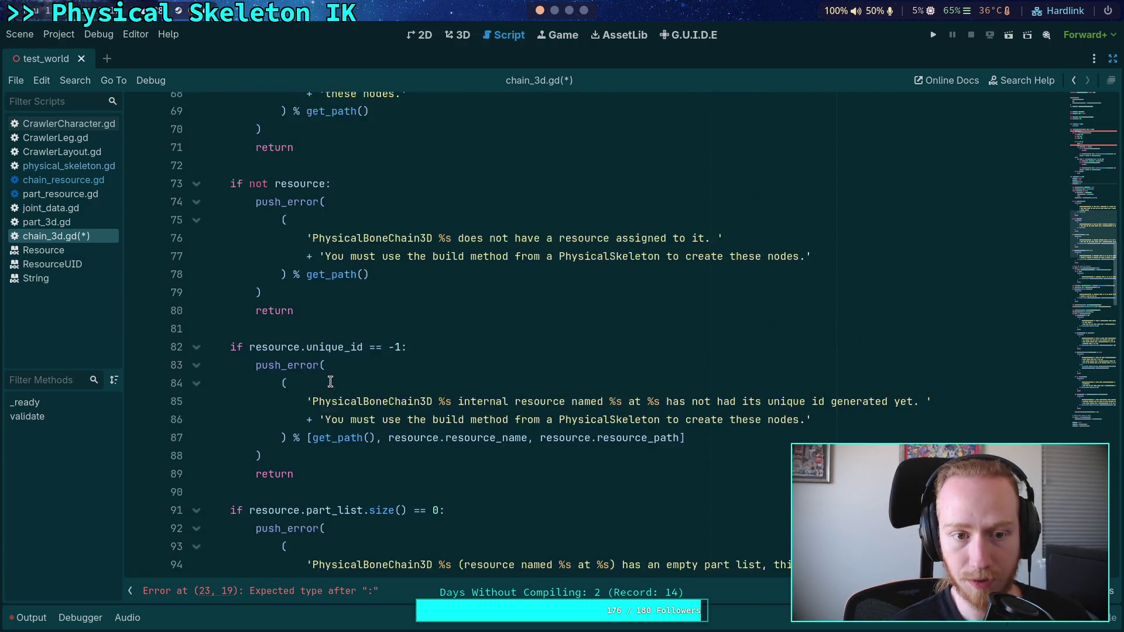
pyautogui.scroll(-11, 331, 382)
pyautogui.doubleClick(295, 290)
pyautogui.scroll(-1, 431, 401)
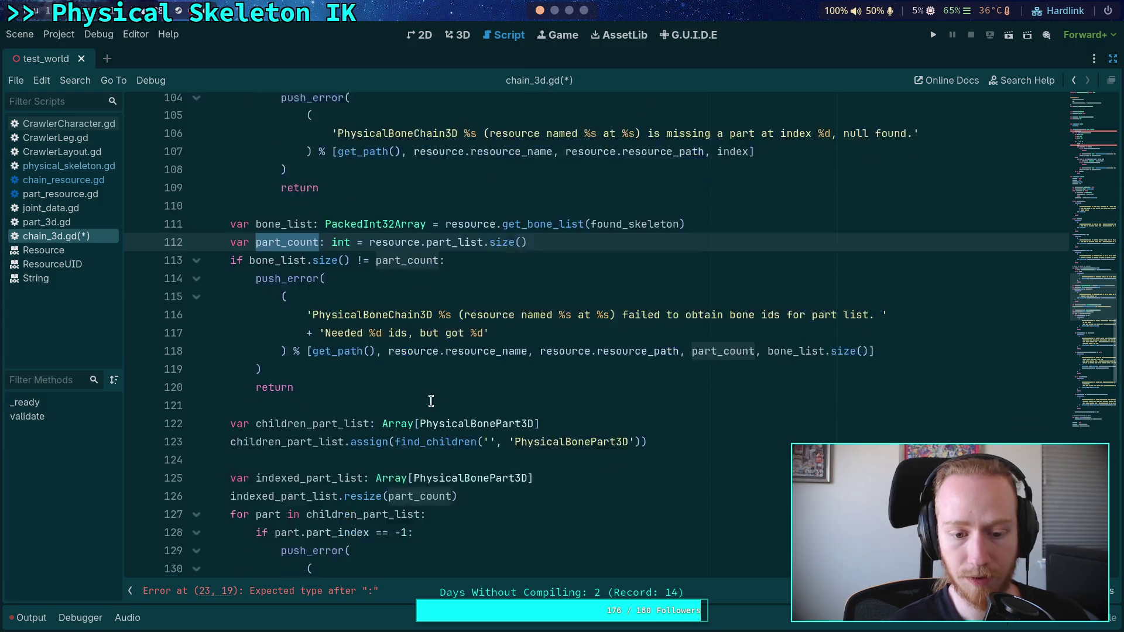
pyautogui.scroll(-1, 431, 401)
pyautogui.scroll(3, 431, 401)
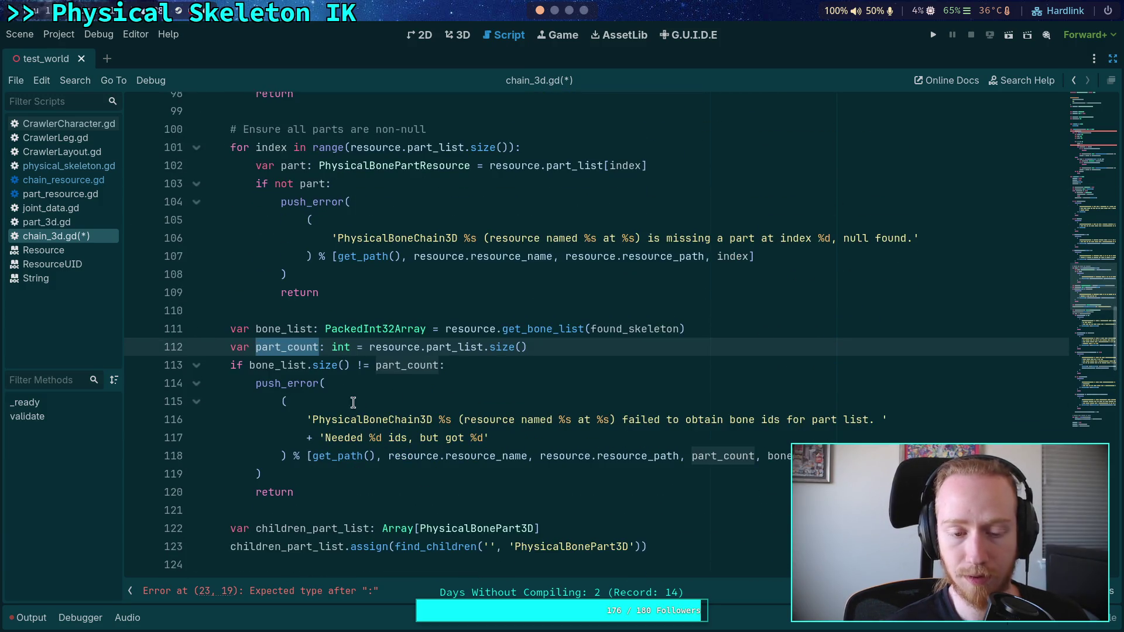
pyautogui.click(294, 348)
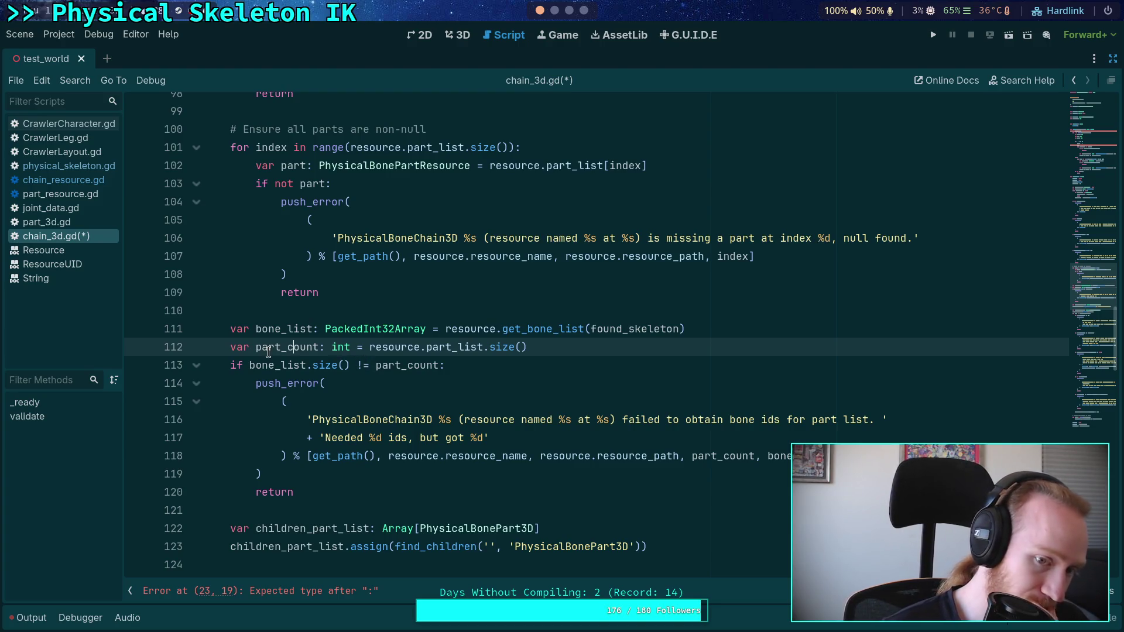
# Drop the local part_count in solve, make validate set part_count = resource.part_list.size(), and save
pyautogui.moveTo(350, 347); pyautogui.dragTo(612, 352)
pyautogui.hotkey('ctrl', 'c')
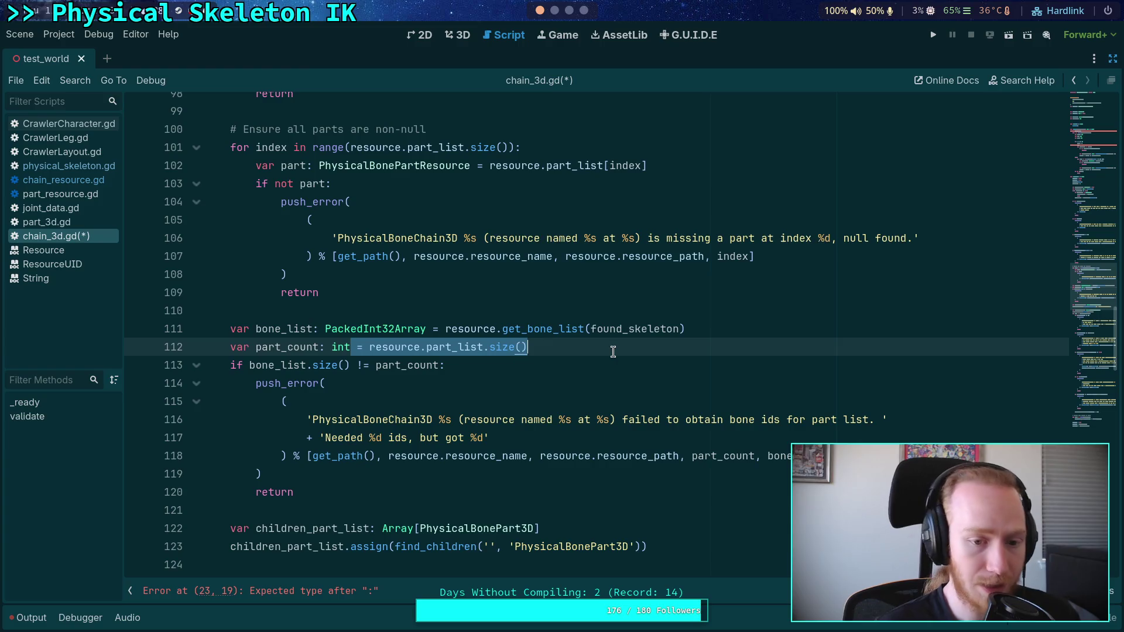
pyautogui.press('BackSpace')
pyautogui.moveTo(688, 346); pyautogui.dragTo(710, 328)
pyautogui.press('BackSpace')
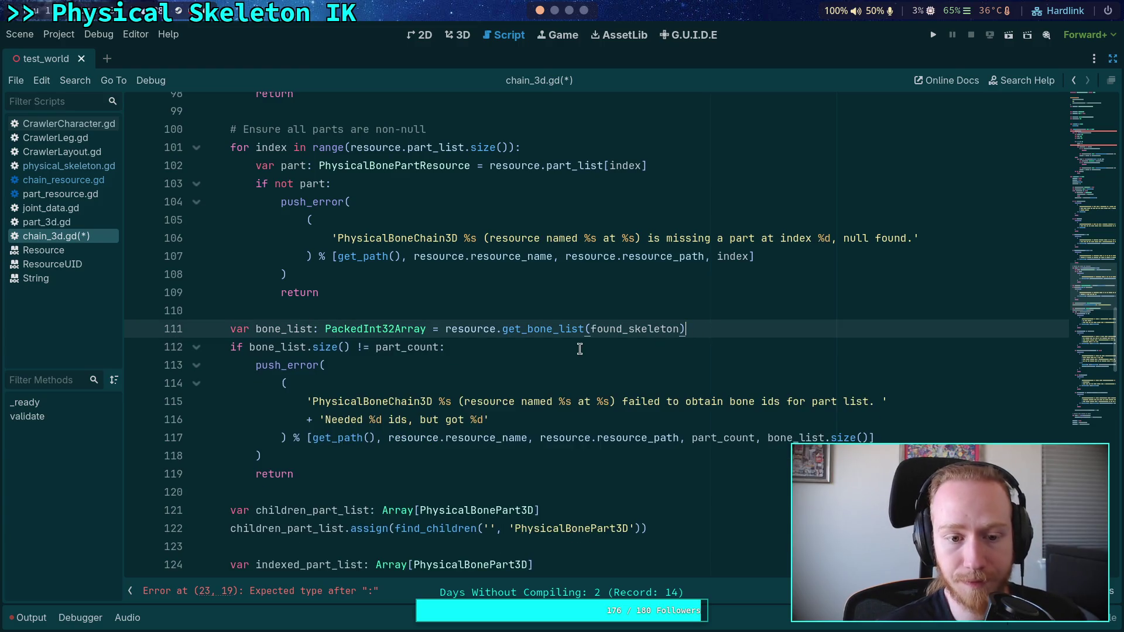
pyautogui.scroll(10, 562, 351)
pyautogui.scroll(5, 463, 331)
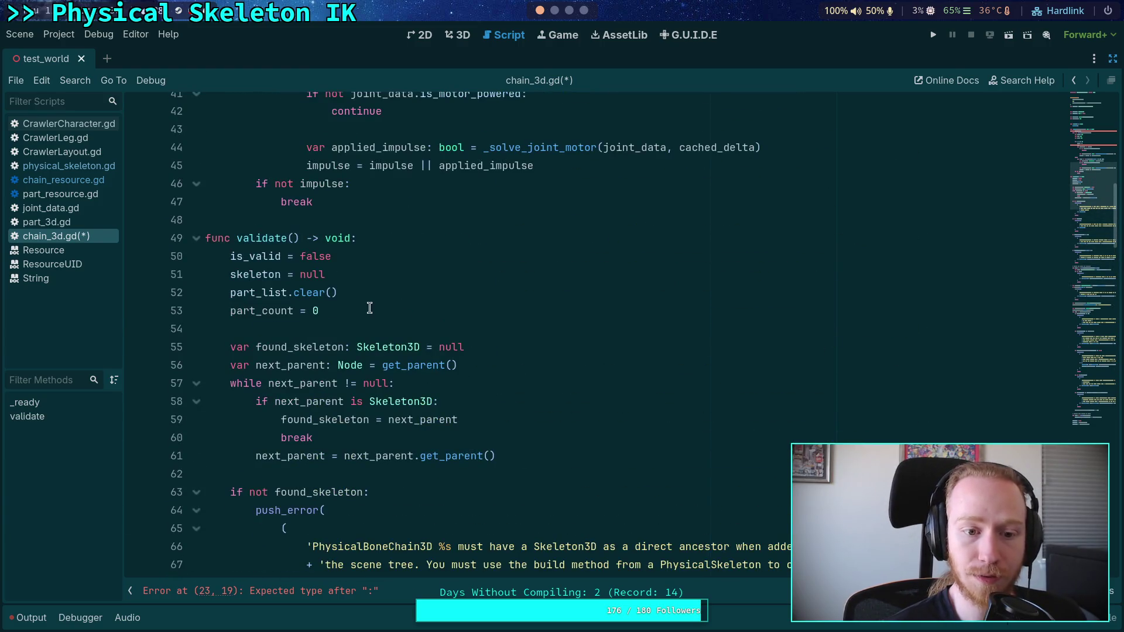
pyautogui.moveTo(319, 310); pyautogui.dragTo(299, 312)
pyautogui.hotkey('ctrl', 'v')
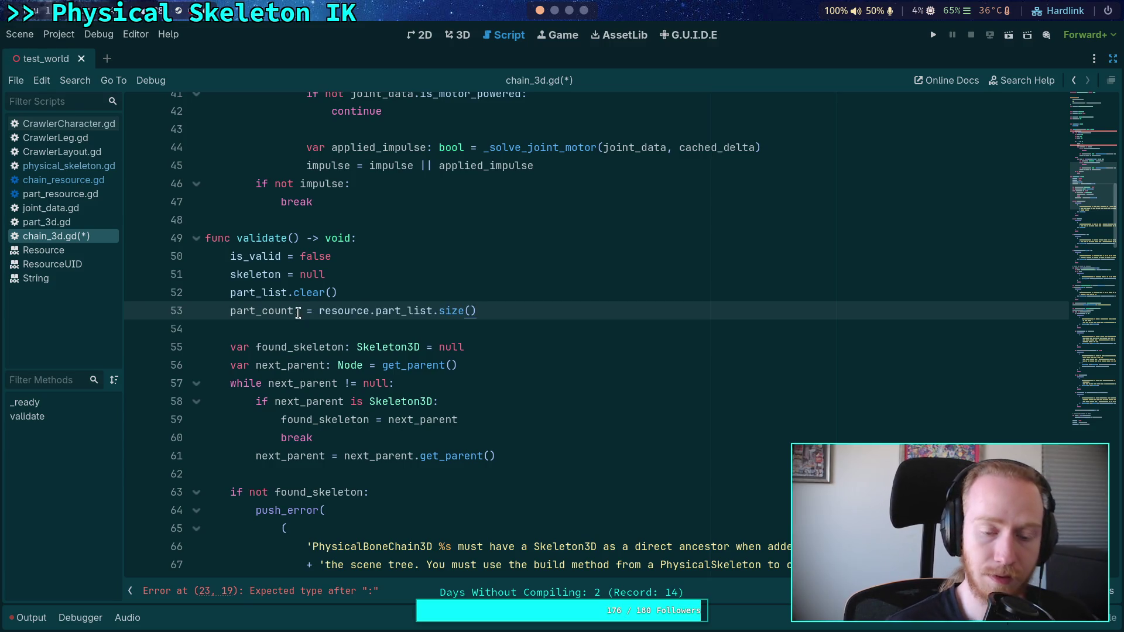
pyautogui.click(305, 311)
pyautogui.press('BackSpace')
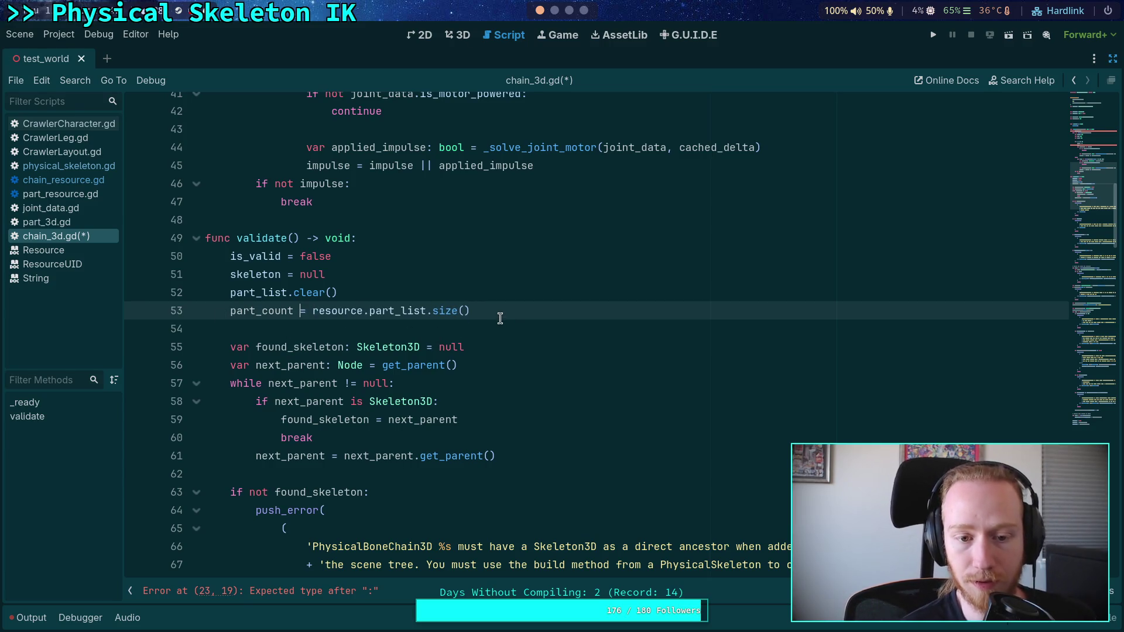
pyautogui.click(500, 310)
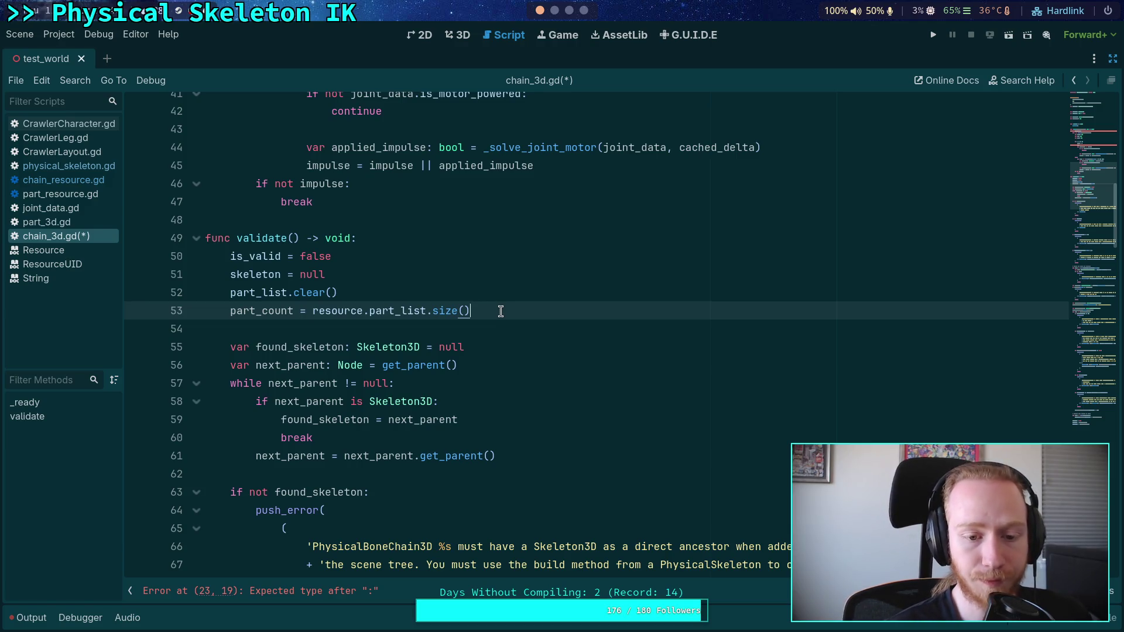
pyautogui.hotkey('ctrl', 's')
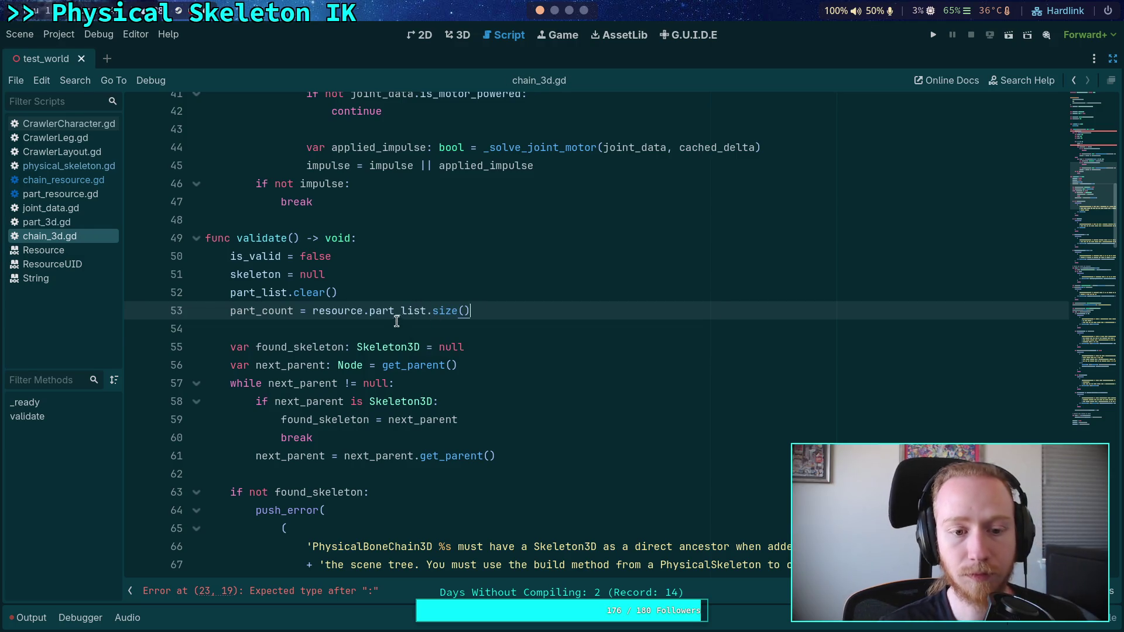
# Return to the unfinished part_count declaration in solve()
pyautogui.click(396, 322)
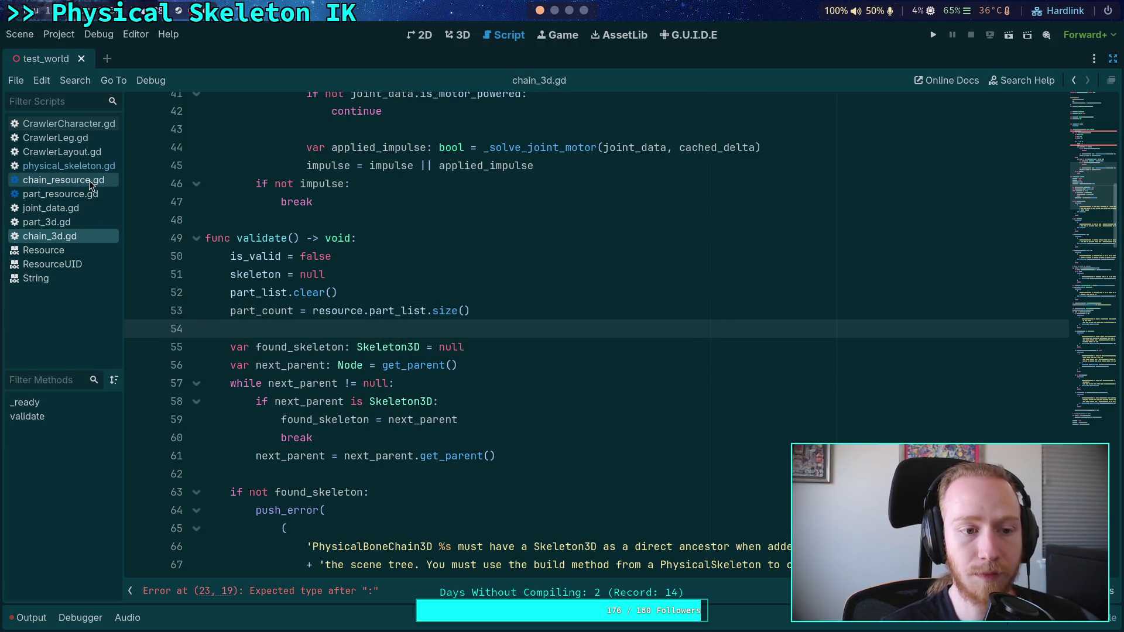
pyautogui.scroll(4, 374, 302)
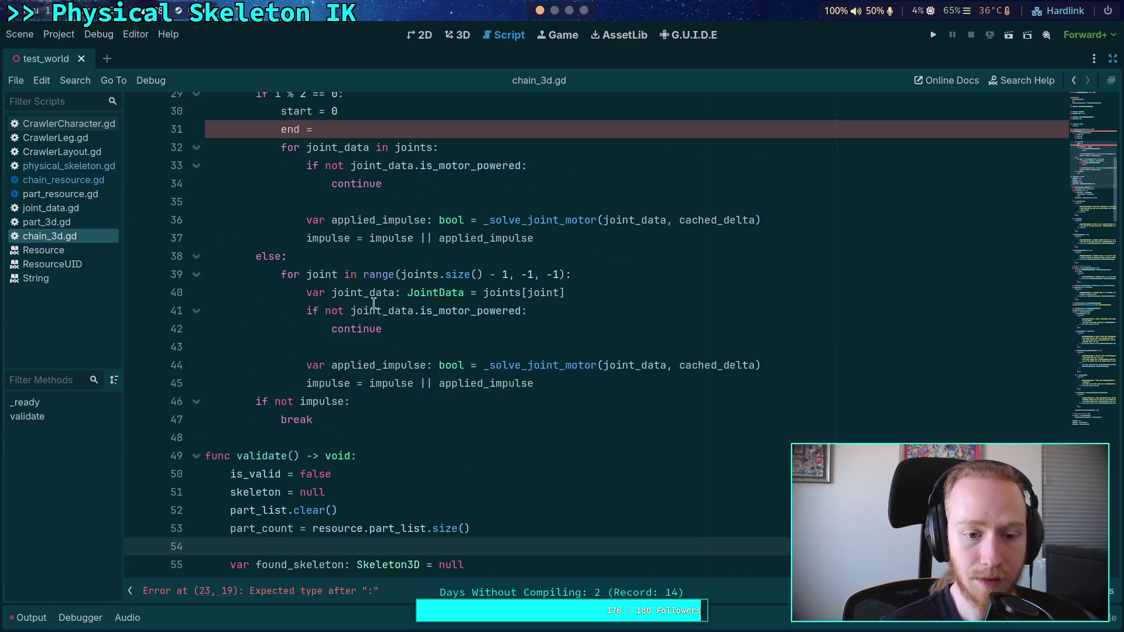
pyautogui.scroll(4, 373, 303)
pyautogui.click(415, 200)
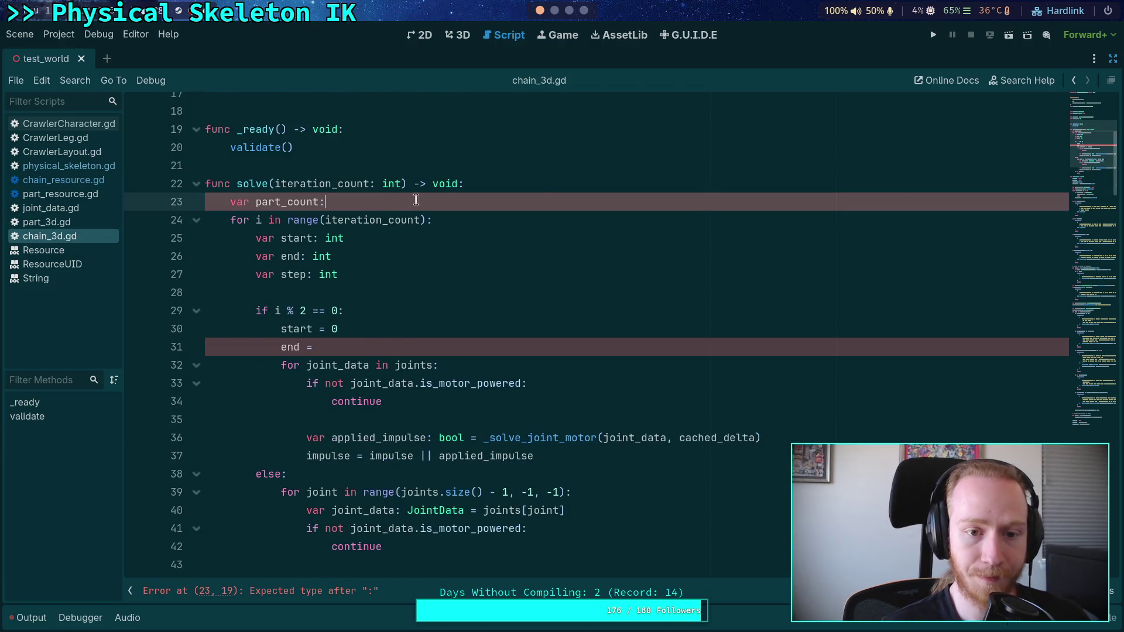
# Delete the stray part_count declaration and finish the forward branch with end = part_count and step = 1
pyautogui.tripleClick(415, 200)
pyautogui.press('BackSpace')
pyautogui.press('BackSpace')
pyautogui.click(459, 326)
pyautogui.write('part_count')
pyautogui.press('Return')
pyautogui.write('step = 1')
pyautogui.press('Return')
pyautogui.press('BackSpace')
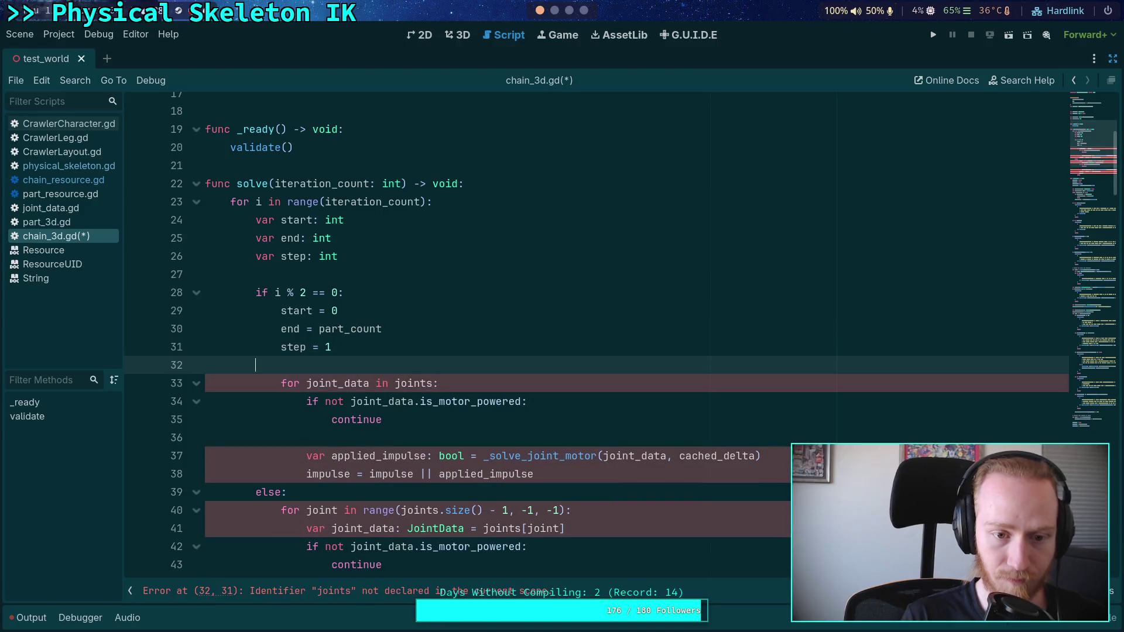
# Add an else: branch setting start = part_count - 1, end = -1 and step = -1
pyautogui.write('el')
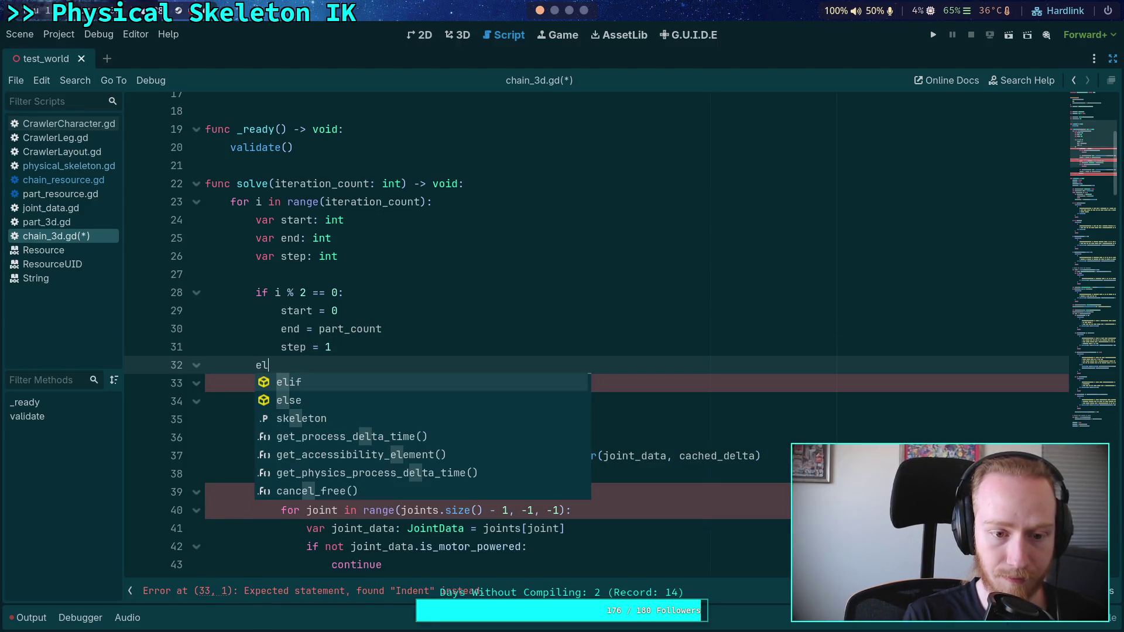
pyautogui.write('se:')
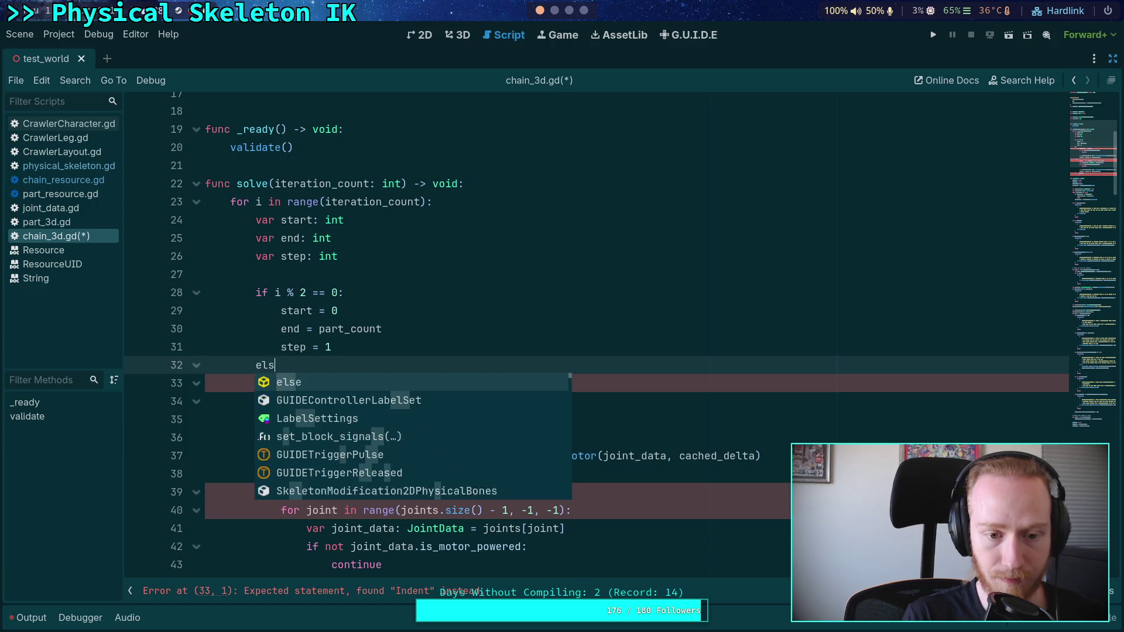
pyautogui.press('Return')
pyautogui.write('start ')
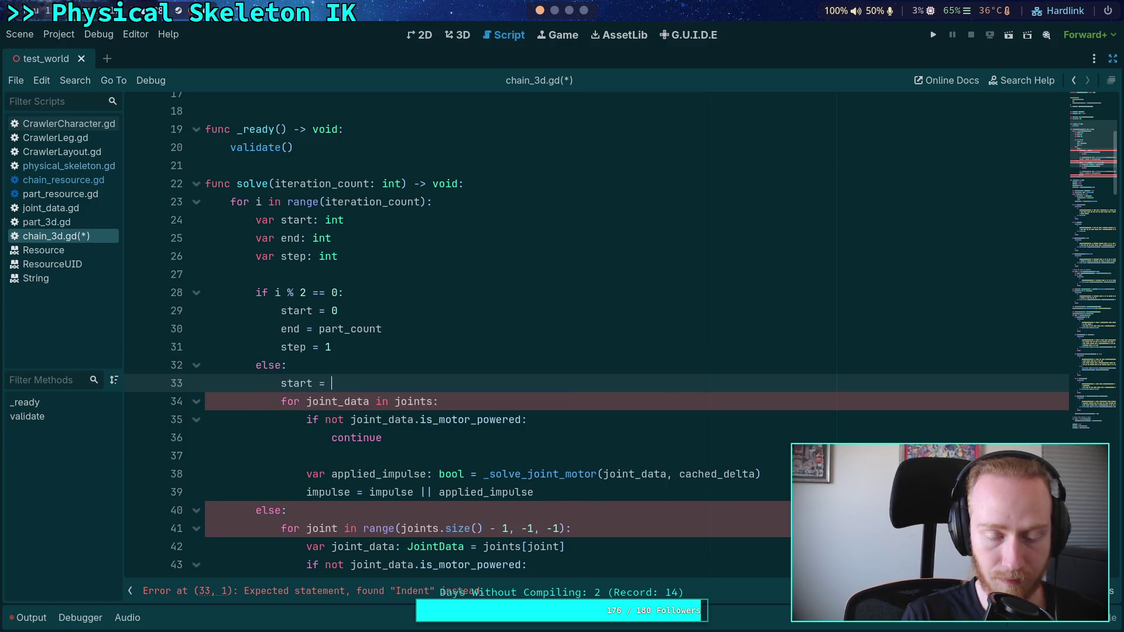
pyautogui.write('= part_count - 1')
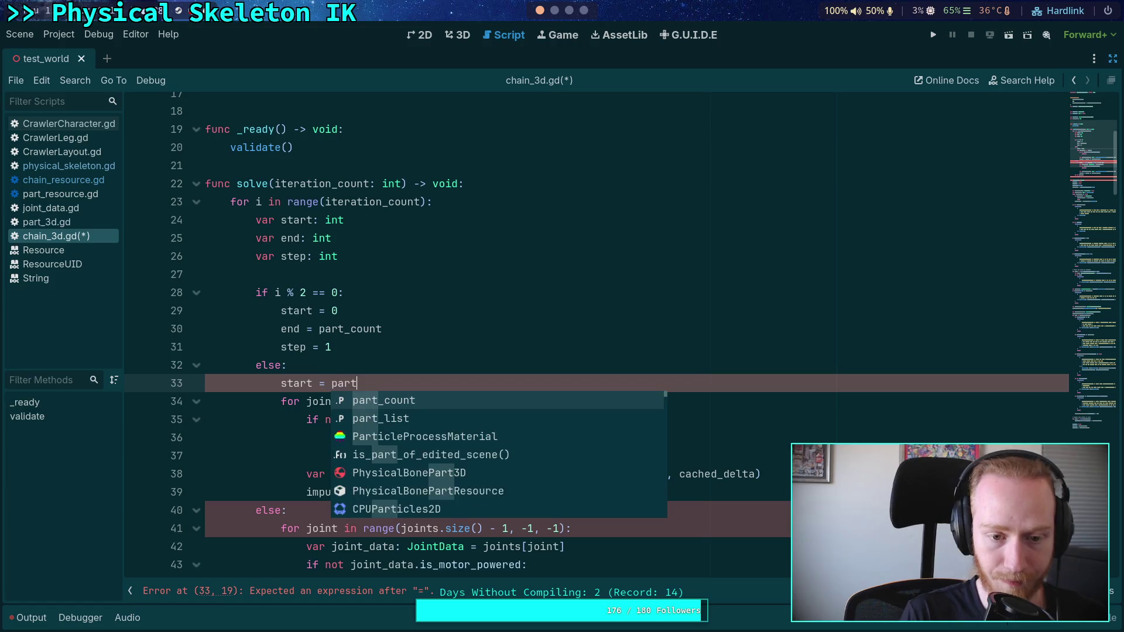
pyautogui.press('Return')
pyautogui.write('end ')
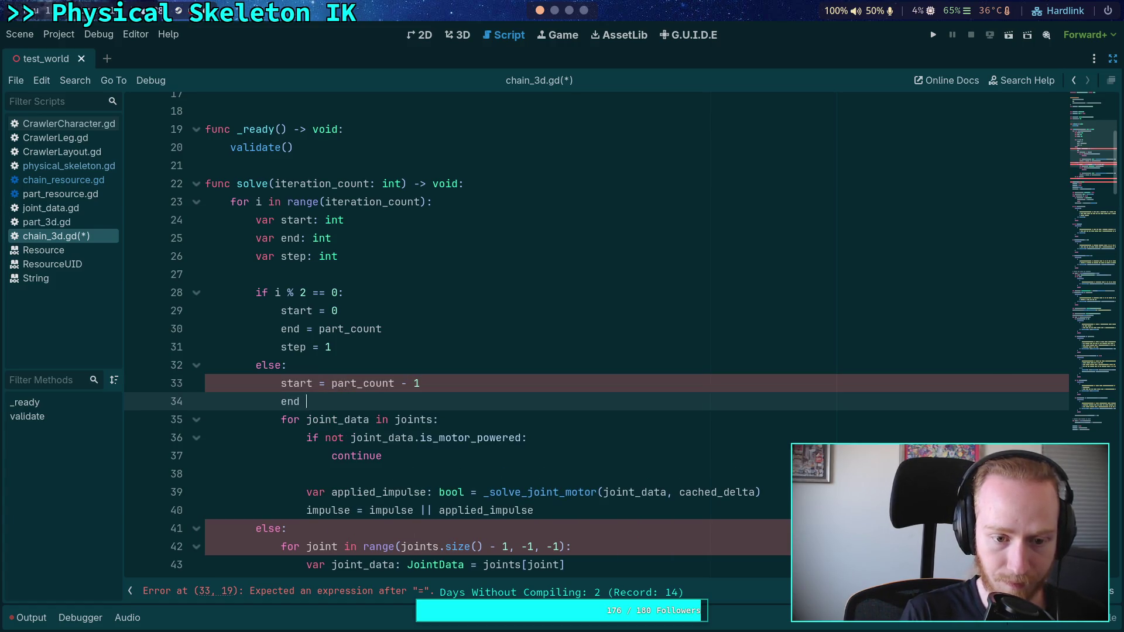
pyautogui.write('= -1')
pyautogui.press('Return')
pyautogui.write('s')
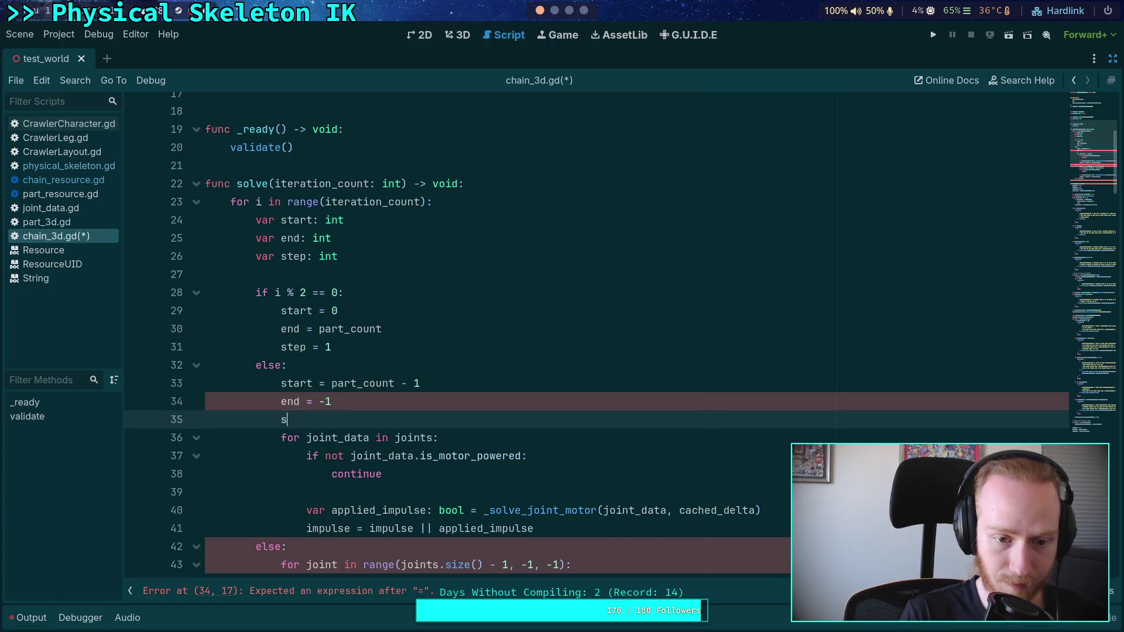
pyautogui.write('tep = -1')
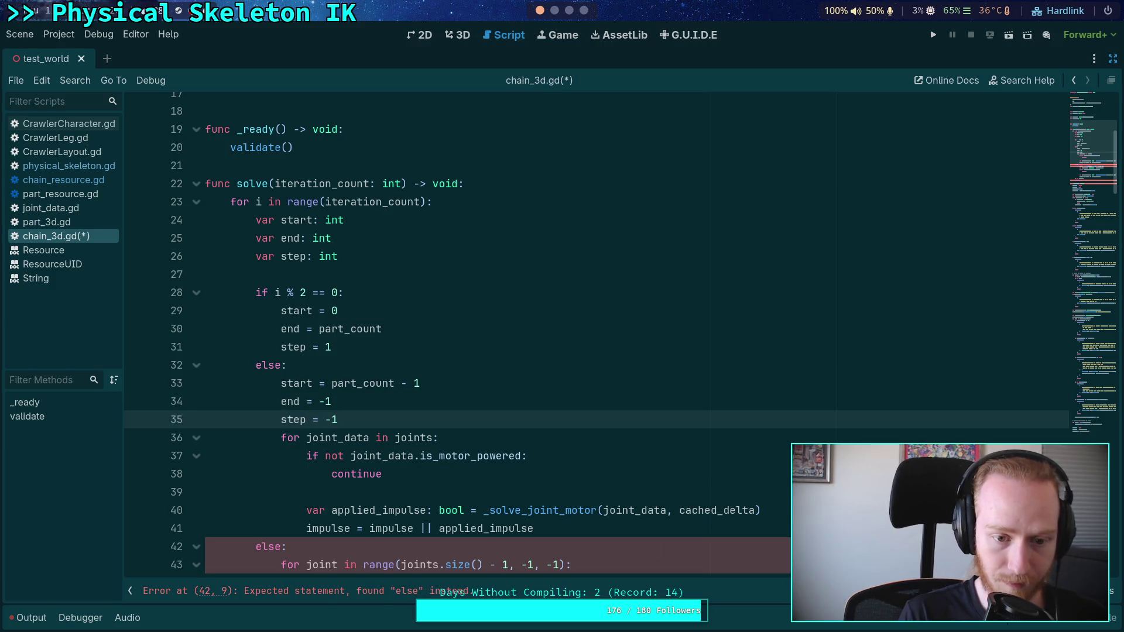
pyautogui.press('Return')
pyautogui.press('Return')
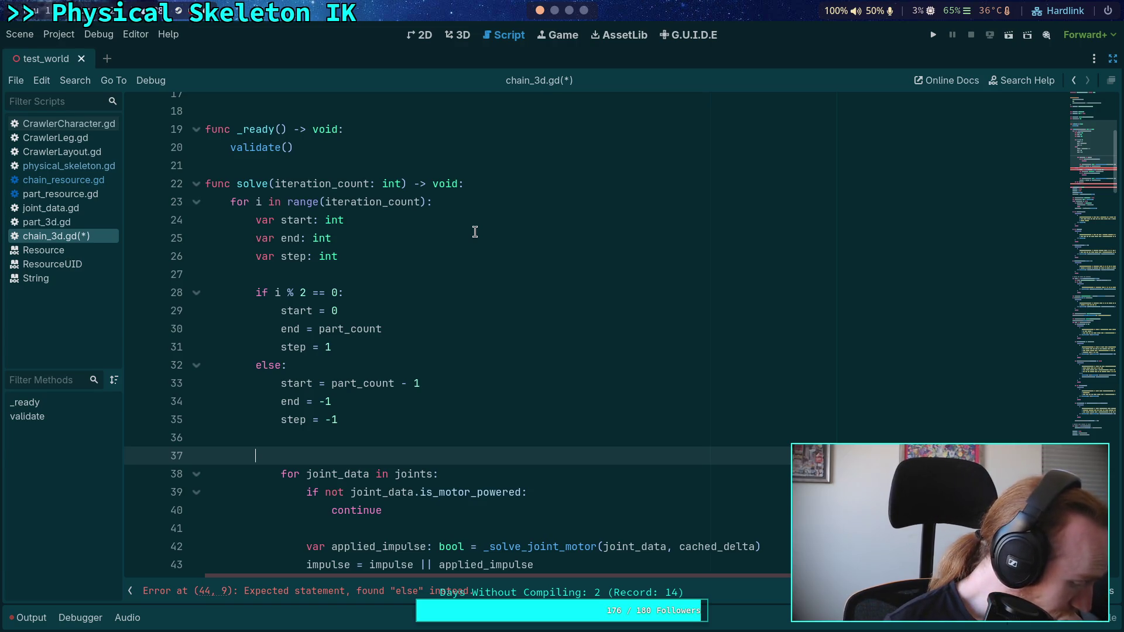
pyautogui.click(436, 201)
# Insert a two-line '# NOTE:' saying the range loop is reimplemented as a while loop to avoid two range loops
pyautogui.press('Return')
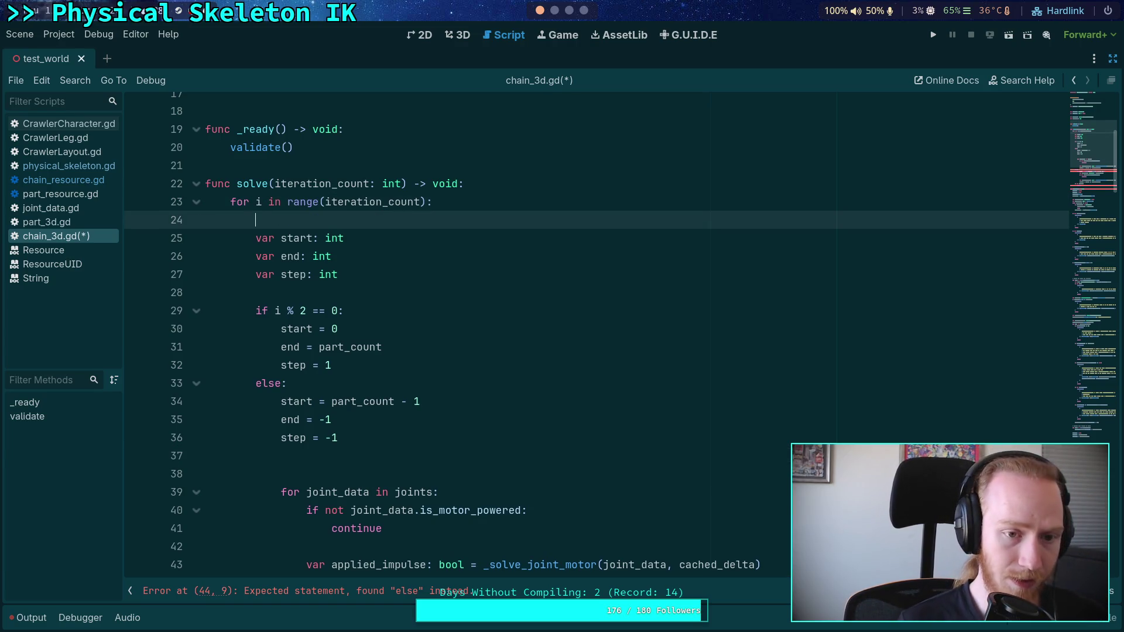
pyautogui.write('# NOTE: ')
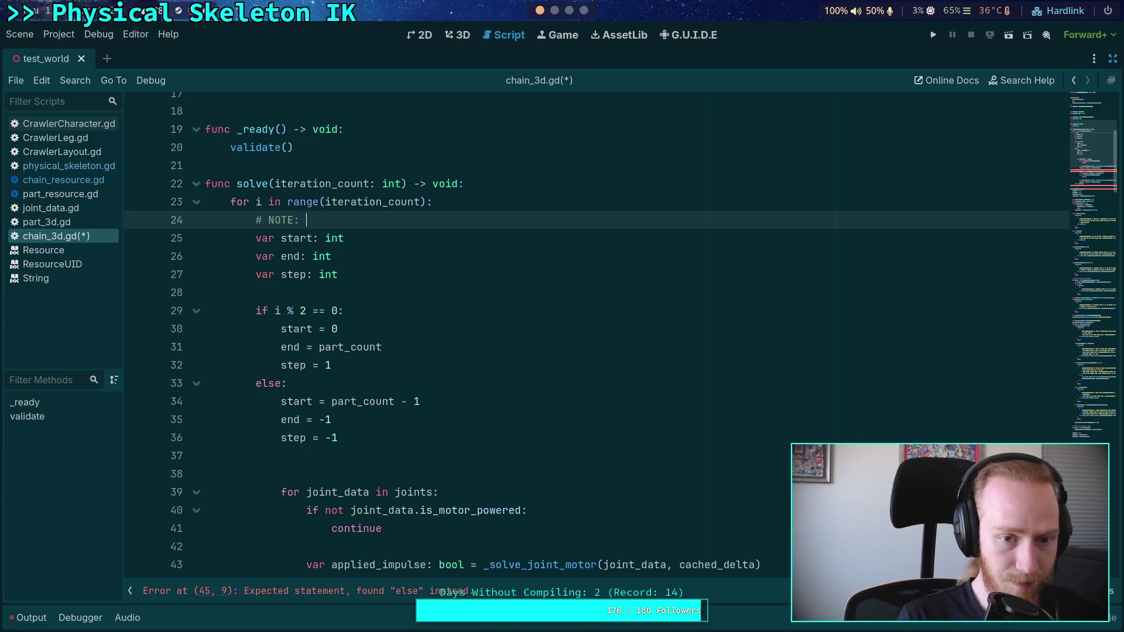
pyautogui.write("I don't")
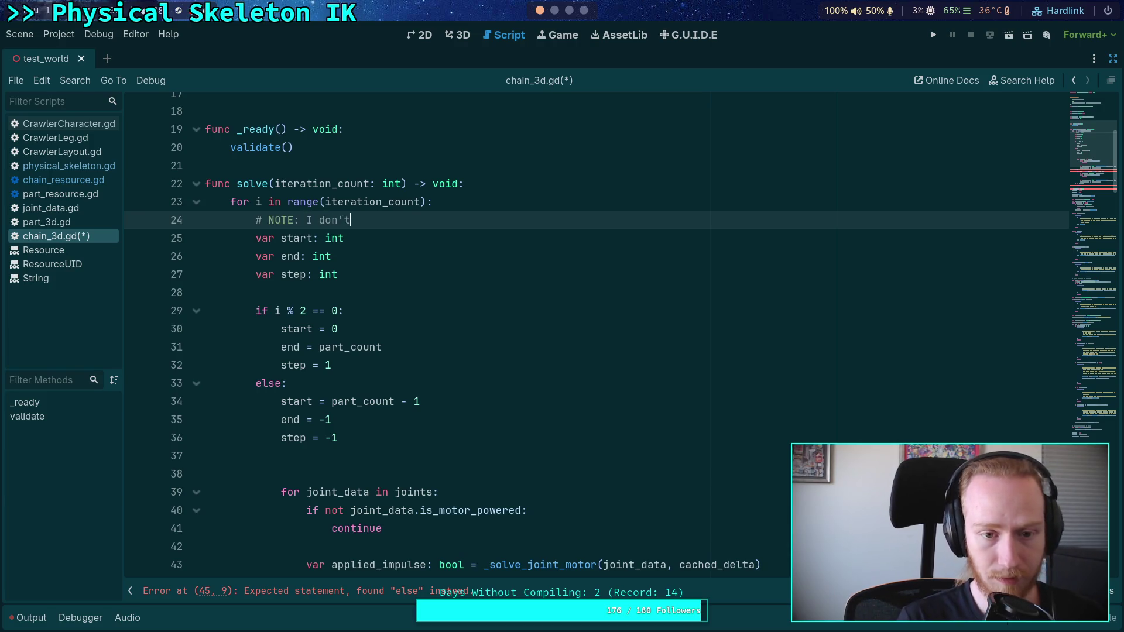
pyautogui.write(' want to write')
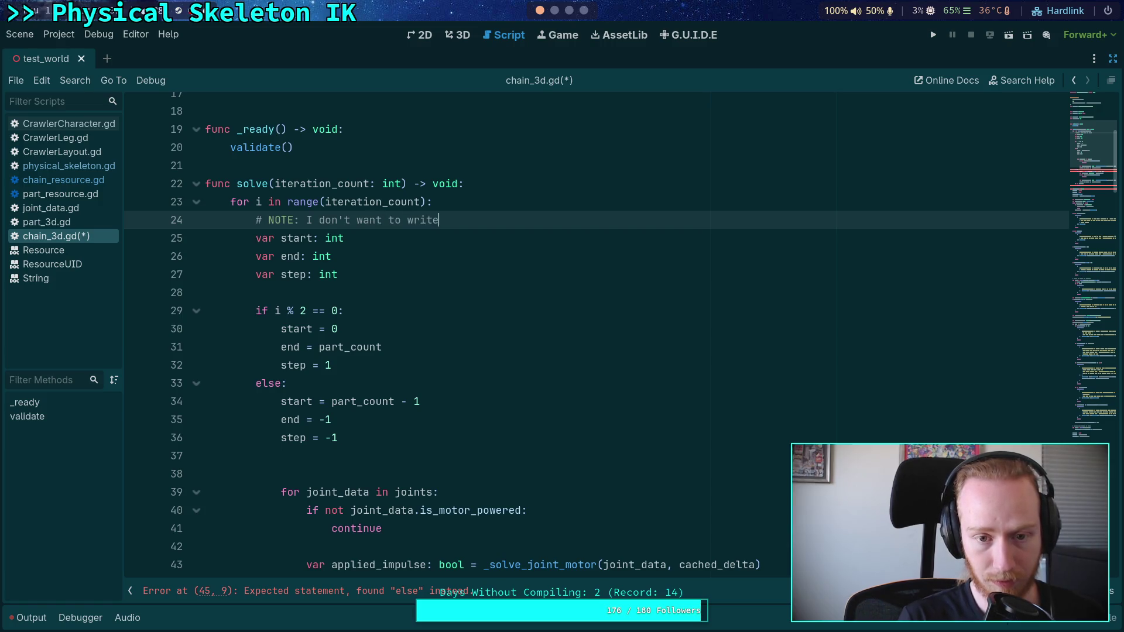
pyautogui.write(' two ')
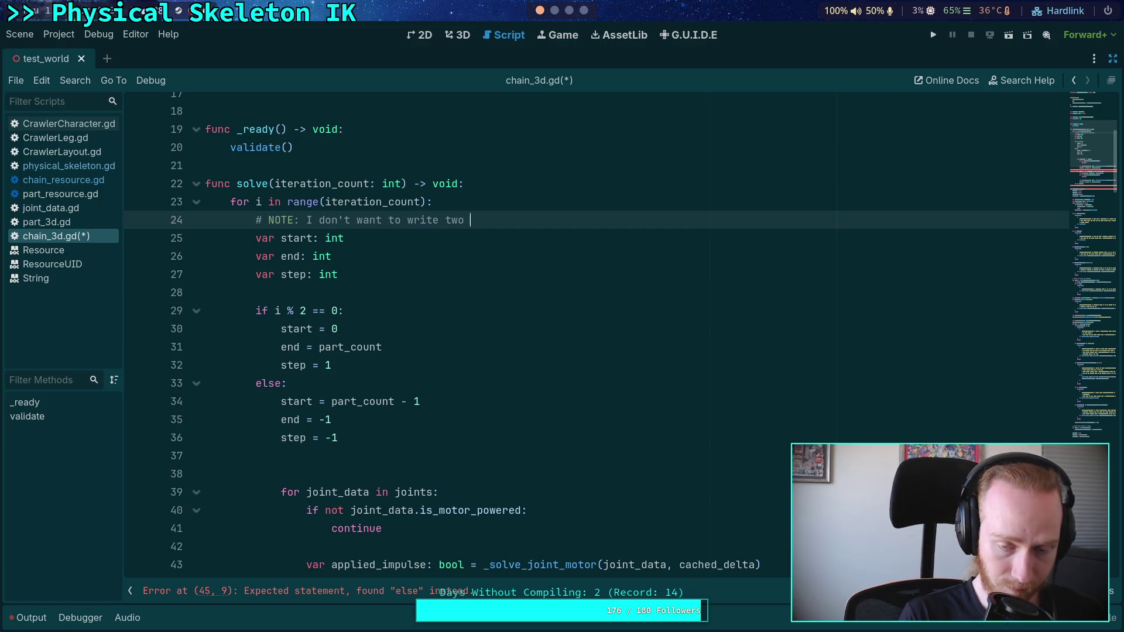
pyautogui.write('lo')
pyautogui.press('BackSpace')
pyautogui.press('BackSpace')
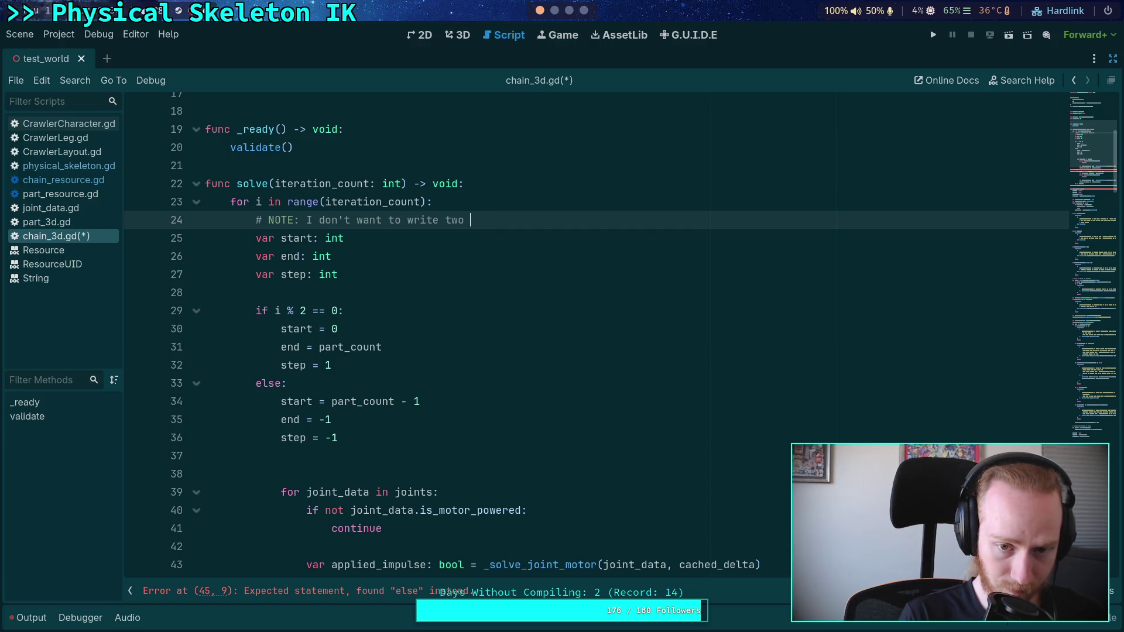
pyautogui.write('range loops, so')
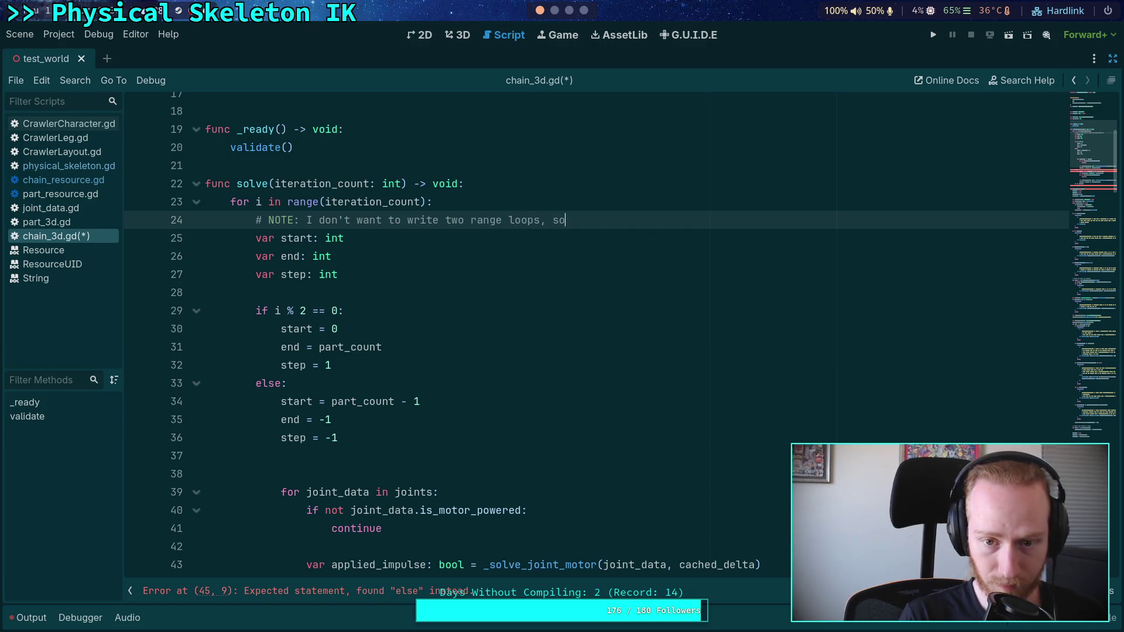
pyautogui.write(' I julst ')
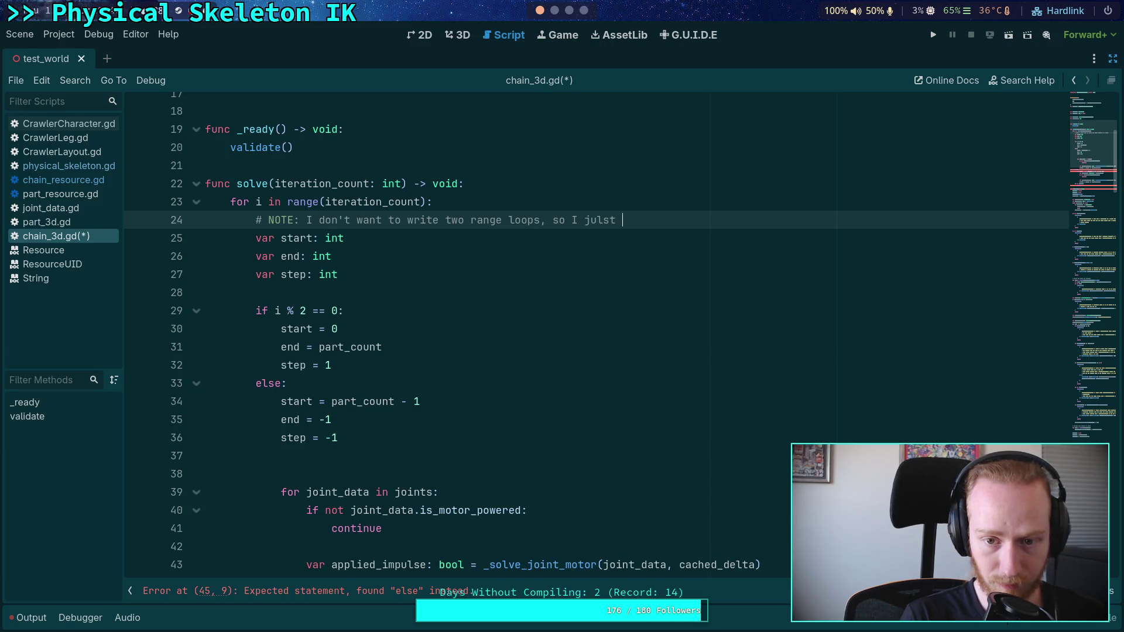
pyautogui.press('BackSpace')
pyautogui.press('BackSpace')
pyautogui.press('BackSpace')
pyautogui.press('BackSpace')
pyautogui.write('st re')
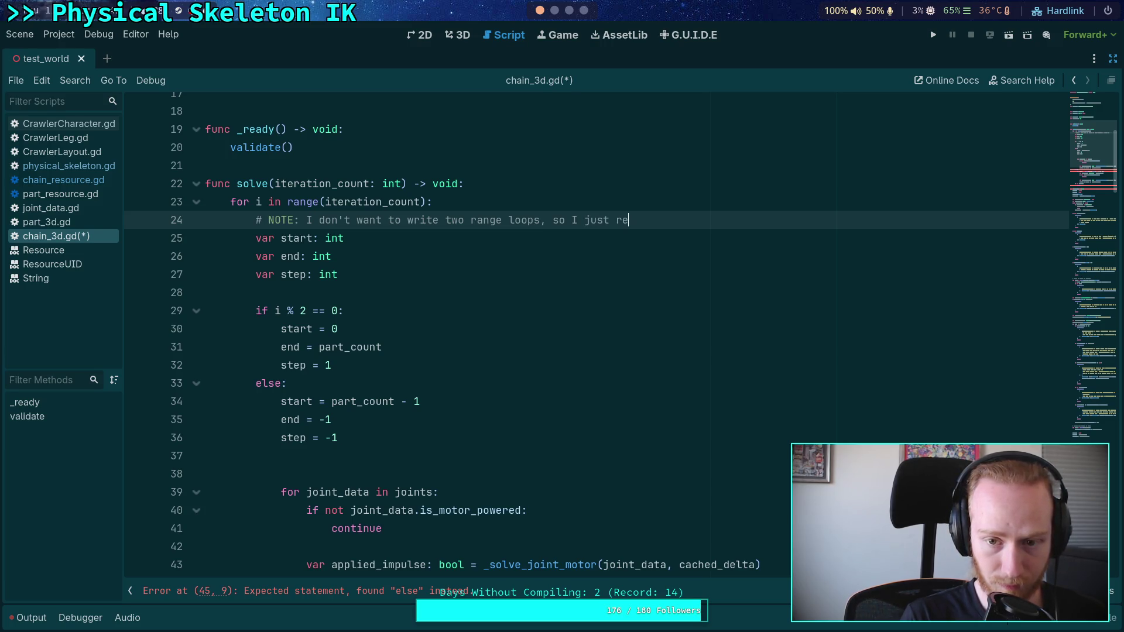
pyautogui.write('implemented')
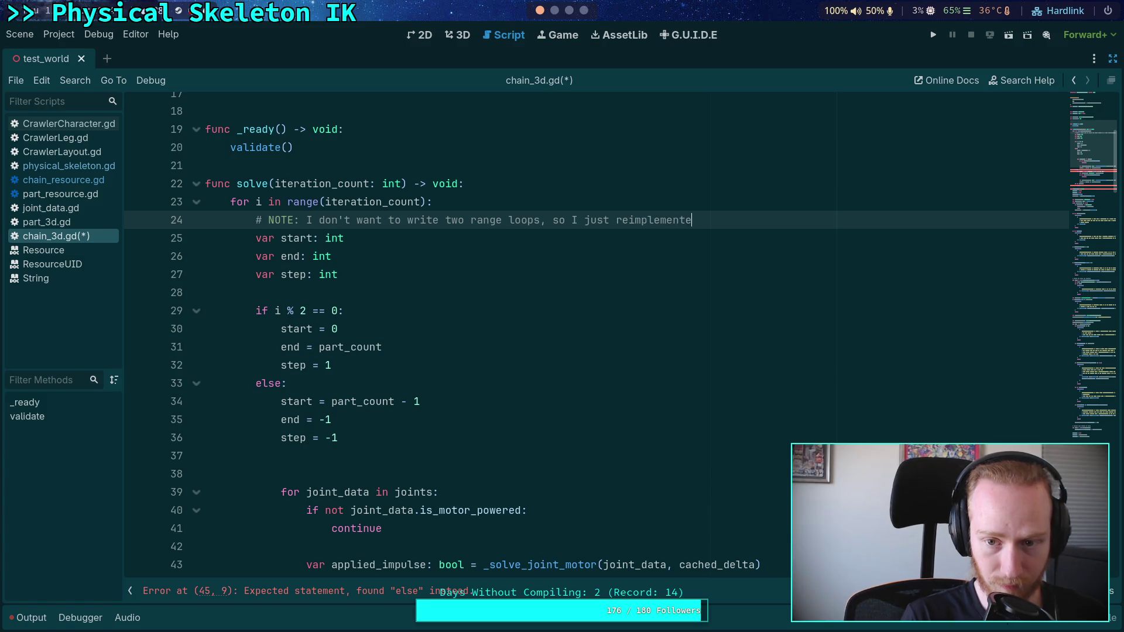
pyautogui.press('Return')
pyautogui.write('#       ')
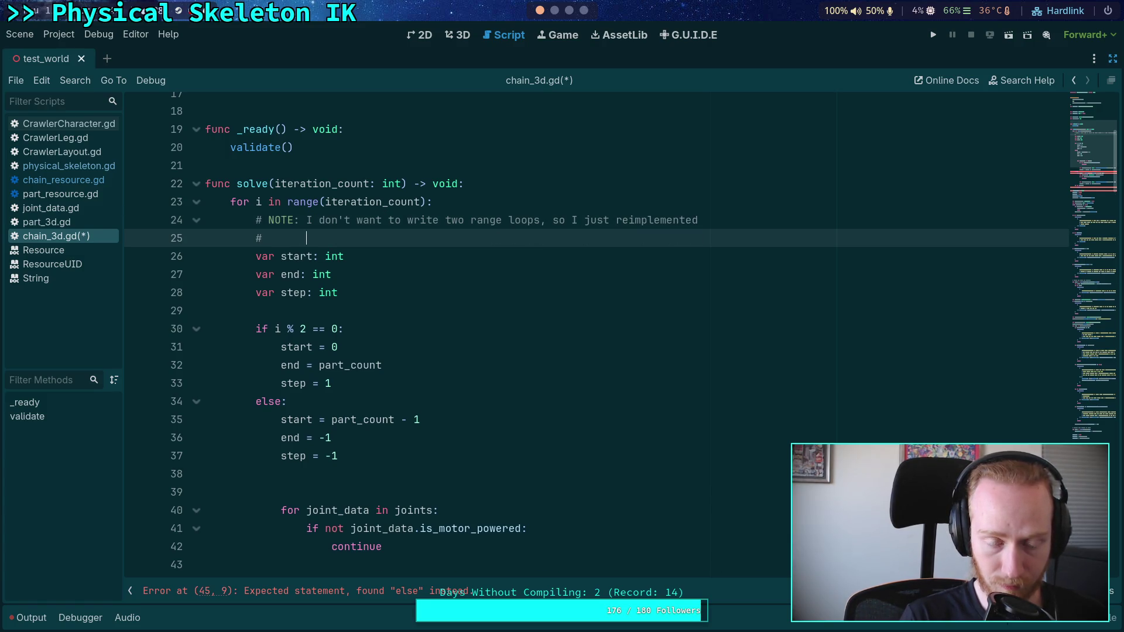
pyautogui.write('the range loop')
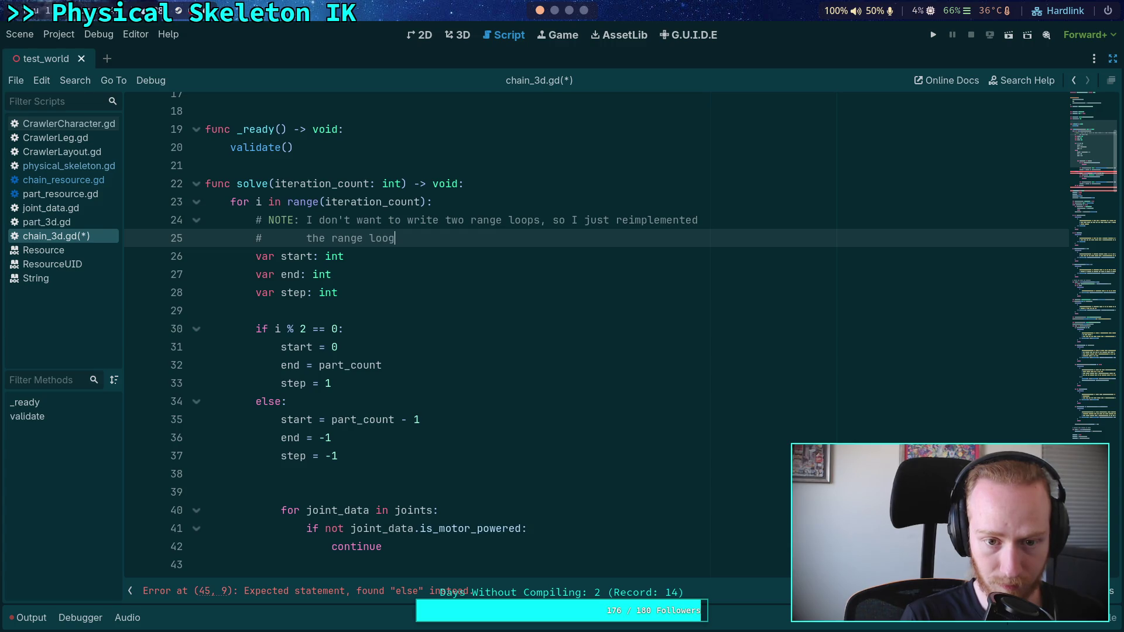
pyautogui.write(' as a ')
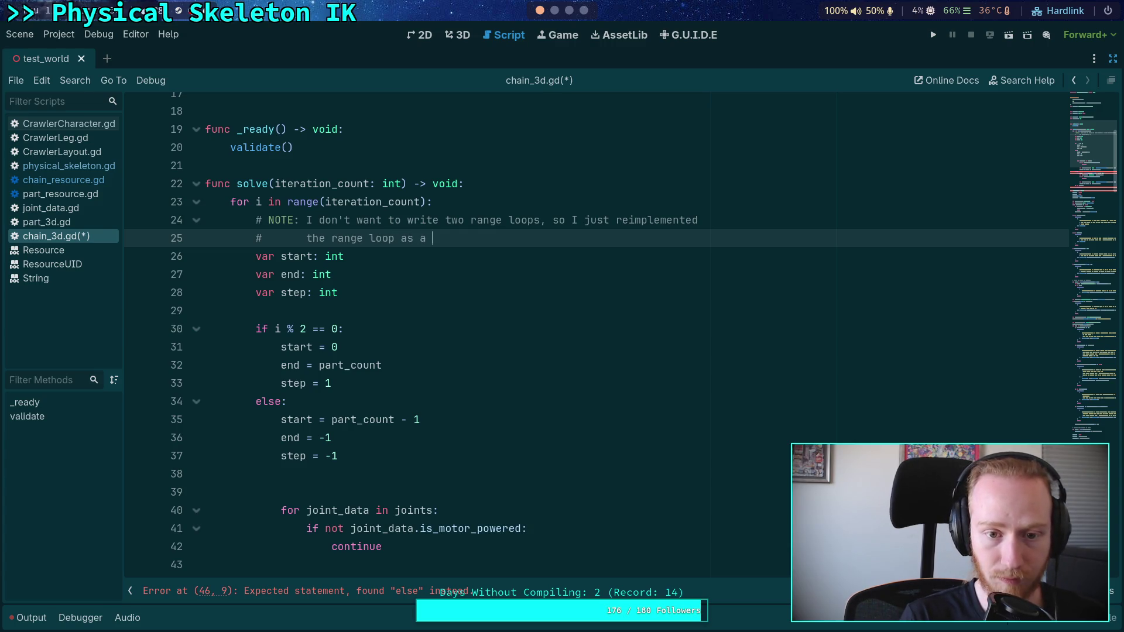
pyautogui.write('while loop')
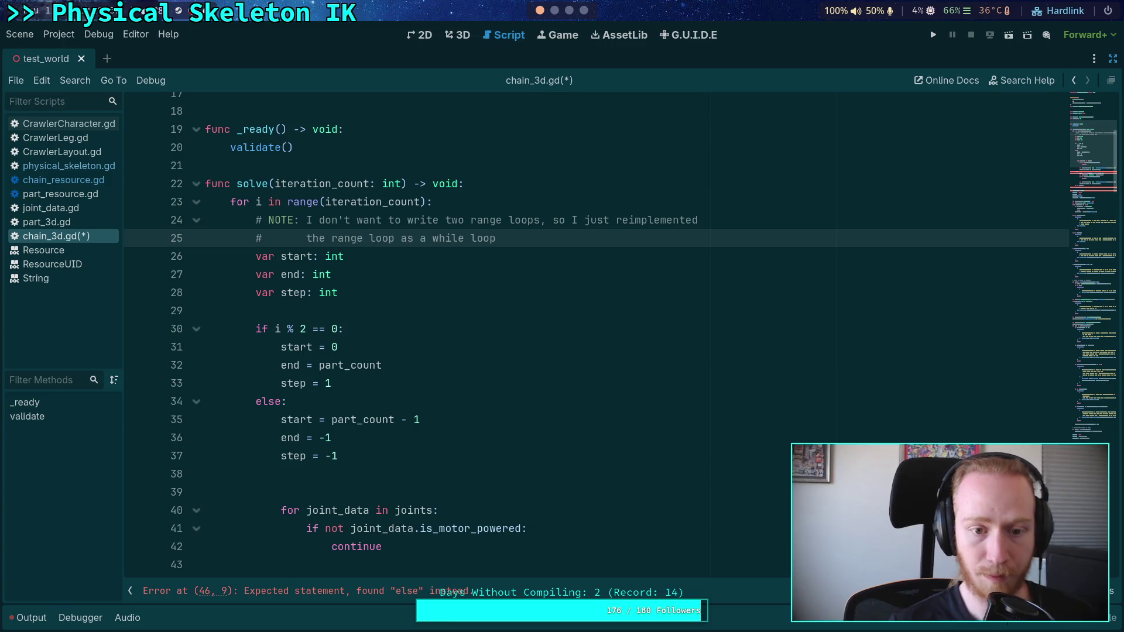
pyautogui.scroll(-2, 433, 351)
pyautogui.click(428, 381)
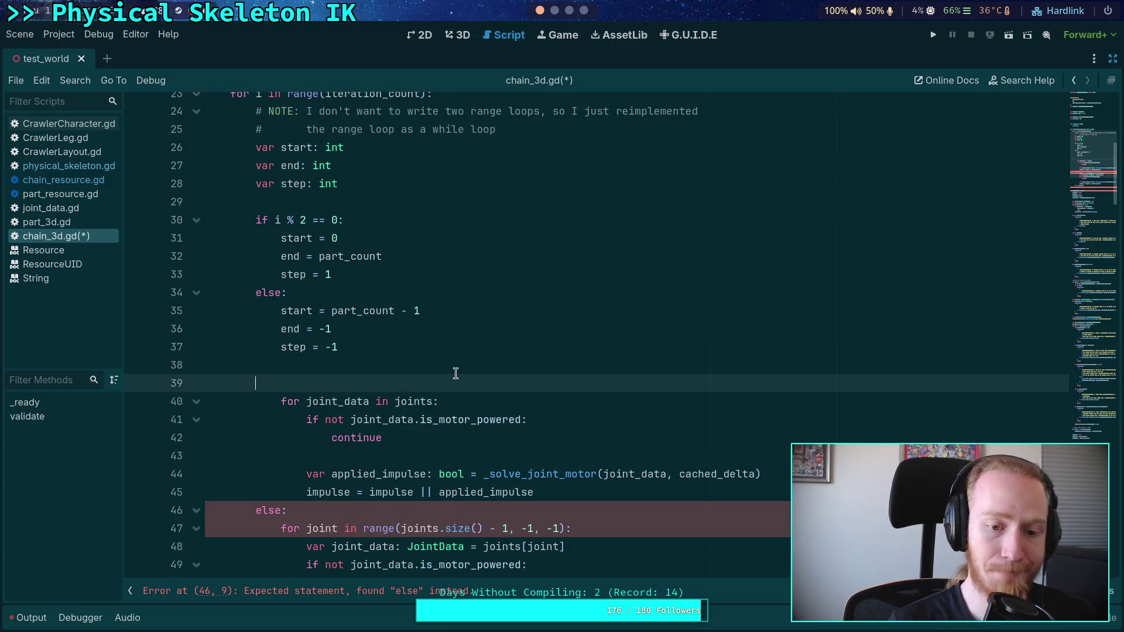
pyautogui.press('Return')
pyautogui.press('Up')
pyautogui.write('while')
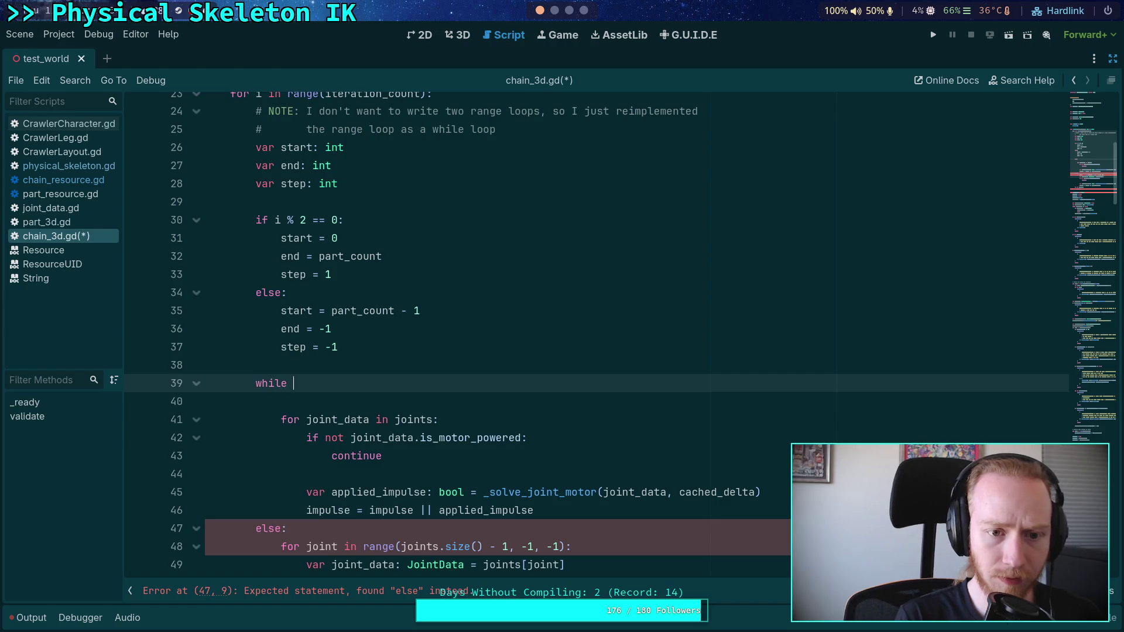
pyautogui.write(' start')
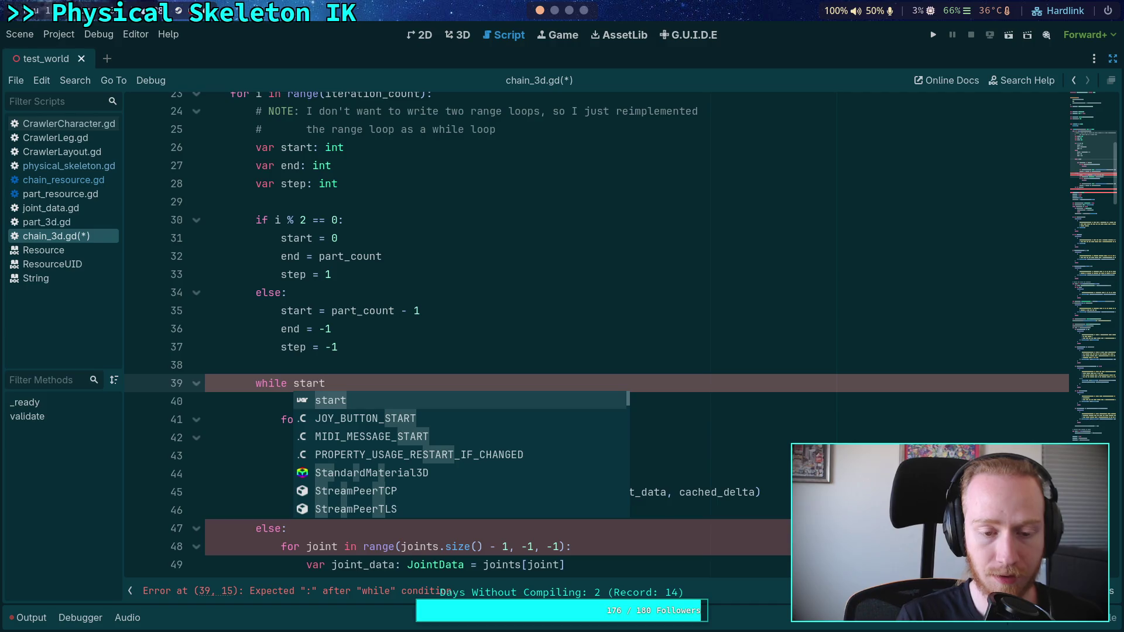
pyautogui.write(' !')
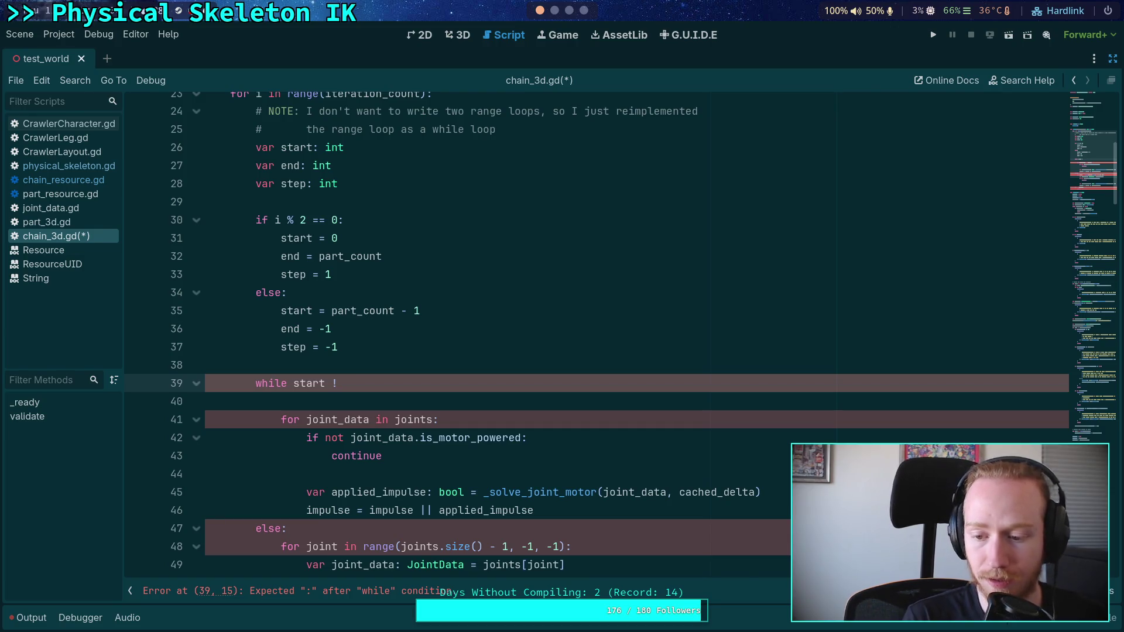
pyautogui.click(398, 347)
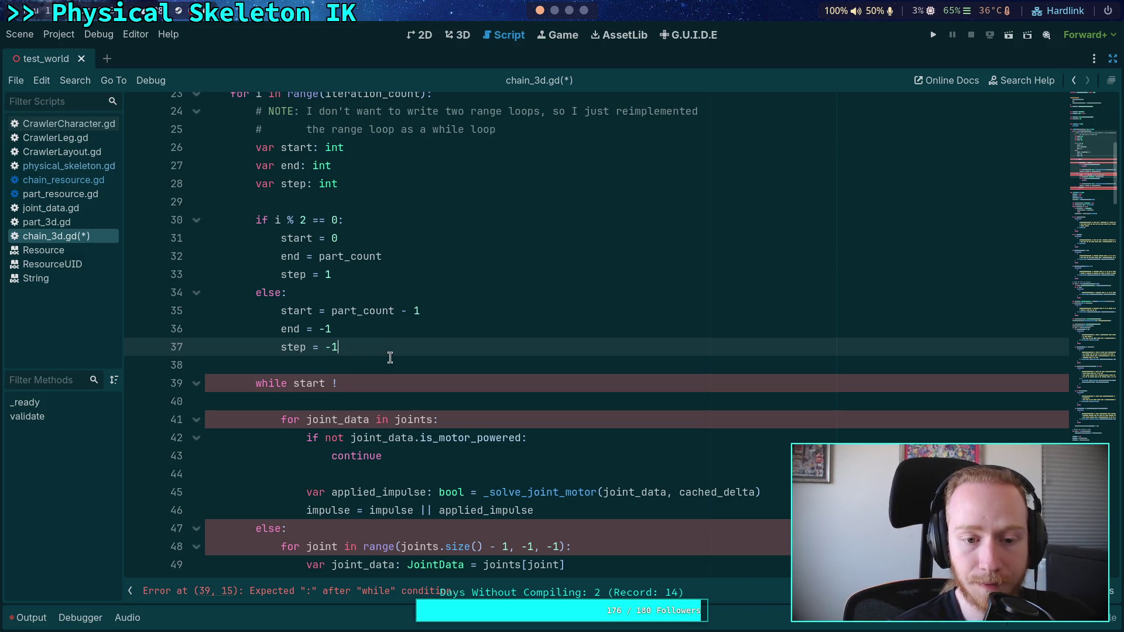
# Rename the end variable to count and initialise it to part_count
pyautogui.scroll(1, 390, 358)
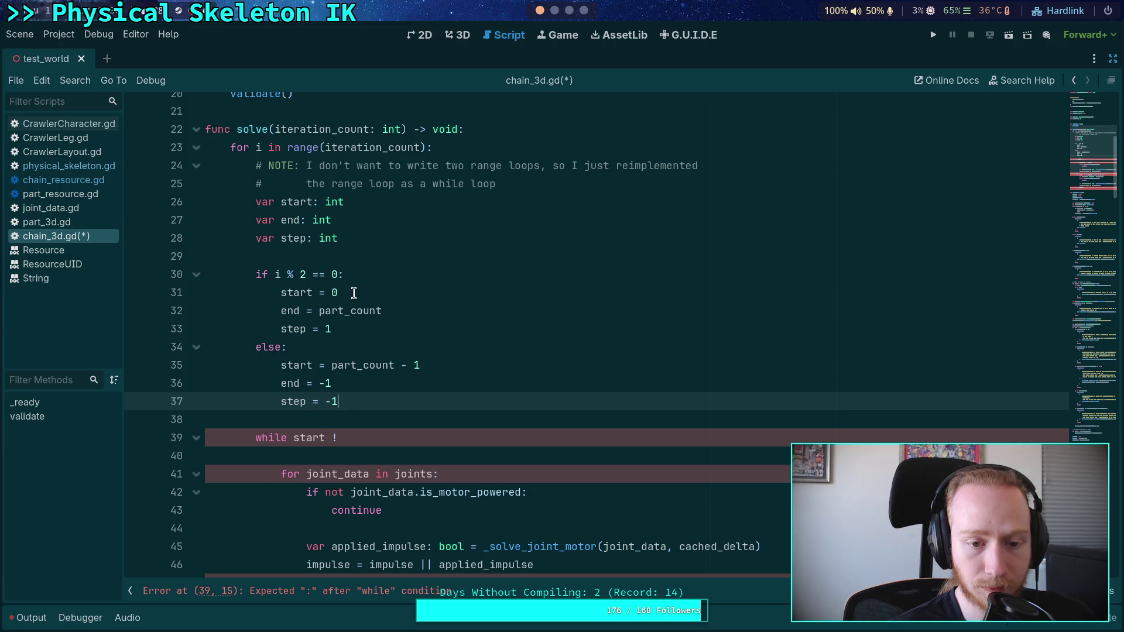
pyautogui.doubleClick(289, 222)
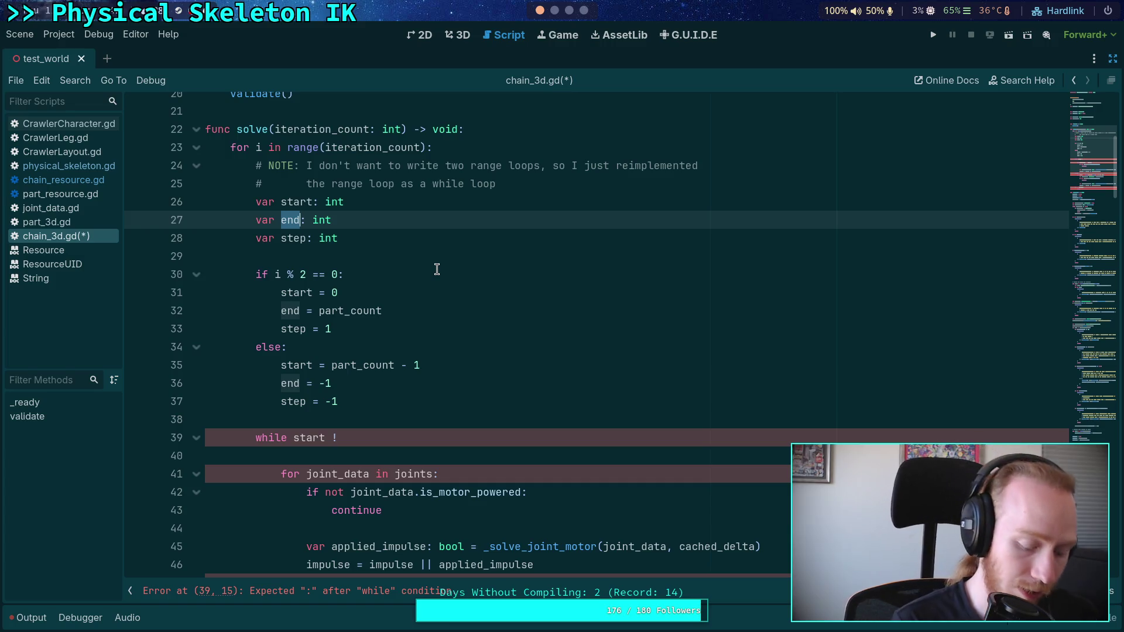
pyautogui.write('count')
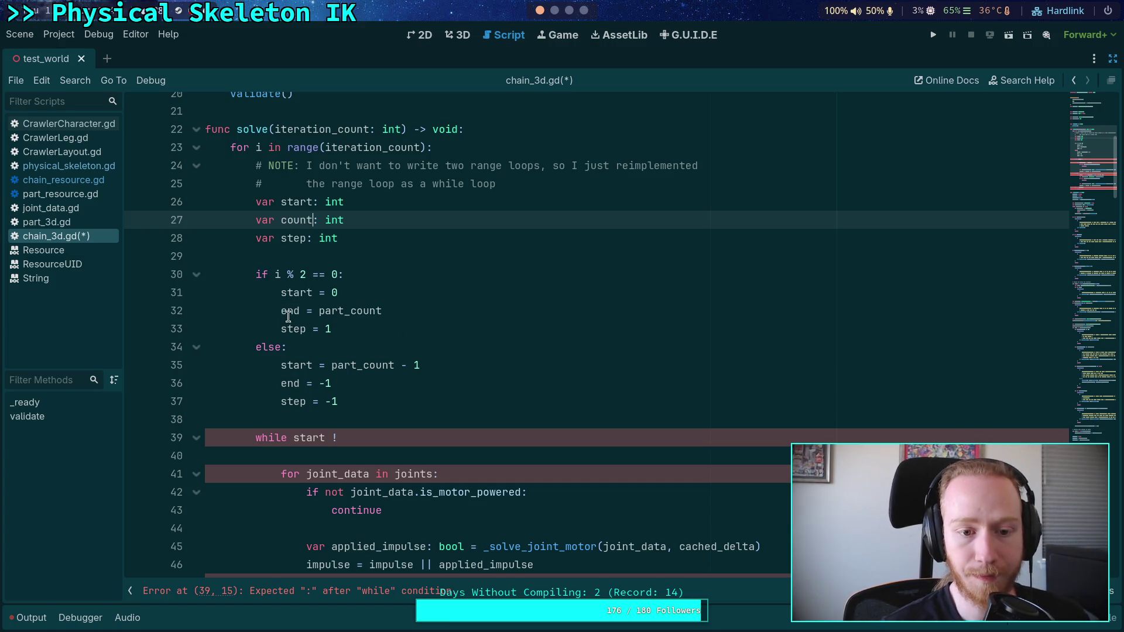
pyautogui.doubleClick(289, 313)
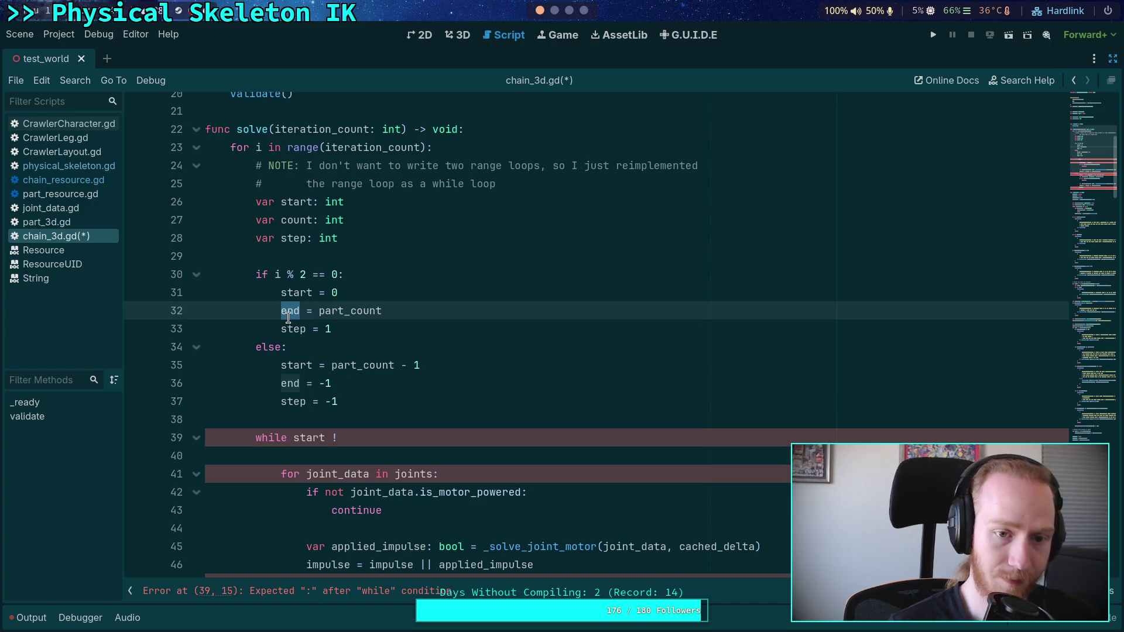
pyautogui.click(404, 222)
pyautogui.write('= ')
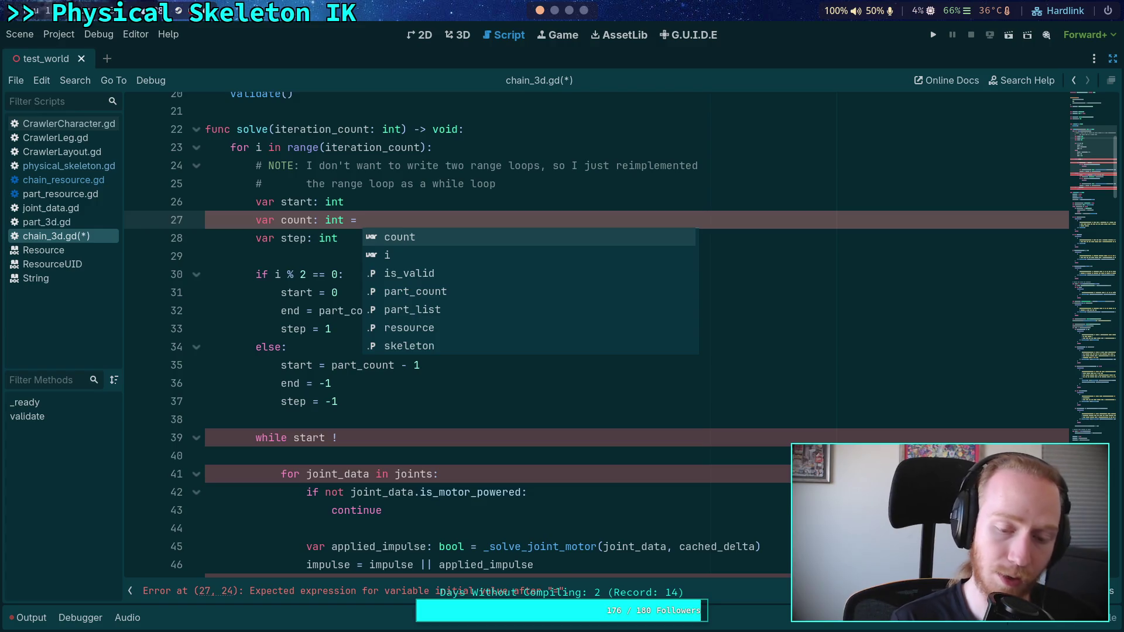
pyautogui.write('part')
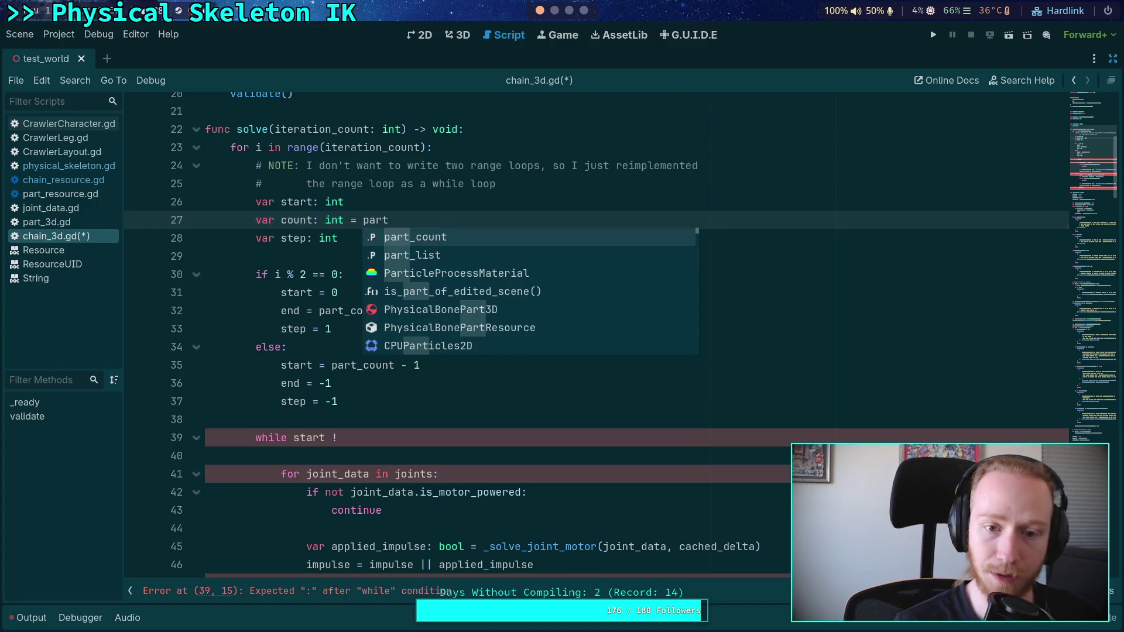
pyautogui.press('Return')
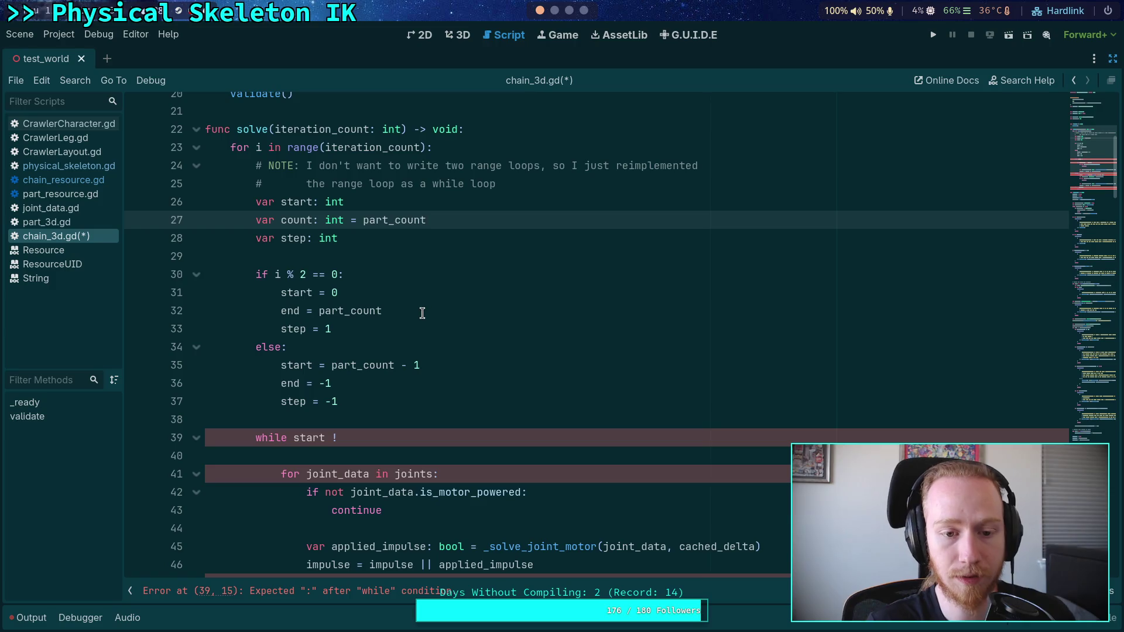
# Delete the end = part_count and end = -1 lines and make the loop condition while count >= 0:
pyautogui.moveTo(419, 316); pyautogui.dragTo(414, 291)
pyautogui.press('BackSpace')
pyautogui.moveTo(421, 367); pyautogui.dragTo(470, 349)
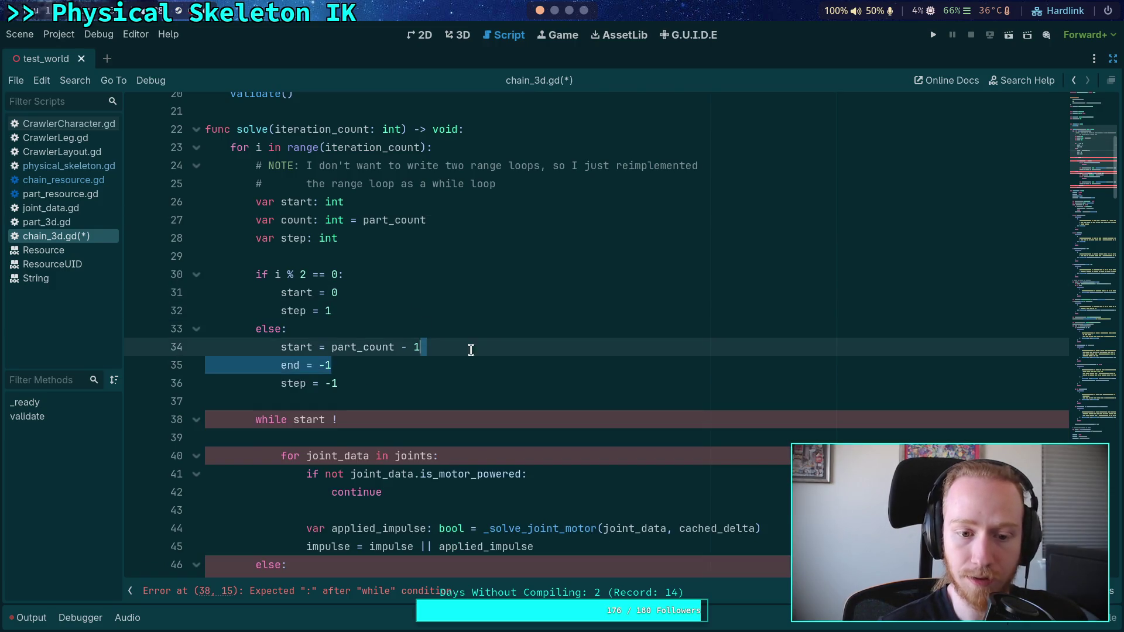
pyautogui.press('BackSpace')
pyautogui.click(390, 401)
pyautogui.hotkey('ctrl', 'shift', 'Left')
pyautogui.hotkey('ctrl', 'shift', 'Left')
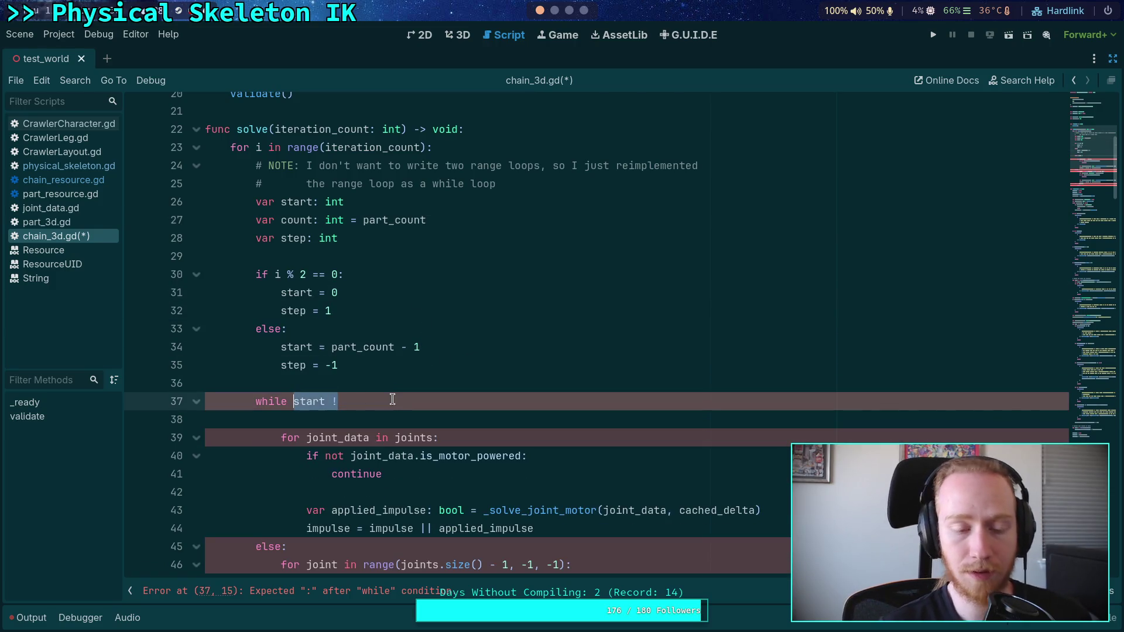
pyautogui.write('count ')
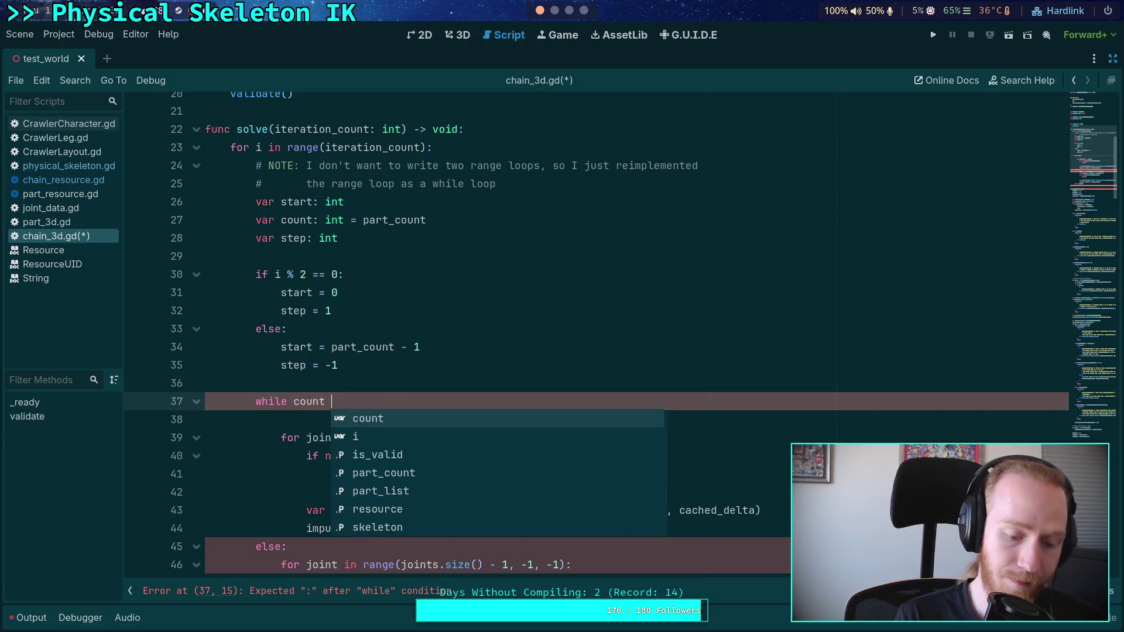
pyautogui.write('>= 0:')
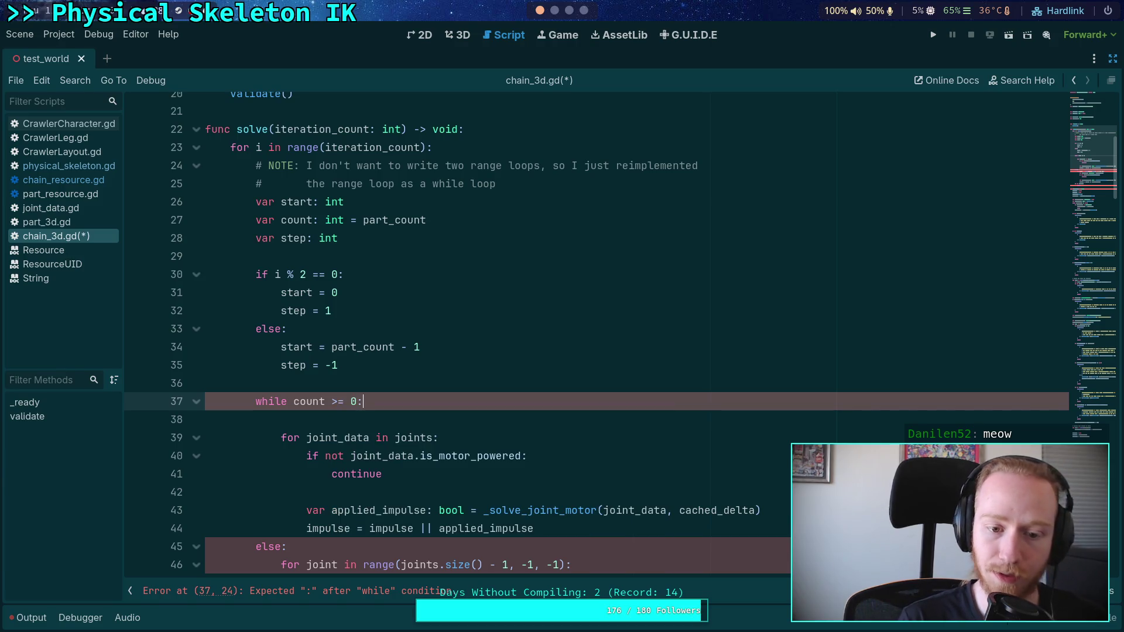
pyautogui.press('Return')
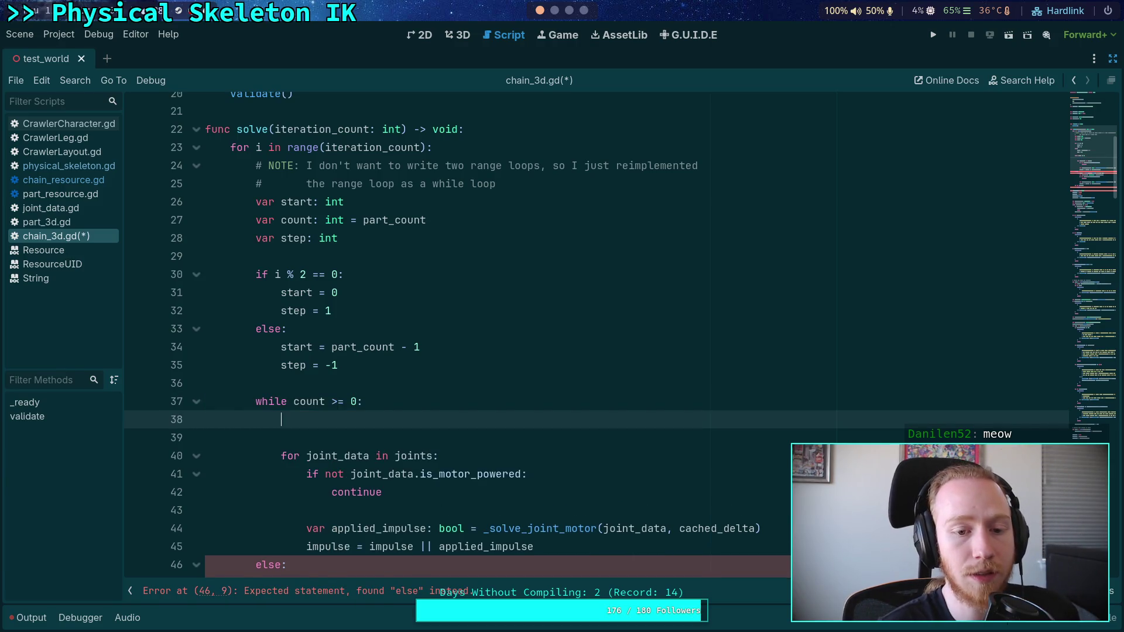
# Change the while condition to count > 0 and decrement count with count -= 1 in the body
pyautogui.click(341, 400)
pyautogui.press('BackSpace')
pyautogui.click(338, 415)
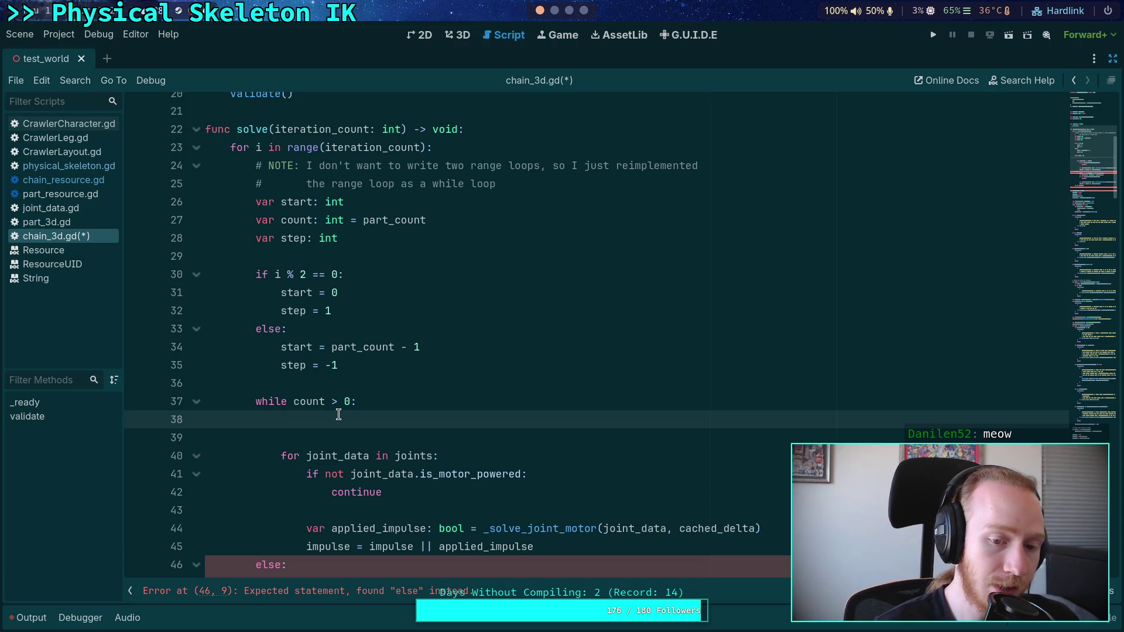
pyautogui.scroll(-1, 375, 398)
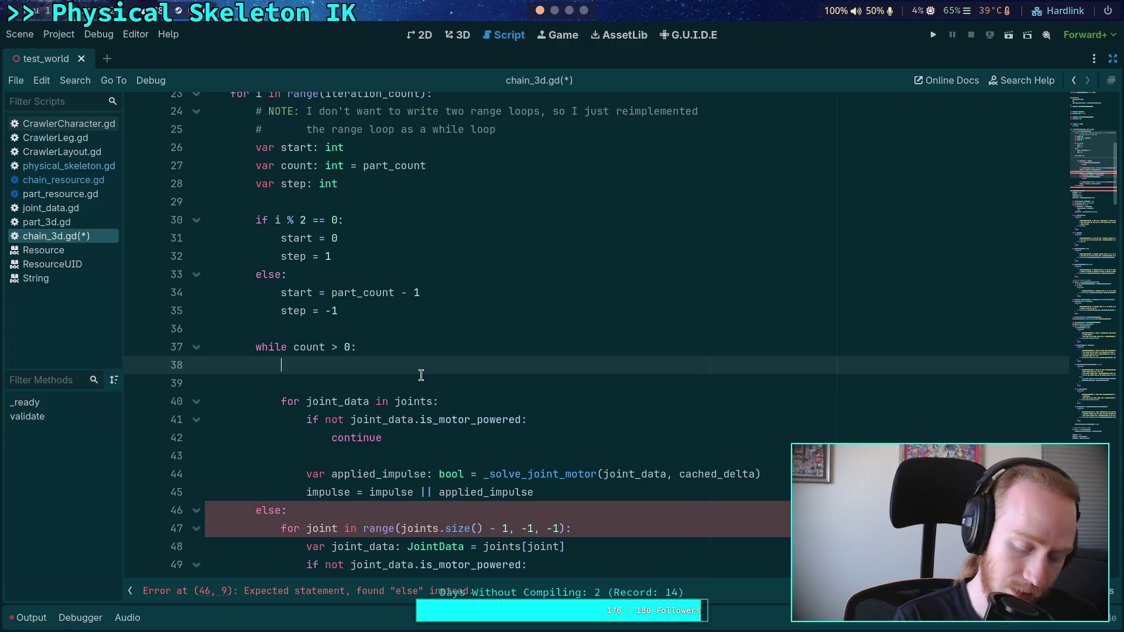
pyautogui.write('count --')
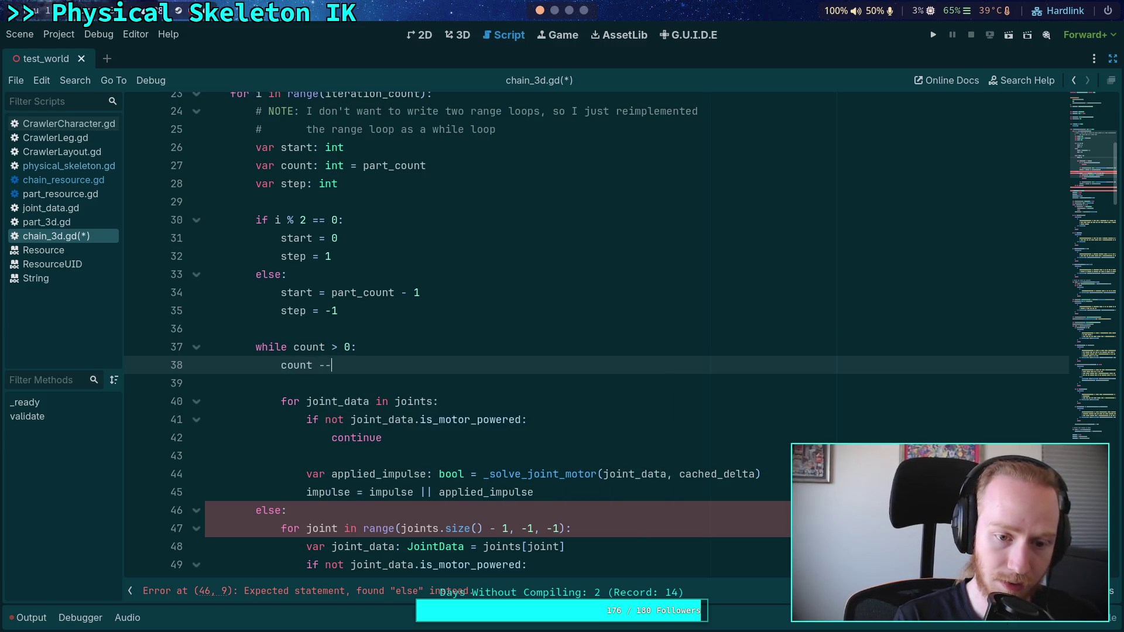
pyautogui.press('BackSpace')
pyautogui.write('= 1')
pyautogui.press('Return')
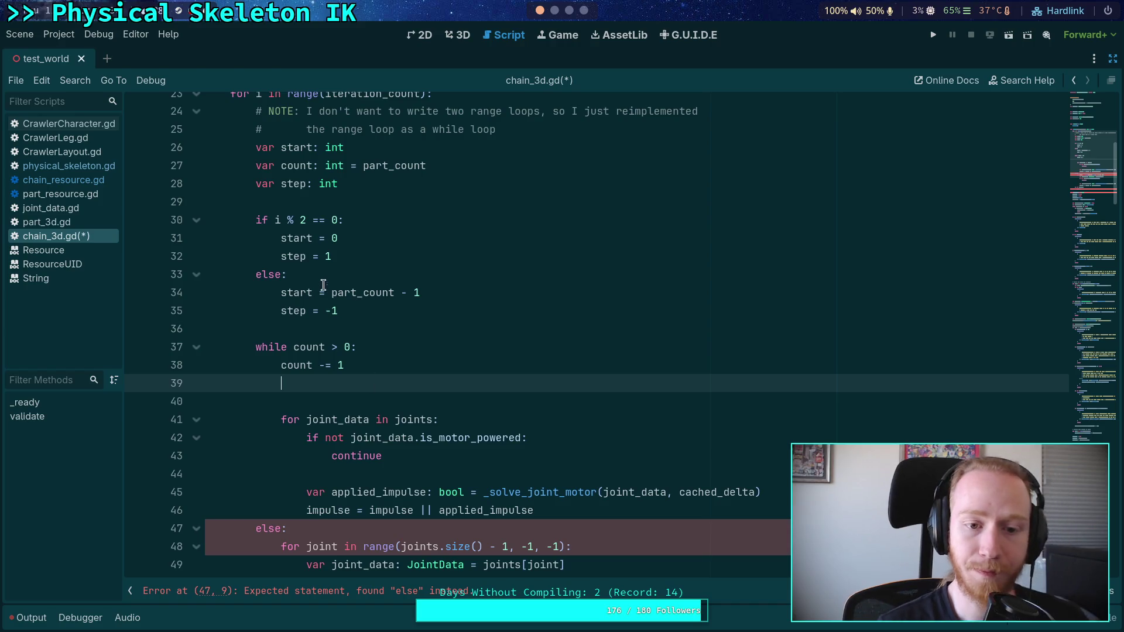
# Set the start values to -1 and part_count, and add start += step in the loop body
pyautogui.click(340, 238)
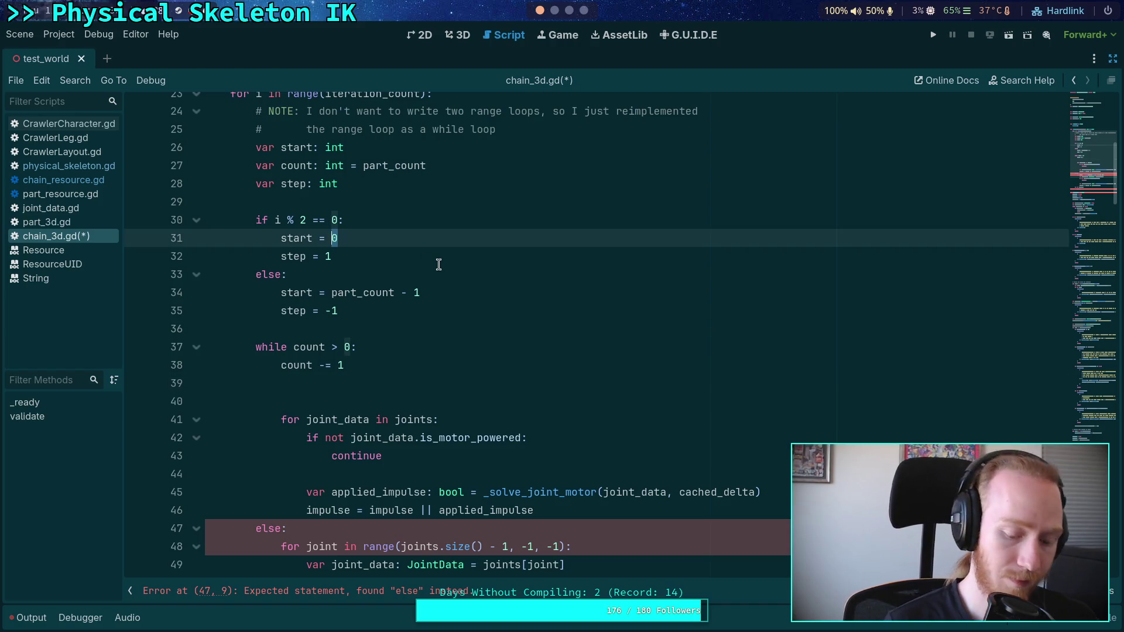
pyautogui.press('BackSpace')
pyautogui.write('-1')
pyautogui.click(430, 293)
pyautogui.press('BackSpace')
pyautogui.press('BackSpace')
pyautogui.press('BackSpace')
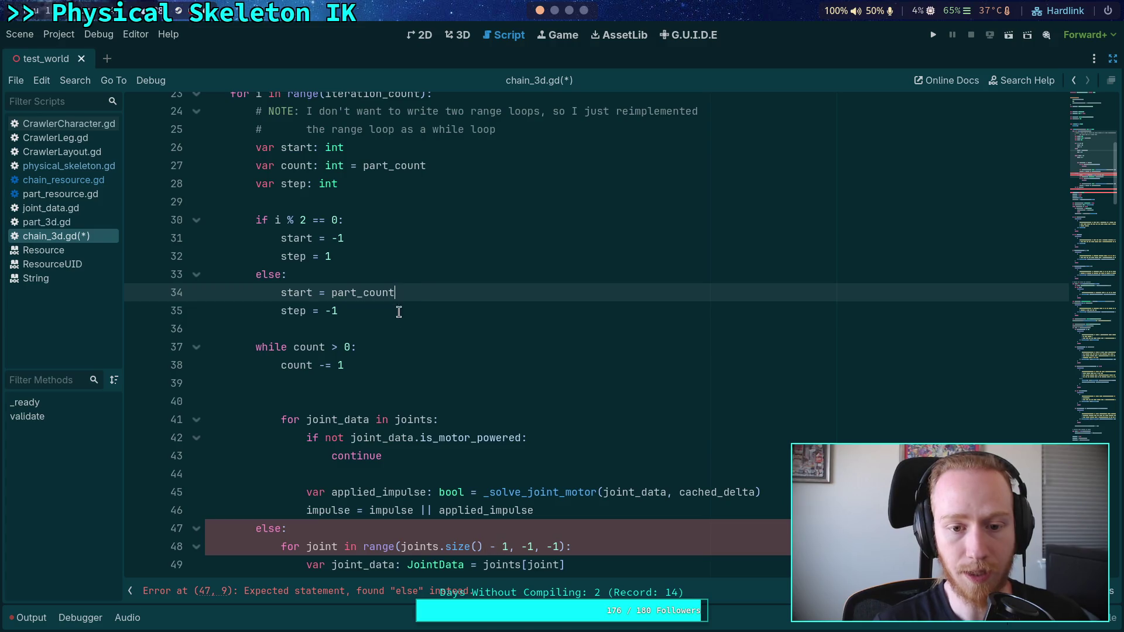
pyautogui.click(390, 378)
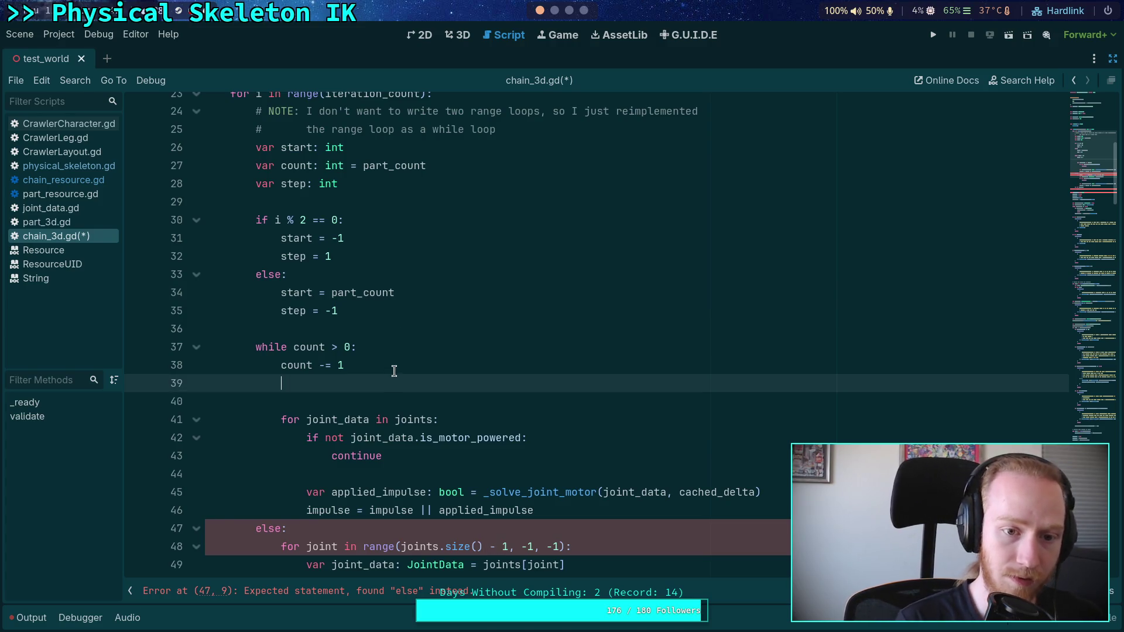
pyautogui.write('start += step')
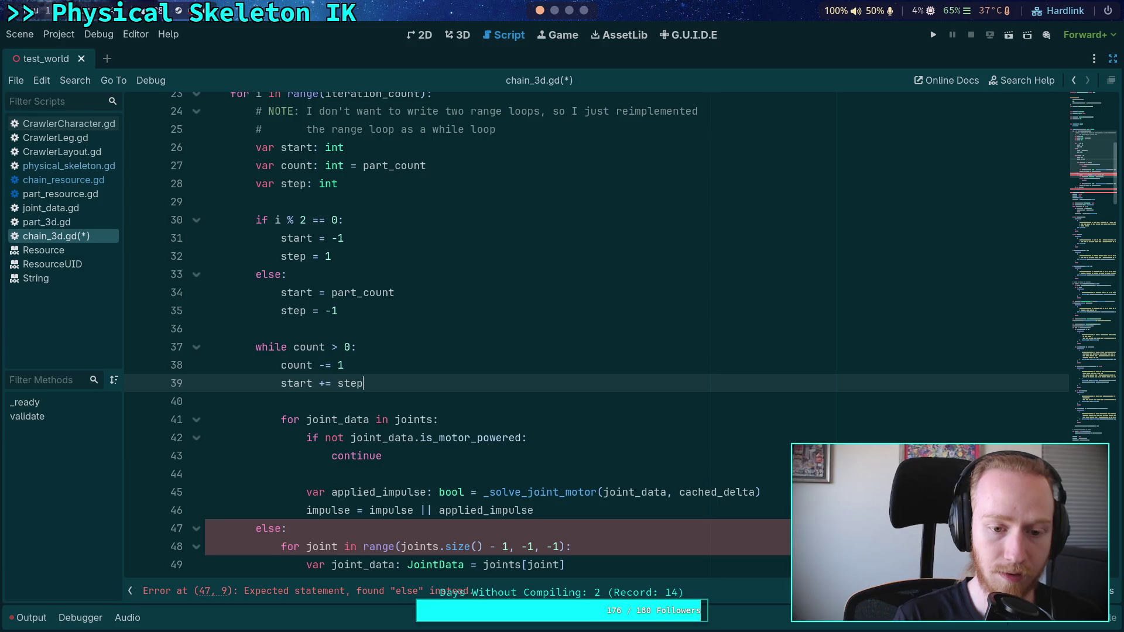
pyautogui.press('Escape')
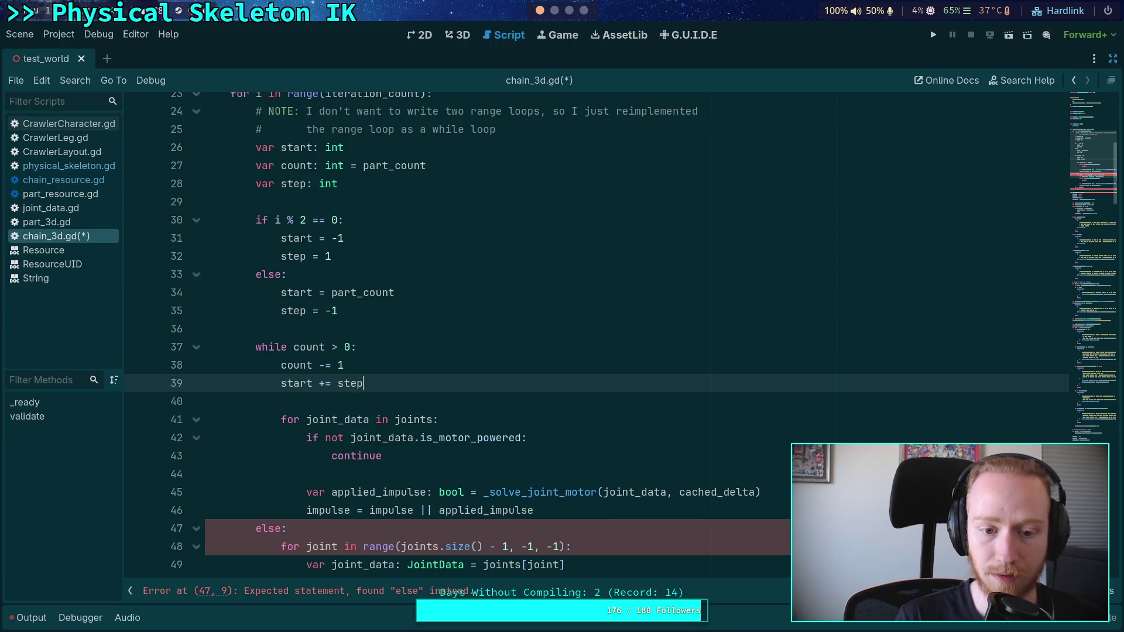
pyautogui.press('Return')
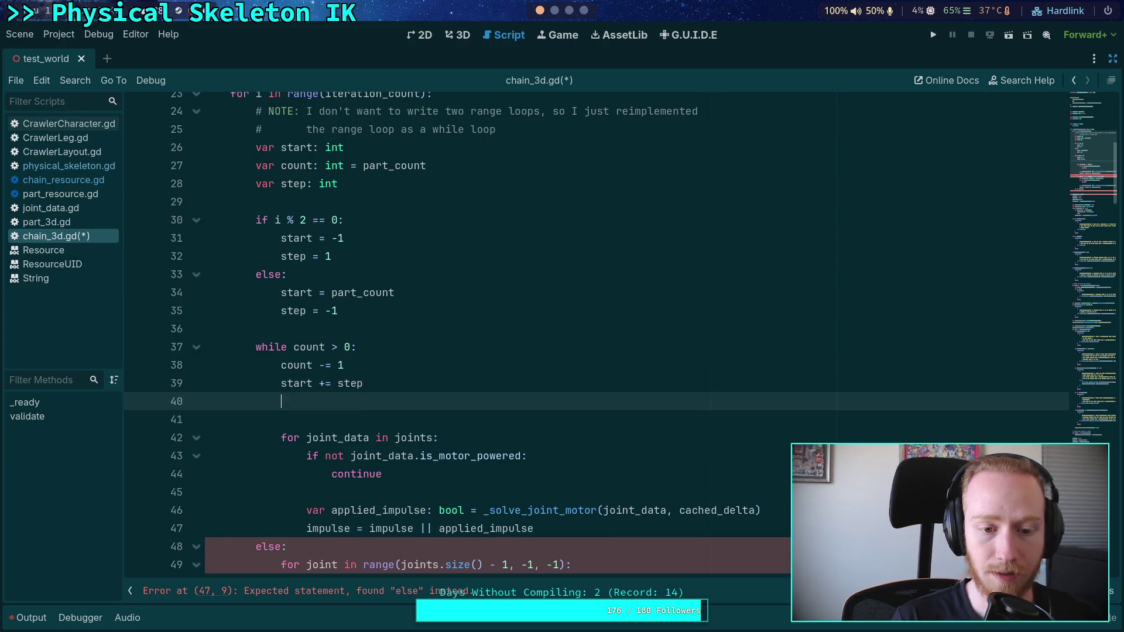
# Rename start to index in its declaration, both assignments and the increment
pyautogui.doubleClick(291, 146)
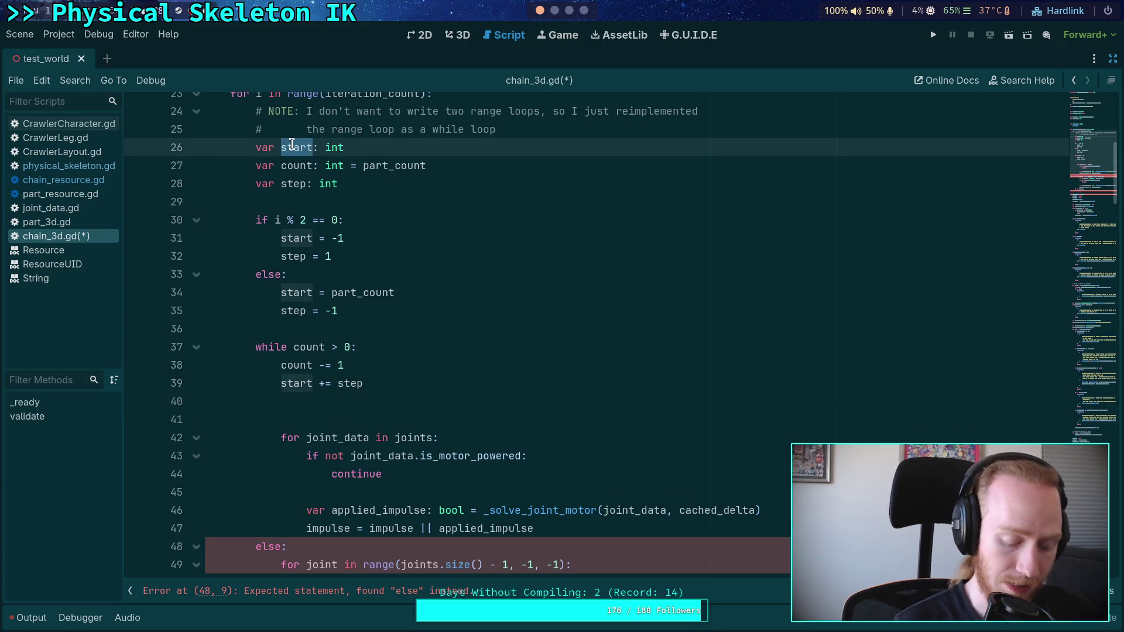
pyautogui.write('index')
pyautogui.rightClick(284, 151)
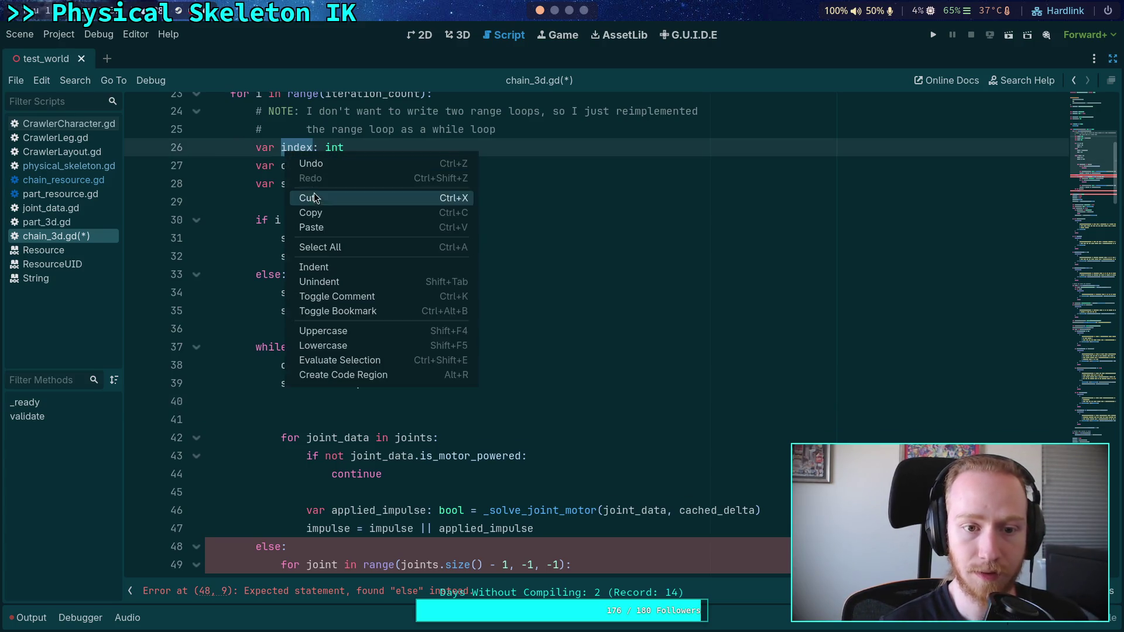
pyautogui.click(310, 212)
pyautogui.doubleClick(297, 237)
pyautogui.write('index')
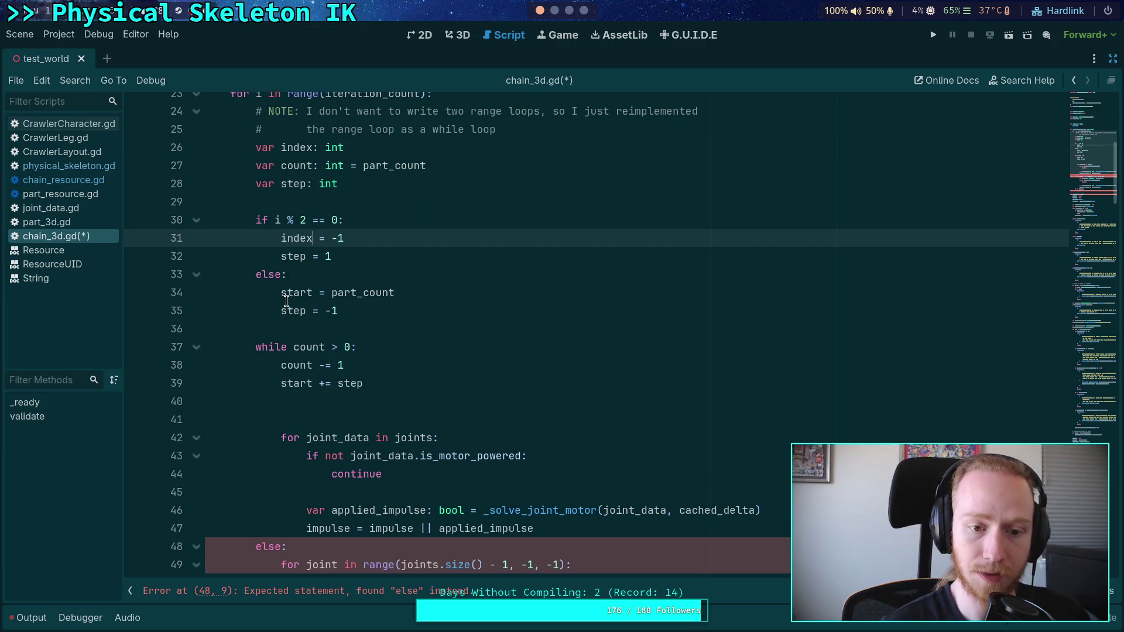
pyautogui.doubleClick(297, 291)
pyautogui.doubleClick(291, 382)
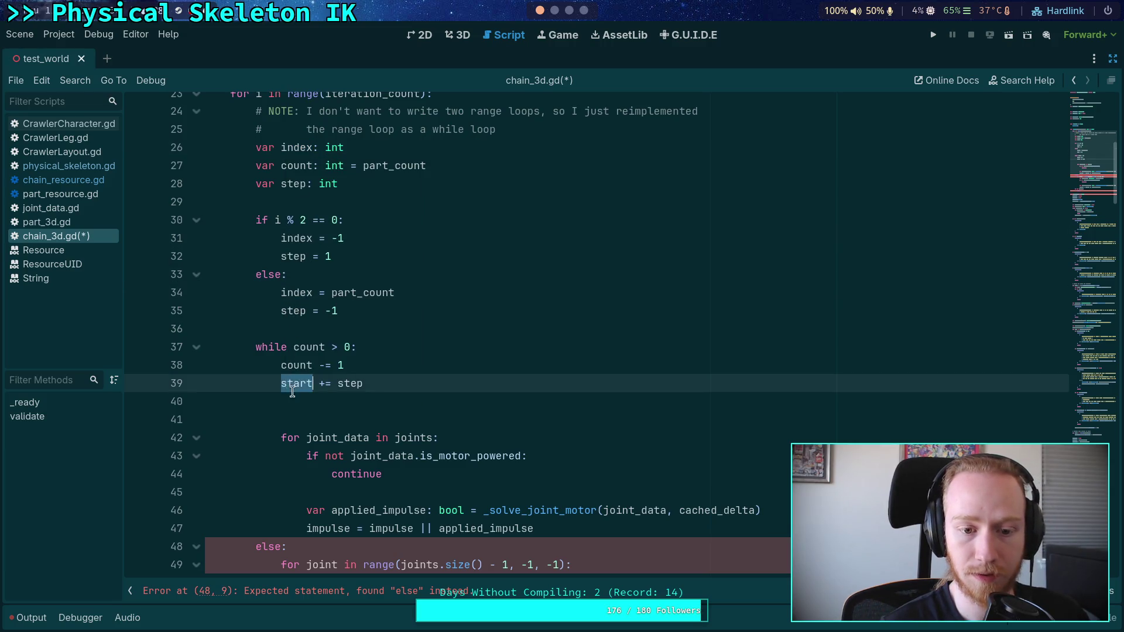
pyautogui.write('index')
pyautogui.click(392, 402)
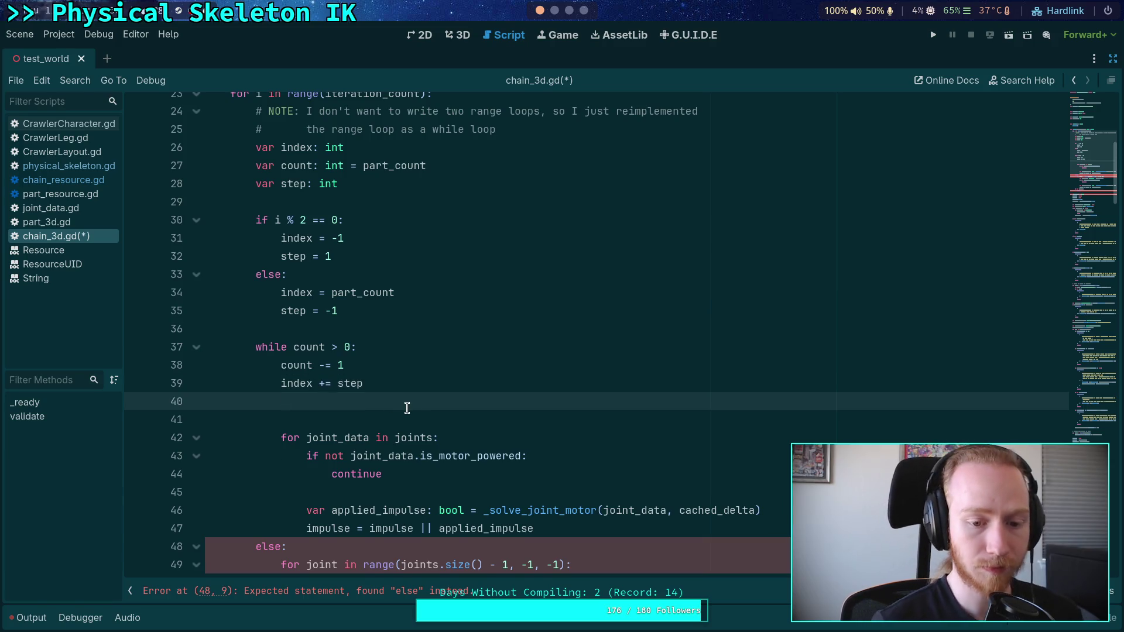
pyautogui.scroll(-1, 409, 406)
# Declare var part: PhysicalBonePart3D = part_list[index] inside the while loop using autocomplete
pyautogui.press('Return')
pyautogui.write('var ')
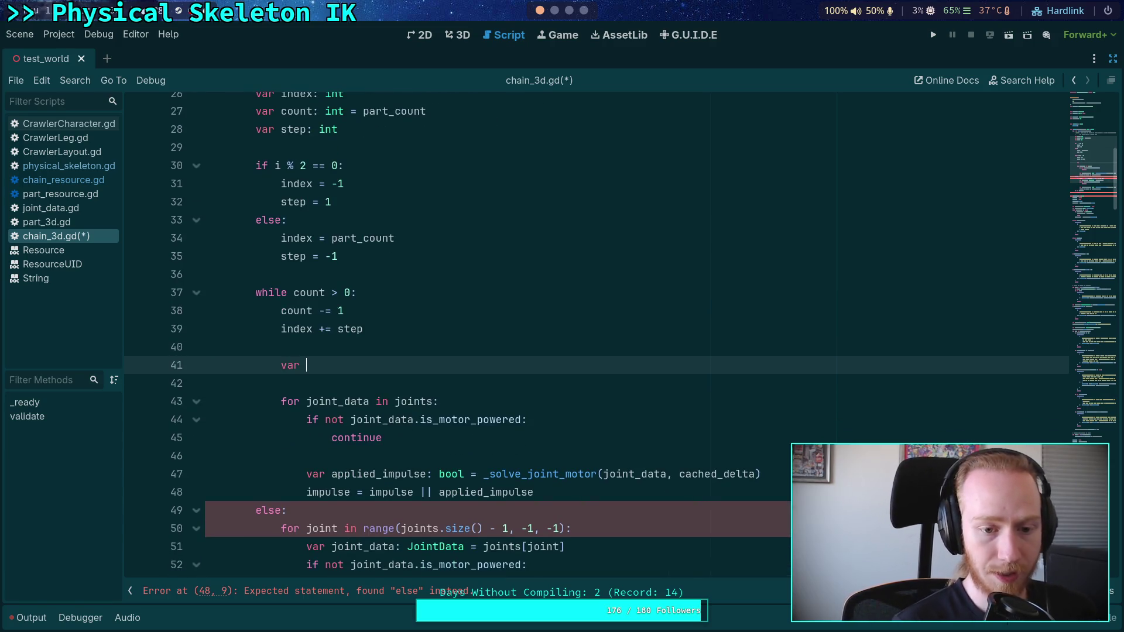
pyautogui.write('part: ')
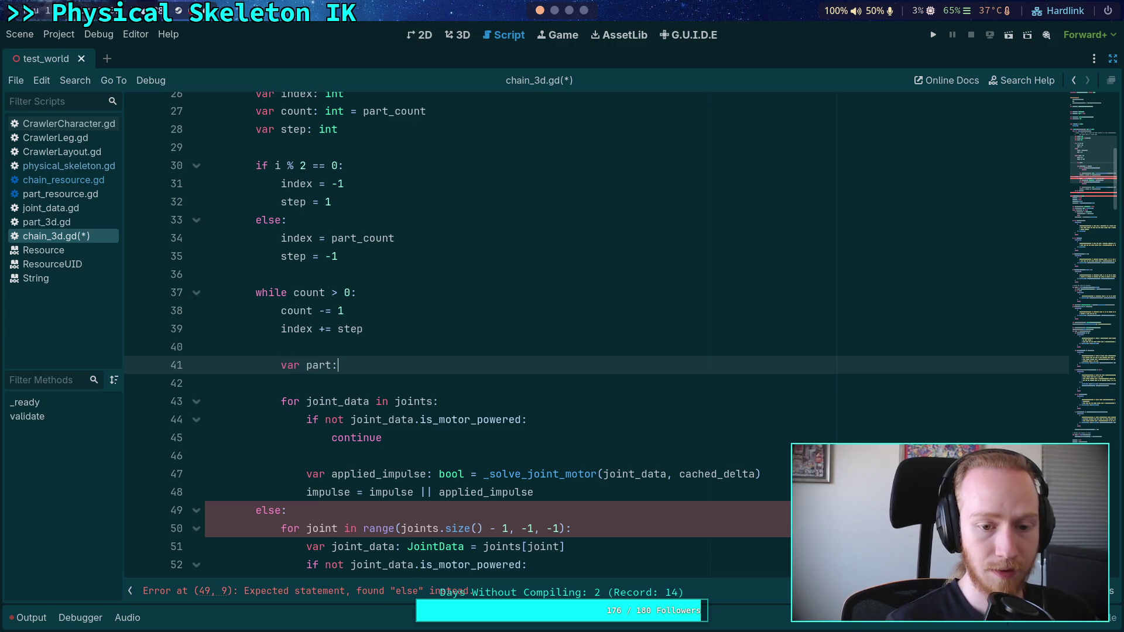
pyautogui.write('Phys')
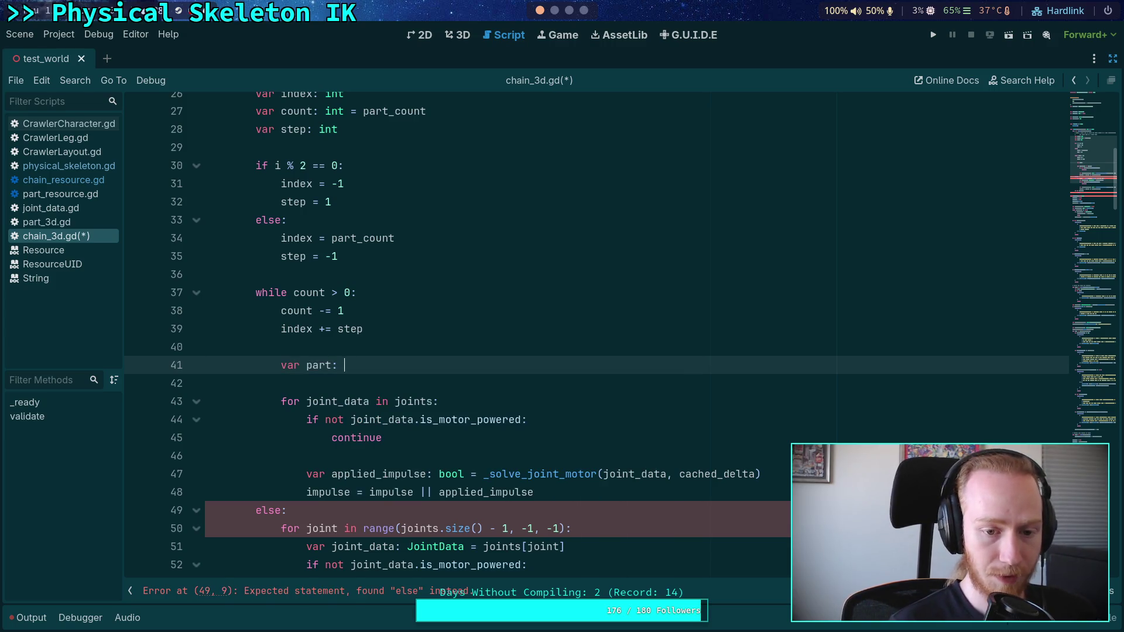
pyautogui.write('ical')
pyautogui.press('Escape')
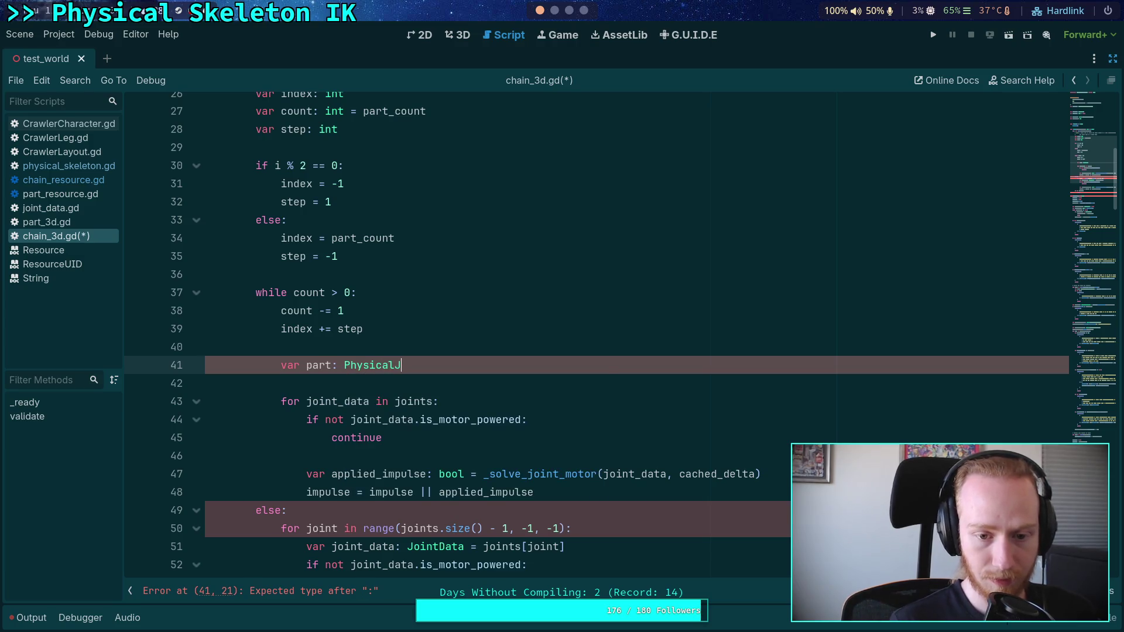
pyautogui.write('B')
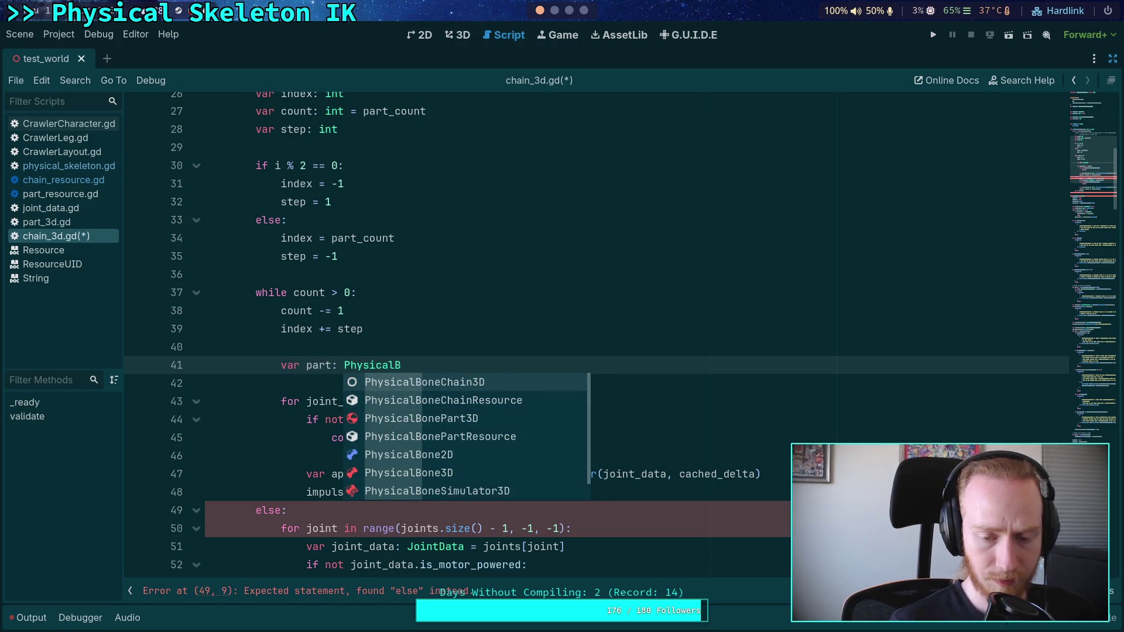
pyautogui.press('Down')
pyautogui.press('Down')
pyautogui.press('Return')
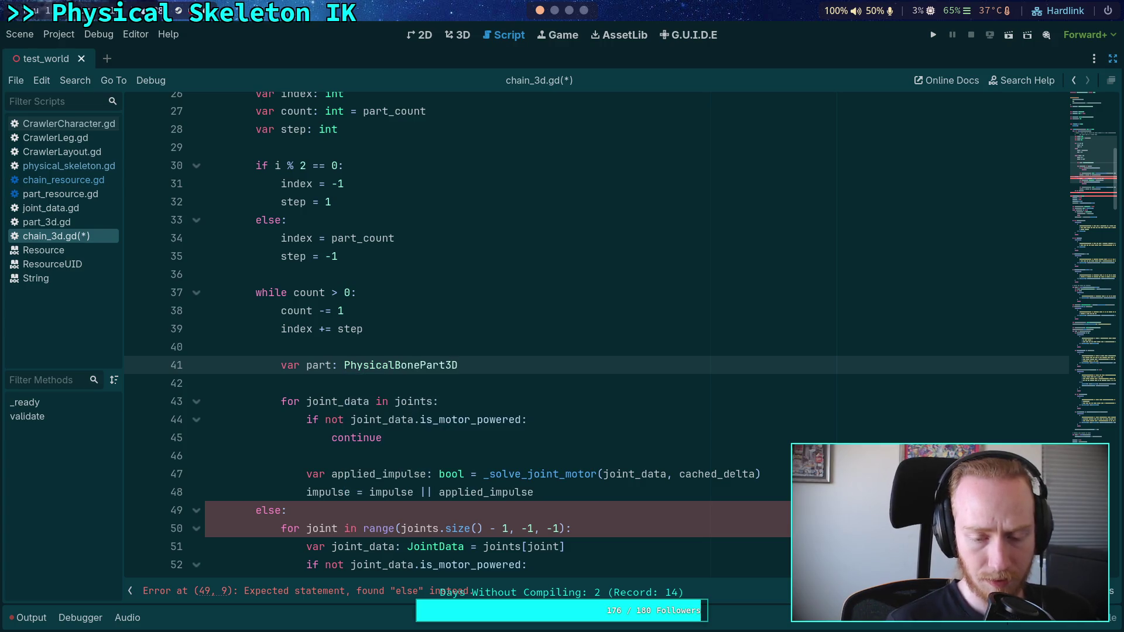
pyautogui.write(' = part_')
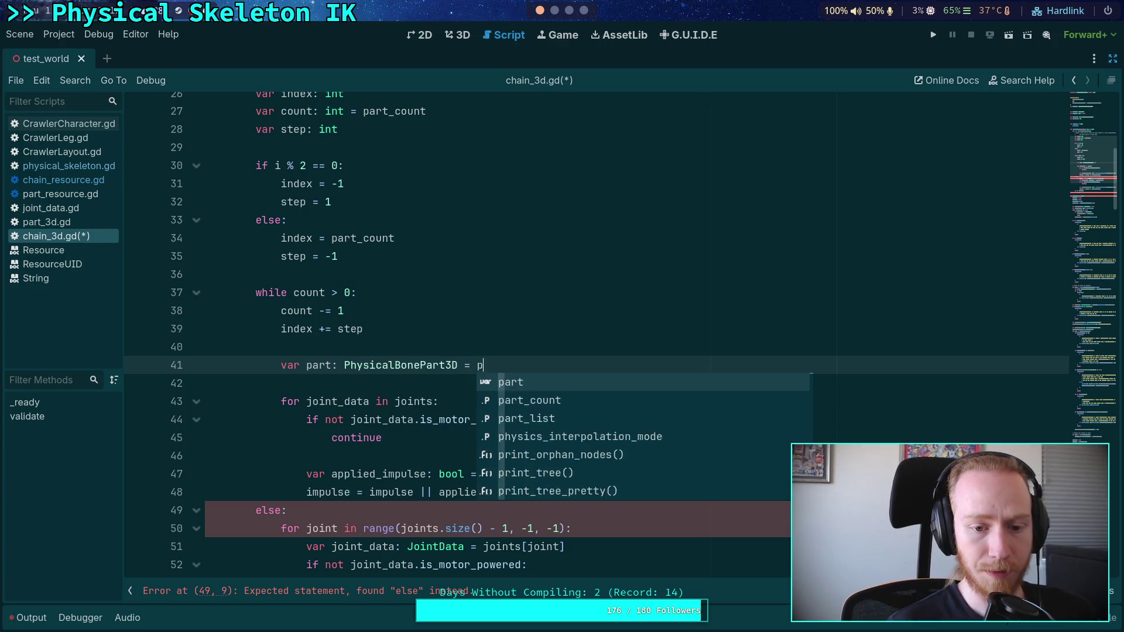
pyautogui.press('Down')
pyautogui.press('Return')
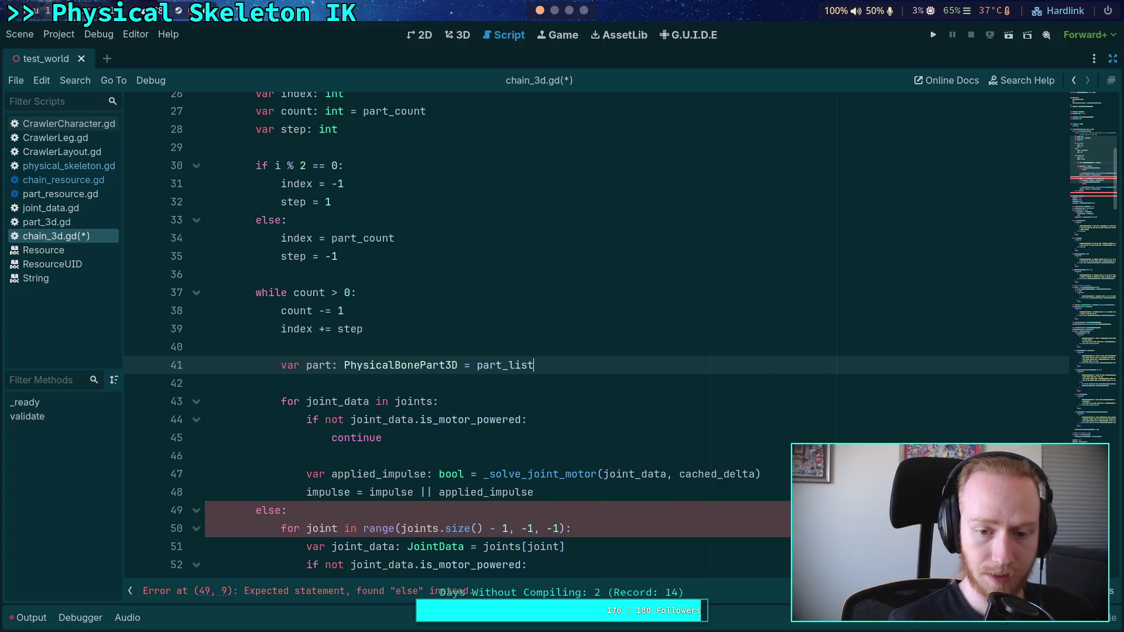
pyautogui.write('[index]')
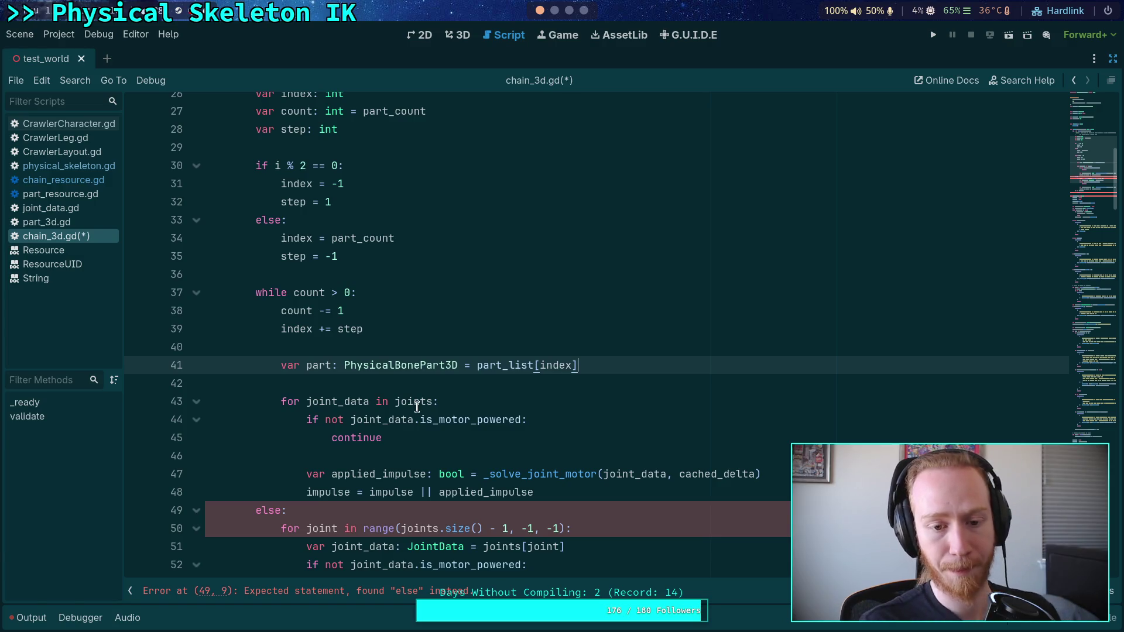
# Add blank lines below the part declaration
pyautogui.tripleClick(626, 369)
pyautogui.click(630, 381)
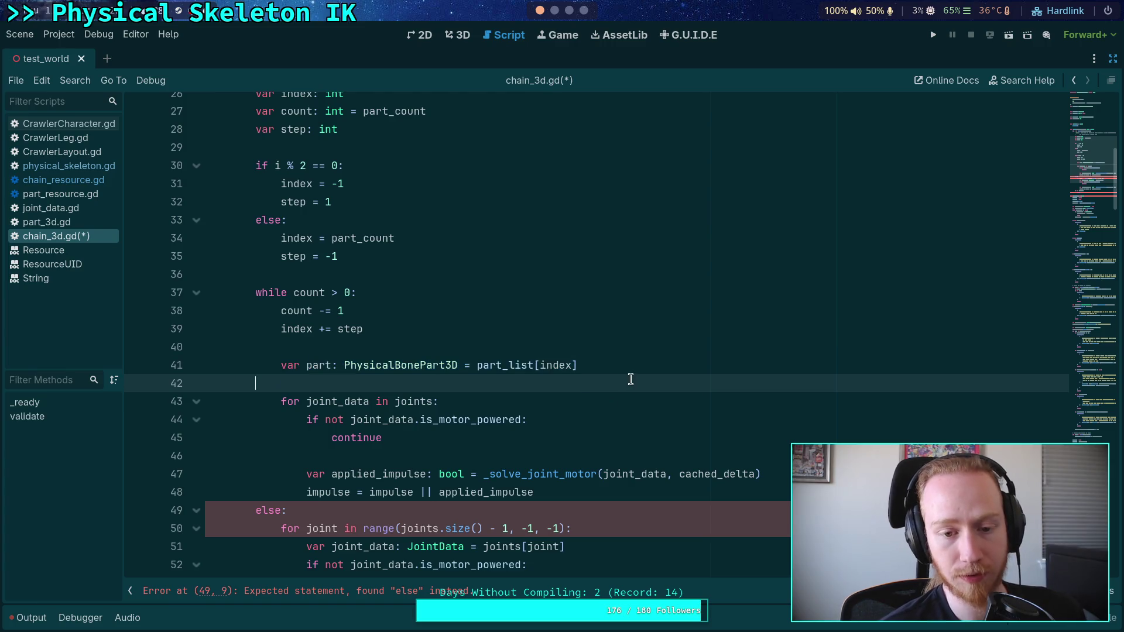
pyautogui.scroll(-2, 629, 377)
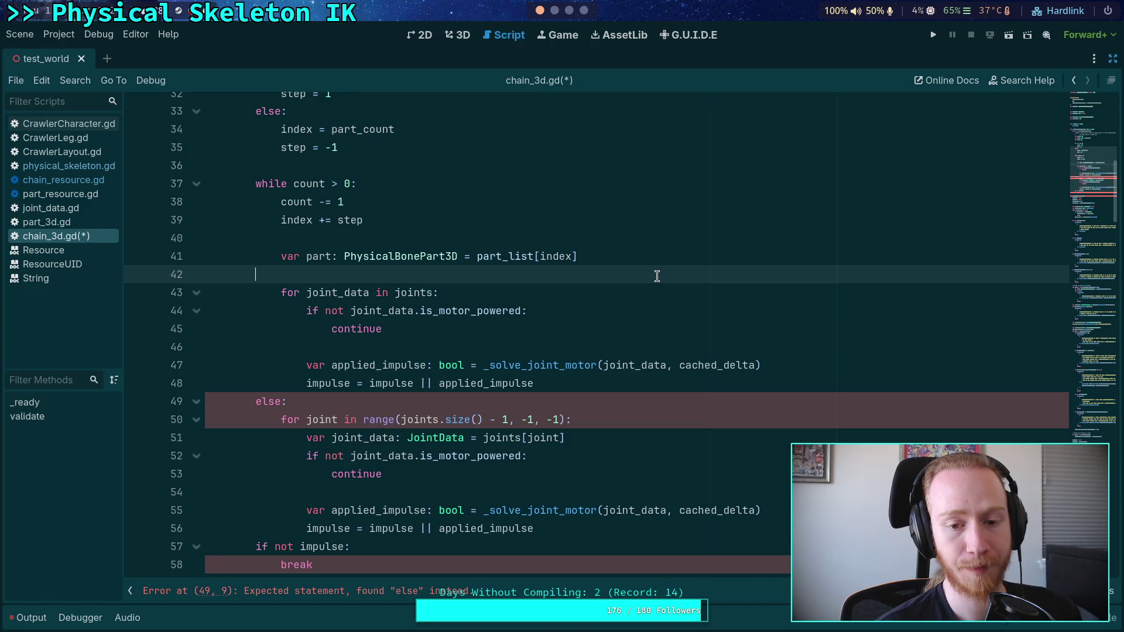
pyautogui.press('Return')
pyautogui.press('Up')
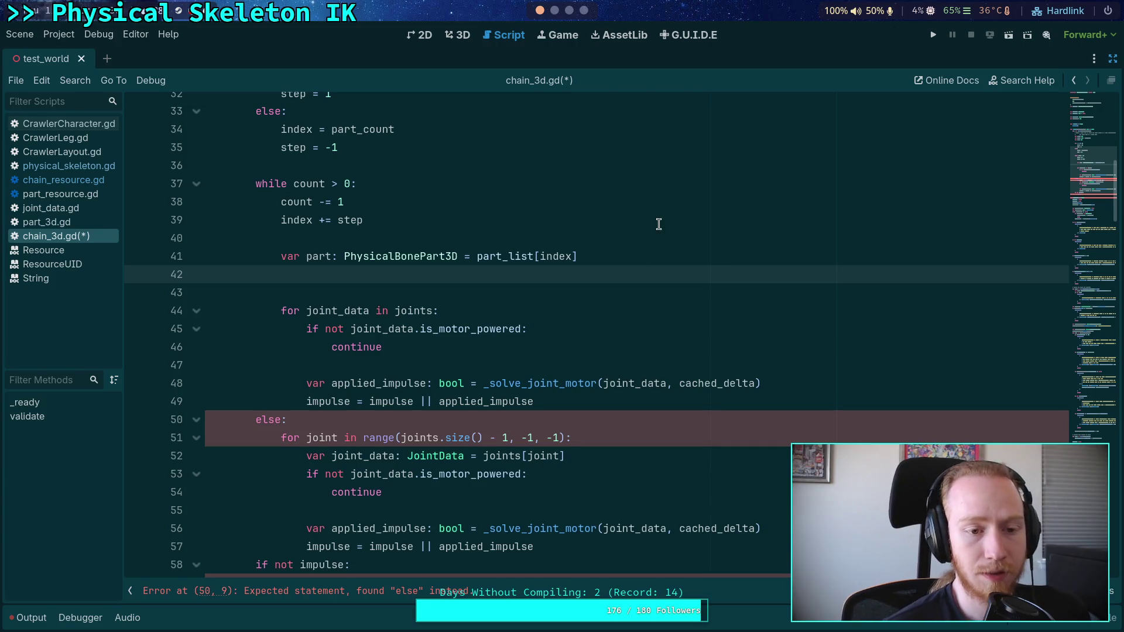
# Add a chain variable 'var is_powered: bool = true' above part_list
pyautogui.scroll(10, 620, 296)
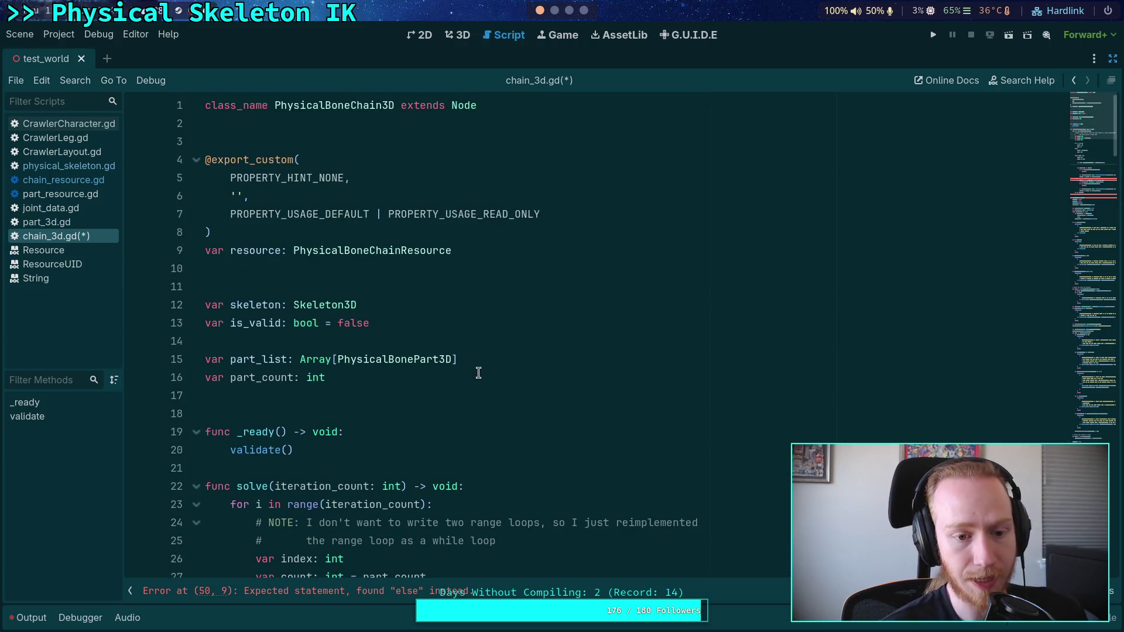
pyautogui.click(473, 375)
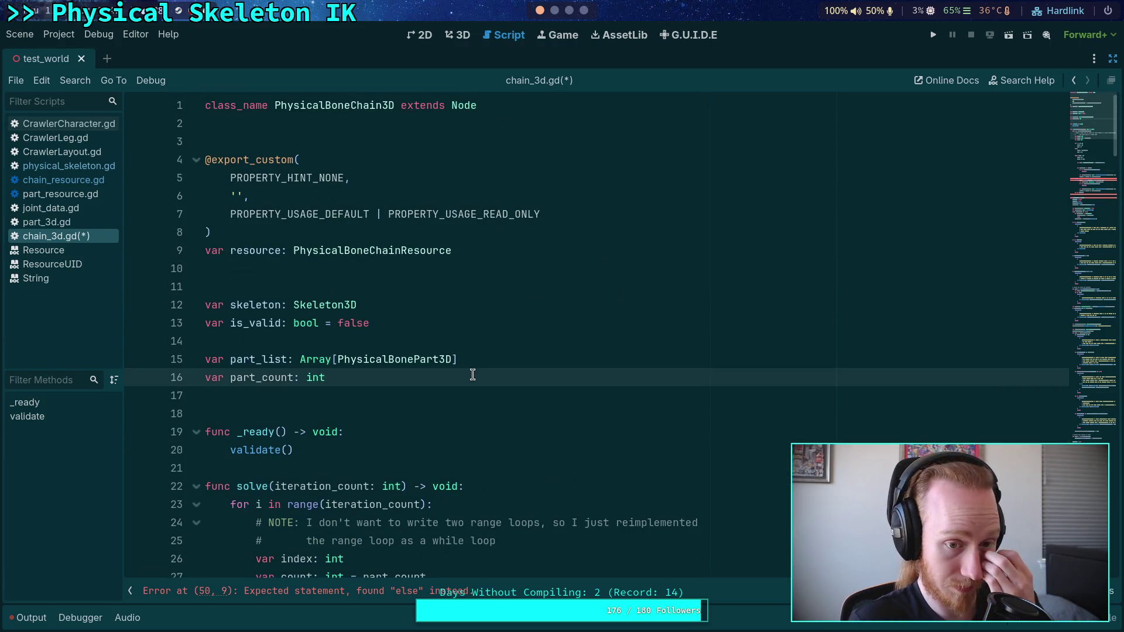
pyautogui.click(479, 340)
pyautogui.press('Return')
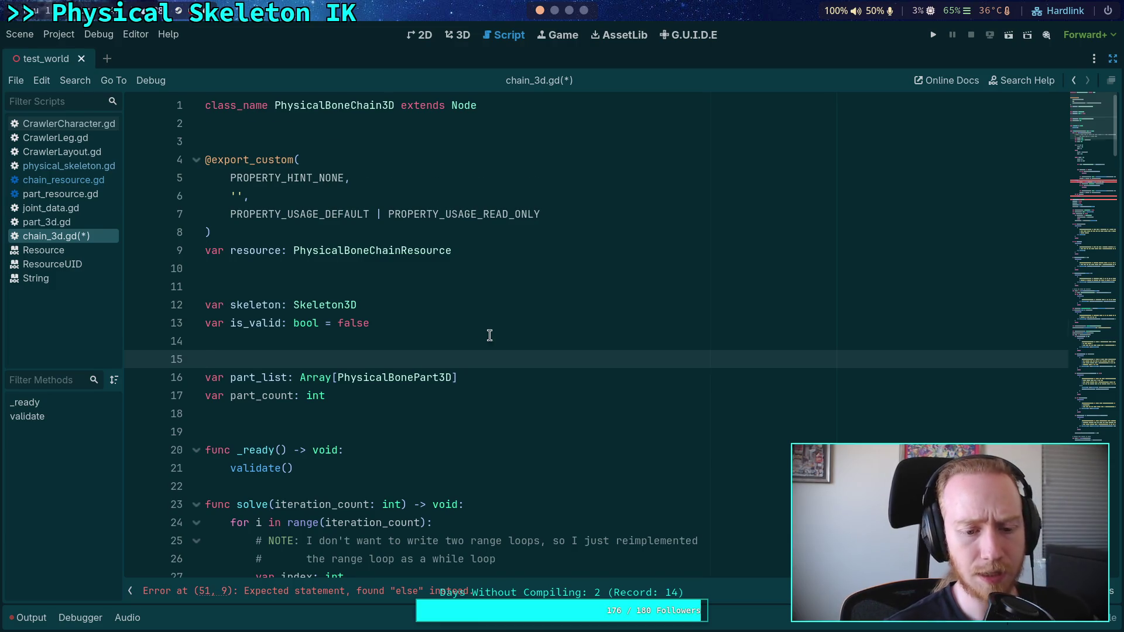
pyautogui.scroll(-10, 490, 335)
pyautogui.scroll(10, 533, 369)
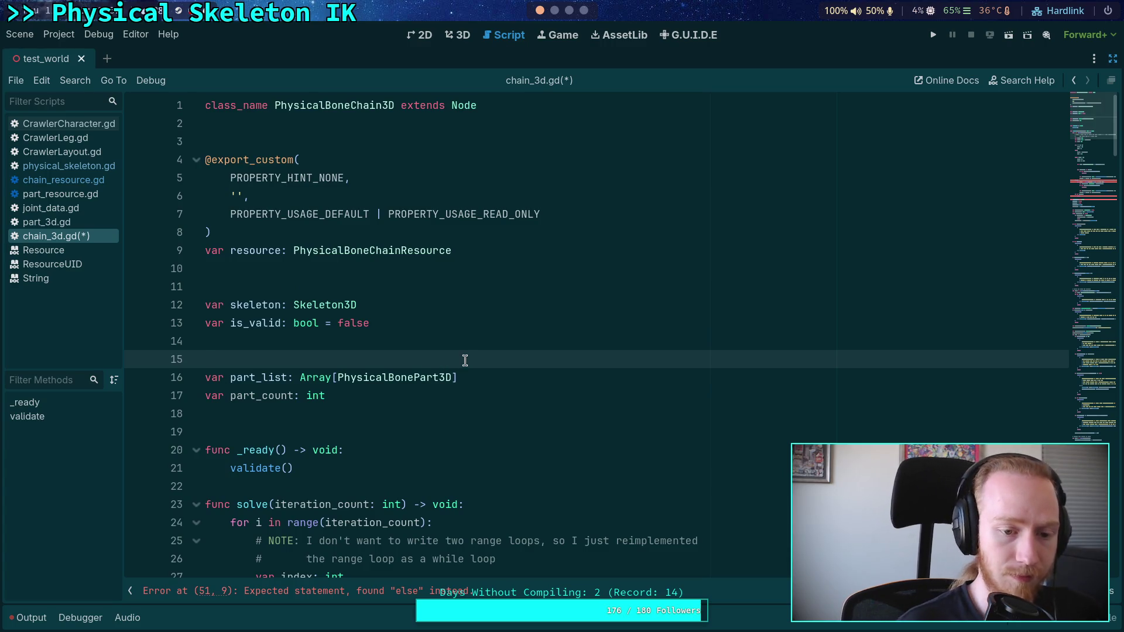
pyautogui.press('Return')
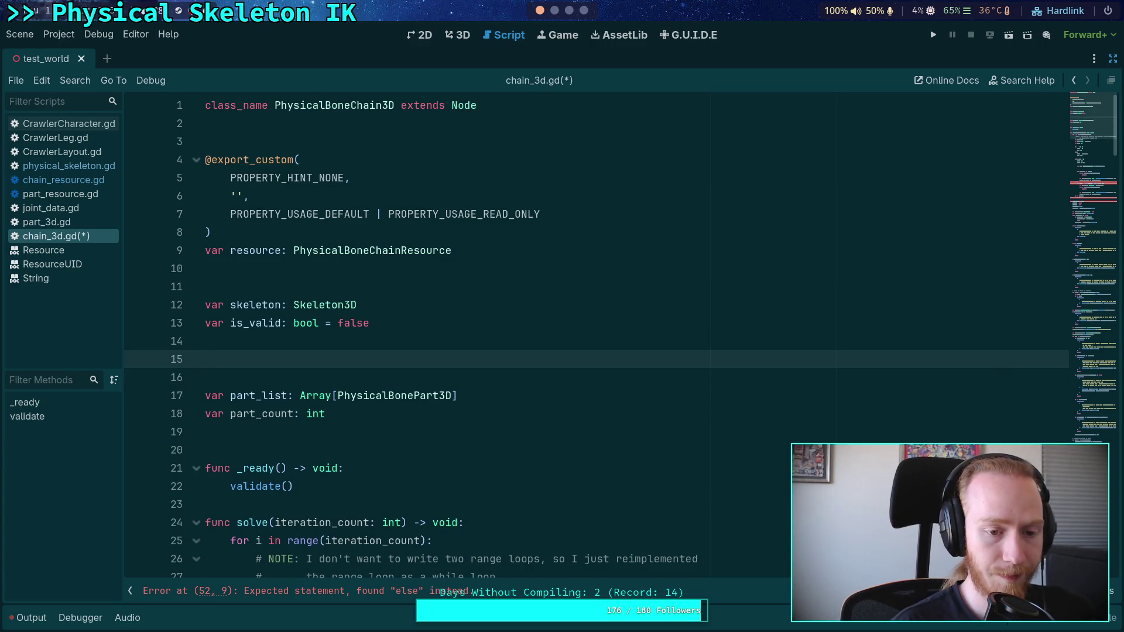
pyautogui.write('var is_power')
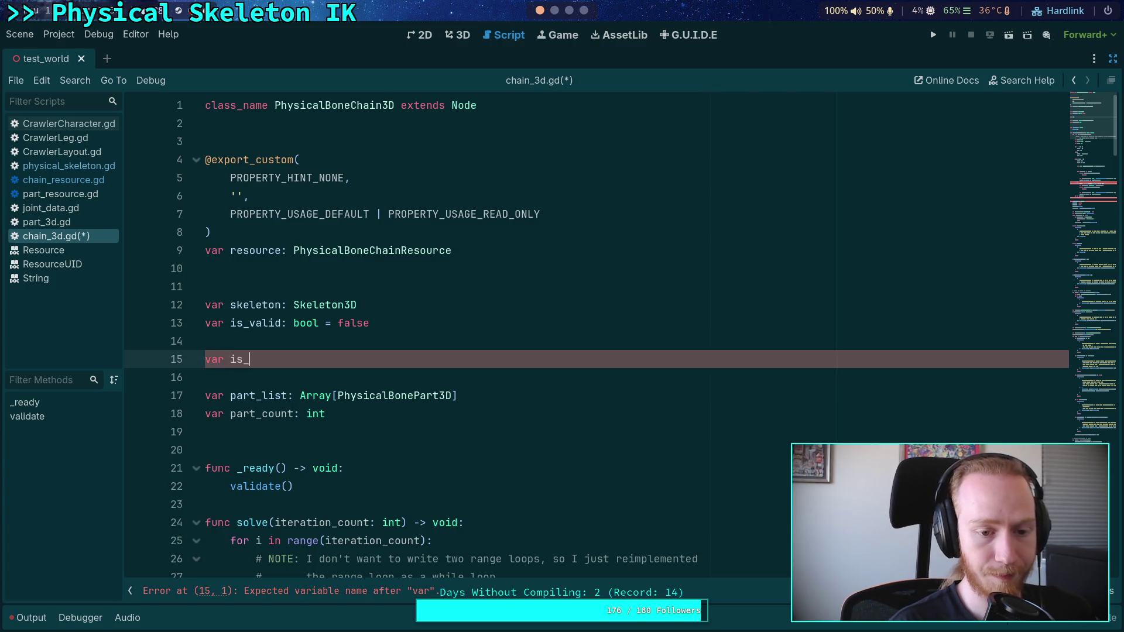
pyautogui.write('ed: bool = true')
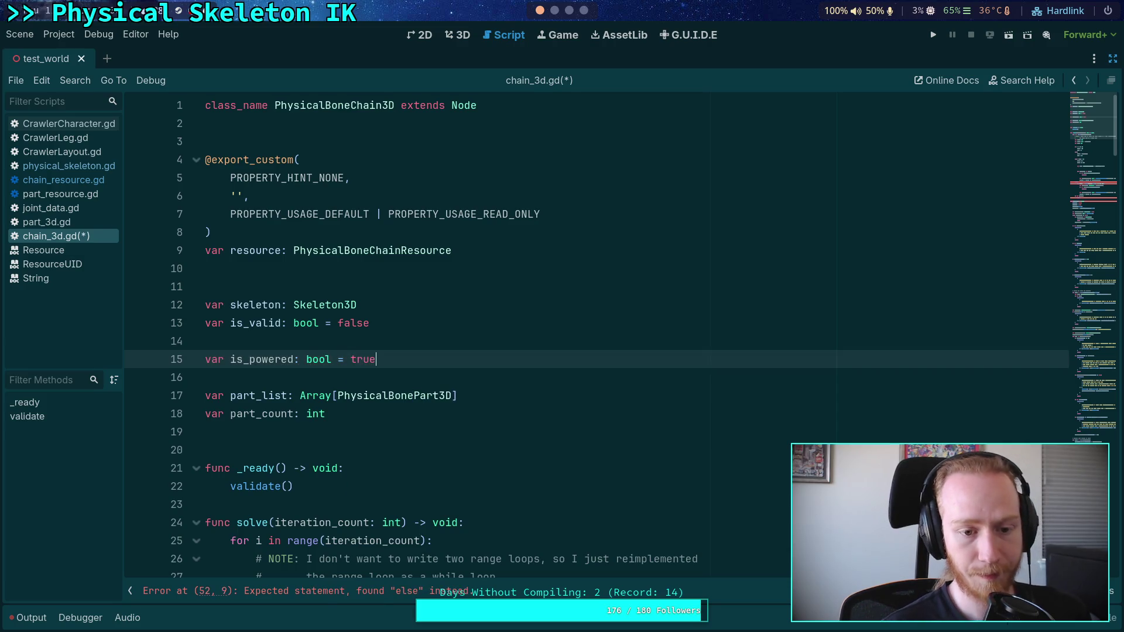
# Save chain_3d.gd and switch to chain_resource.gd
pyautogui.scroll(-2, 464, 360)
pyautogui.scroll(-4, 464, 360)
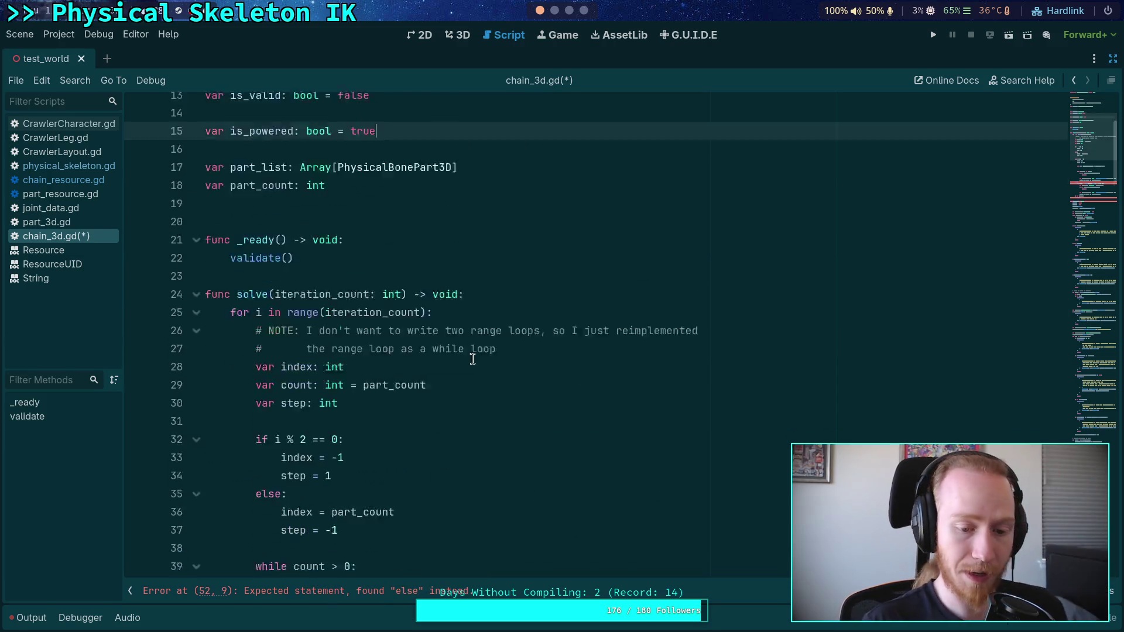
pyautogui.scroll(-4, 476, 348)
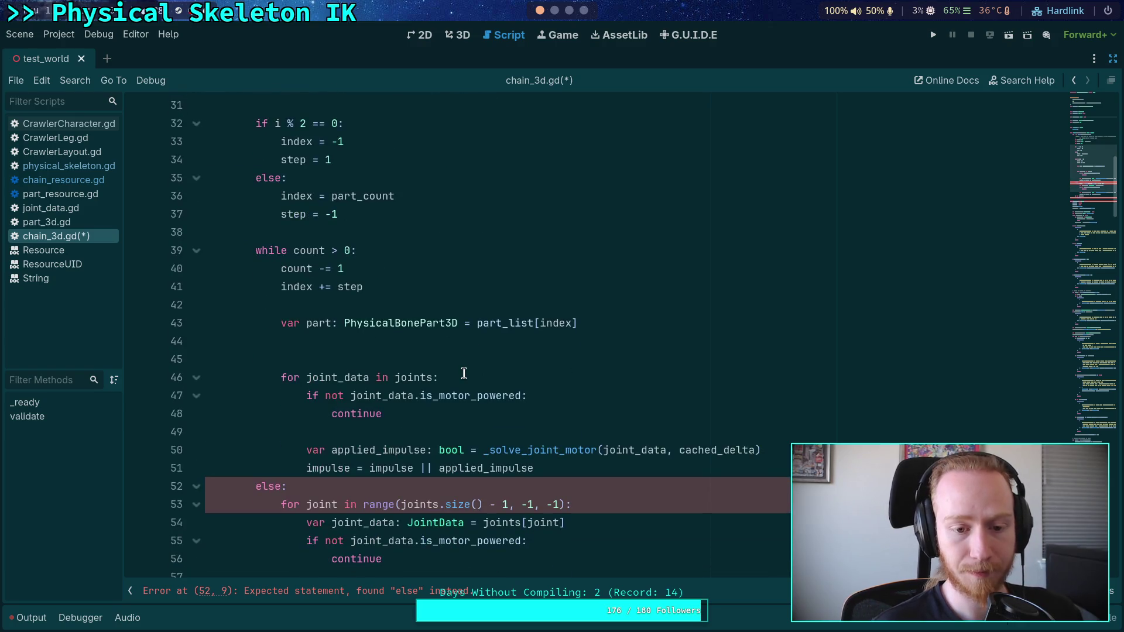
pyautogui.click(461, 343)
pyautogui.scroll(3, 431, 359)
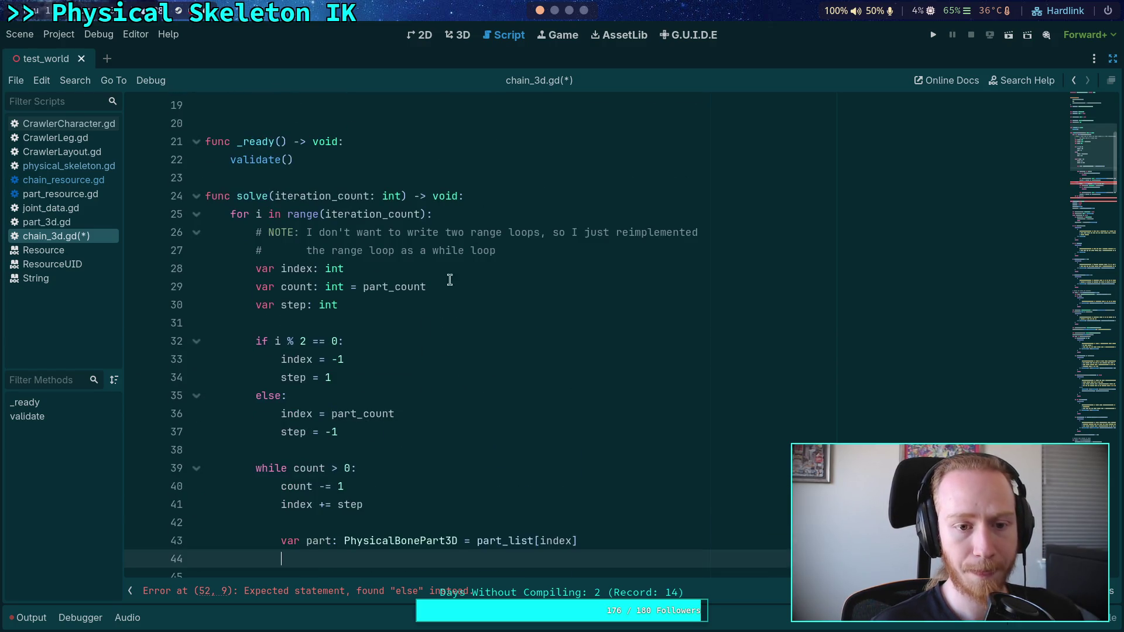
pyautogui.click(539, 197)
pyautogui.scroll(-3, 550, 292)
pyautogui.scroll(5, 647, 396)
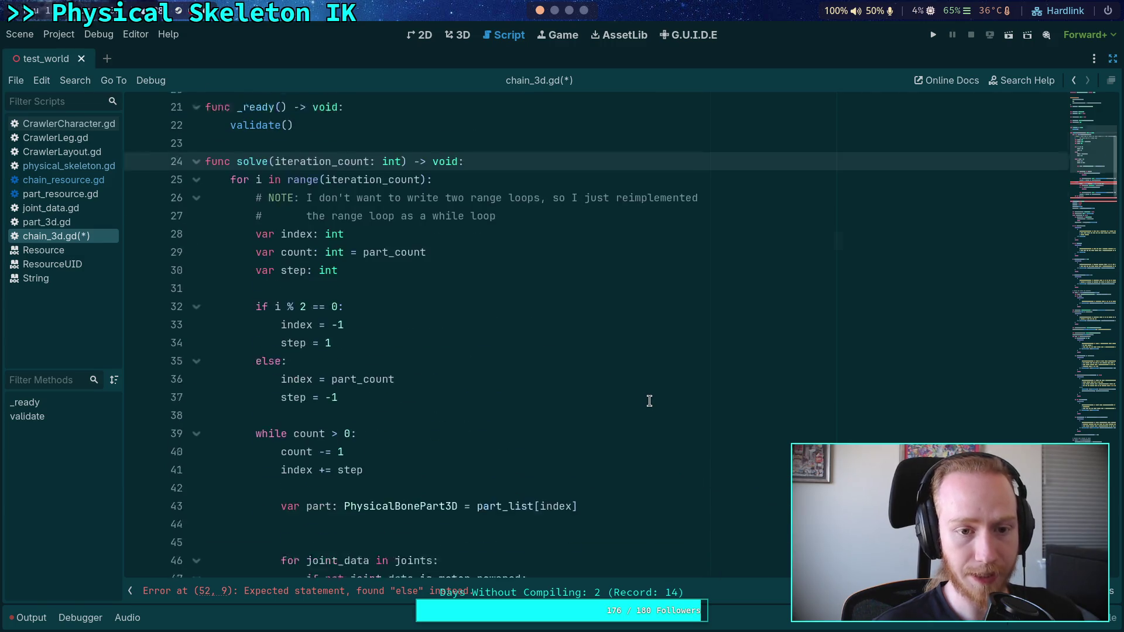
pyautogui.scroll(4, 650, 401)
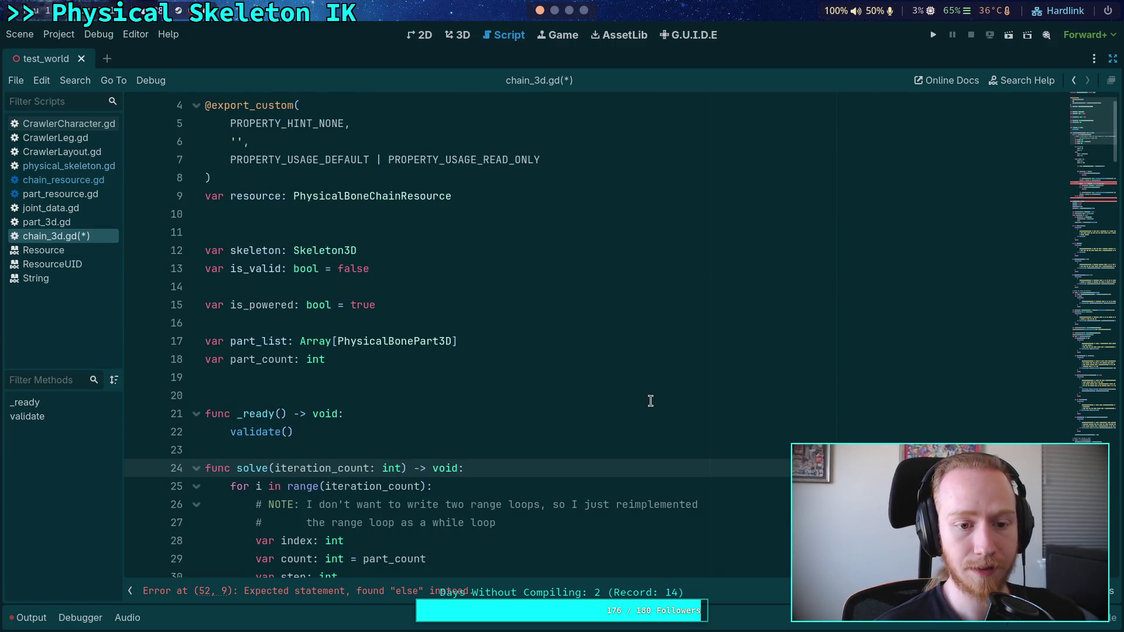
pyautogui.click(386, 301)
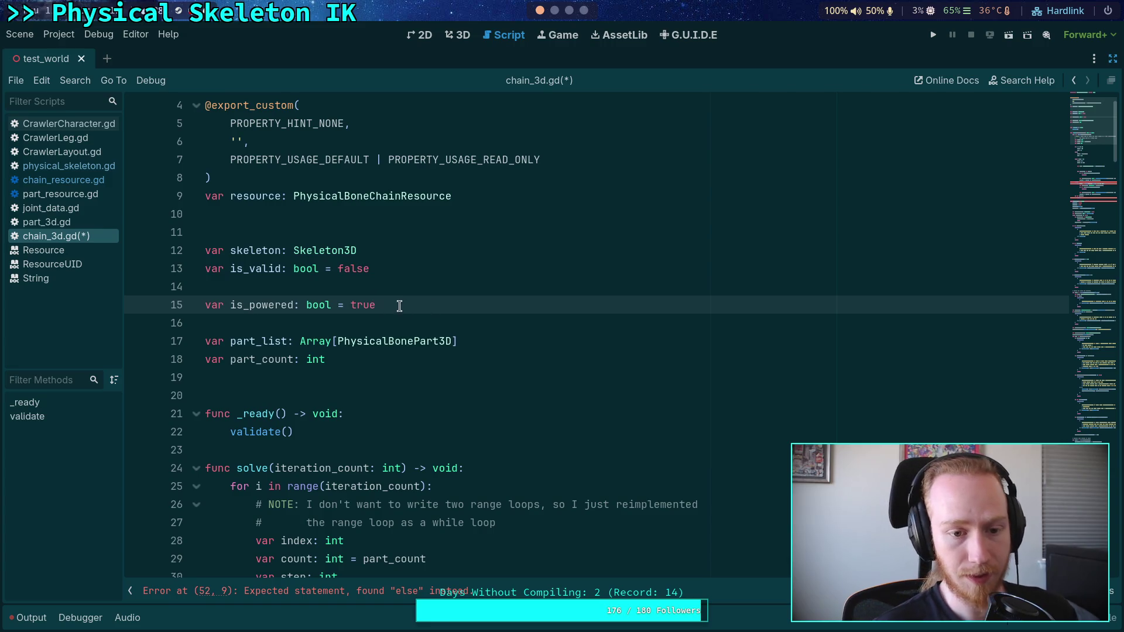
pyautogui.click(393, 288)
pyautogui.hotkey('ctrl', 's')
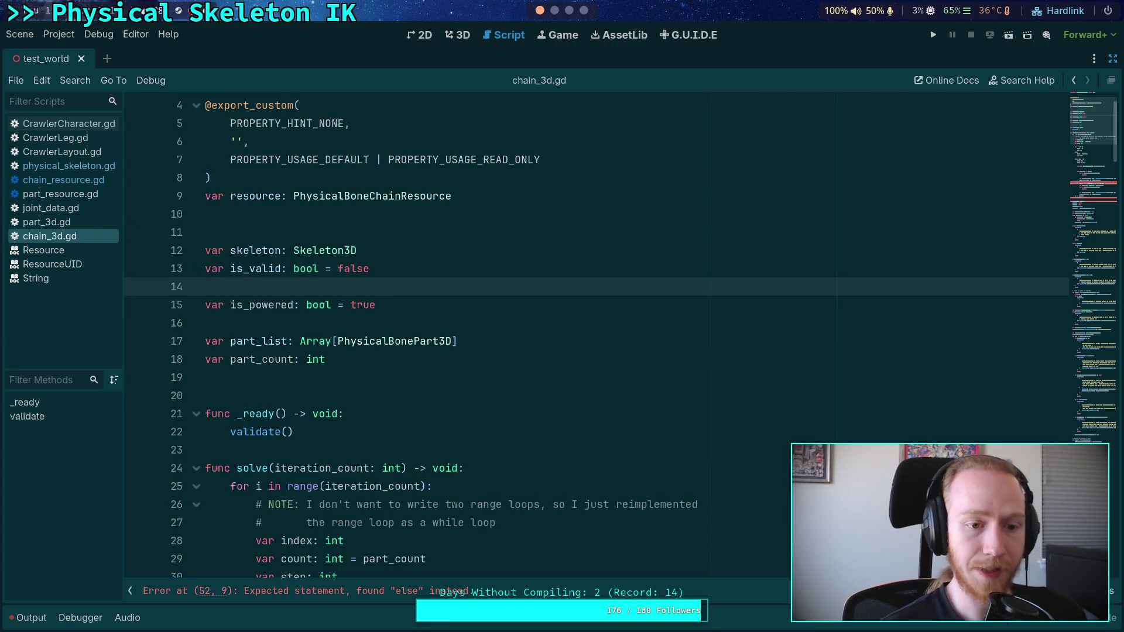
pyautogui.click(83, 185)
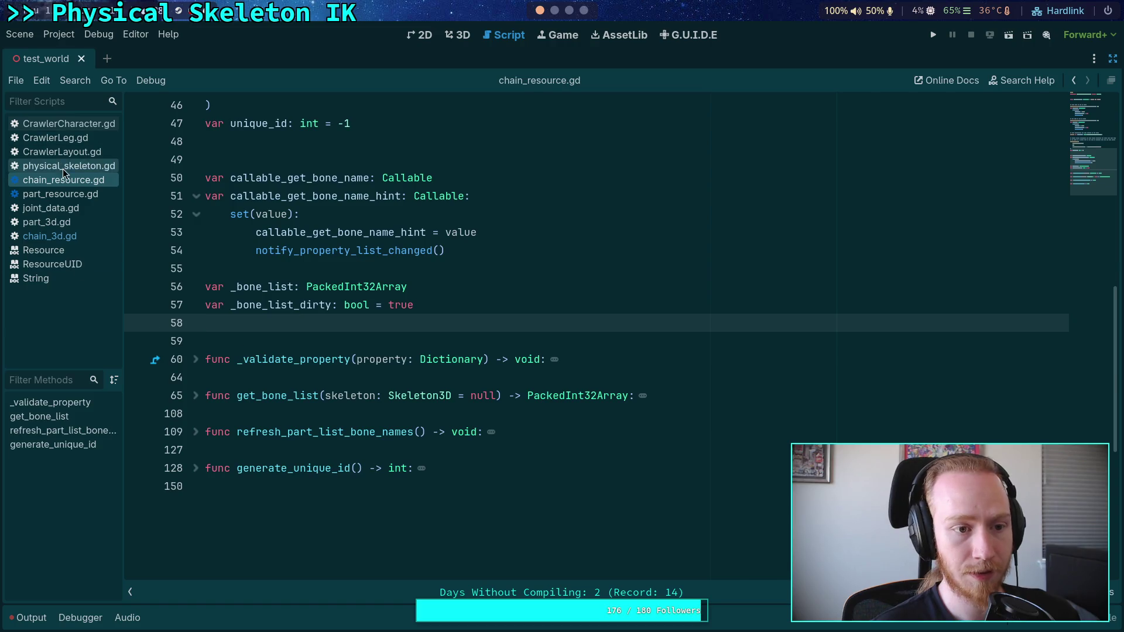
# In physical_skeleton.gd, make update_chains also skip chains where (not chain.is_powered)
pyautogui.click(62, 167)
pyautogui.moveTo(274, 304); pyautogui.dragTo(393, 305)
pyautogui.write('(')
pyautogui.press('Right')
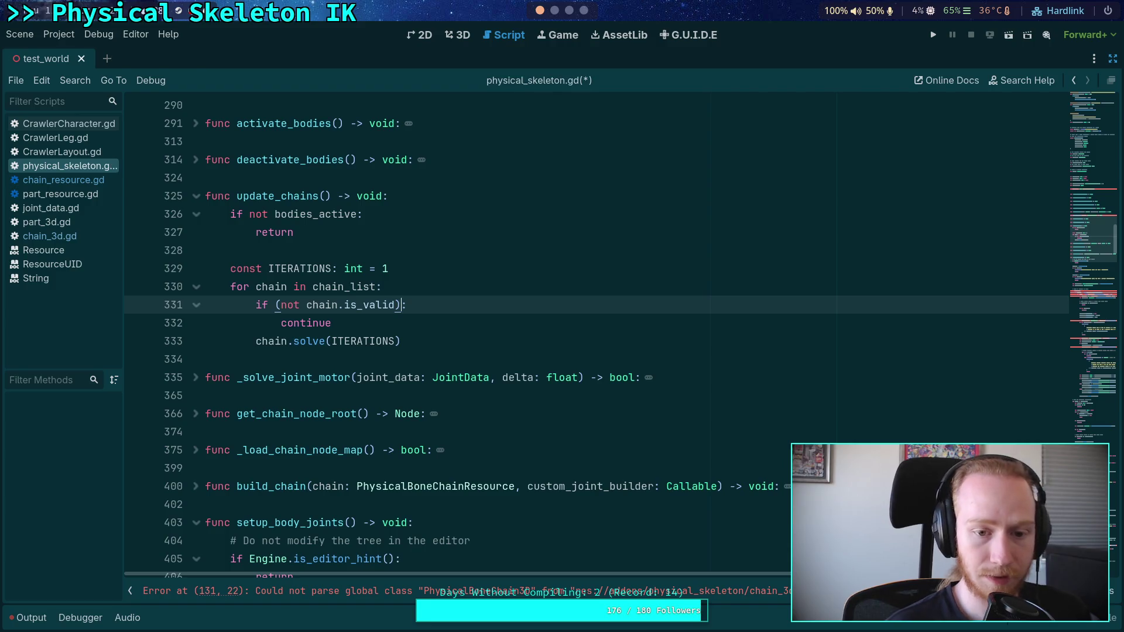
pyautogui.write('or (not chain.')
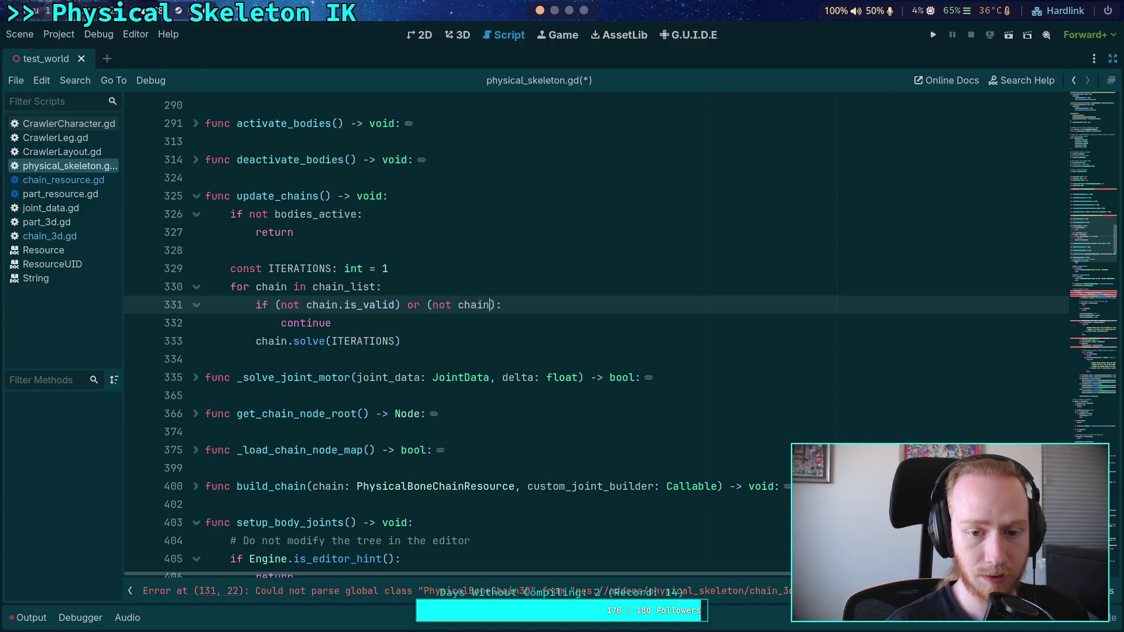
pyautogui.write('is')
pyautogui.write('_powere')
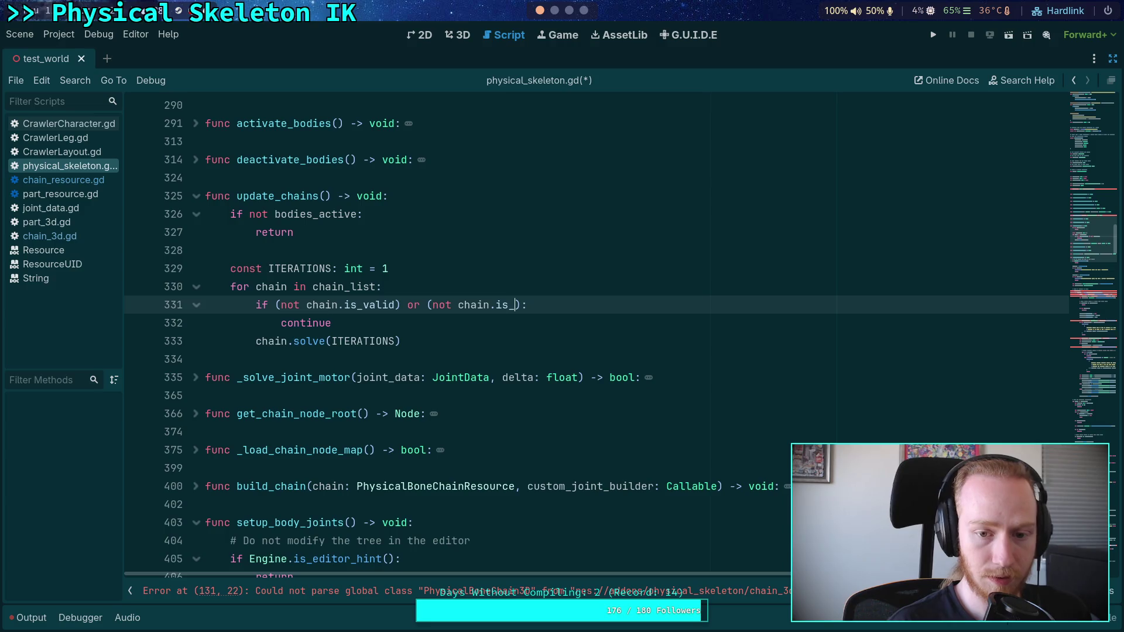
pyautogui.write('d')
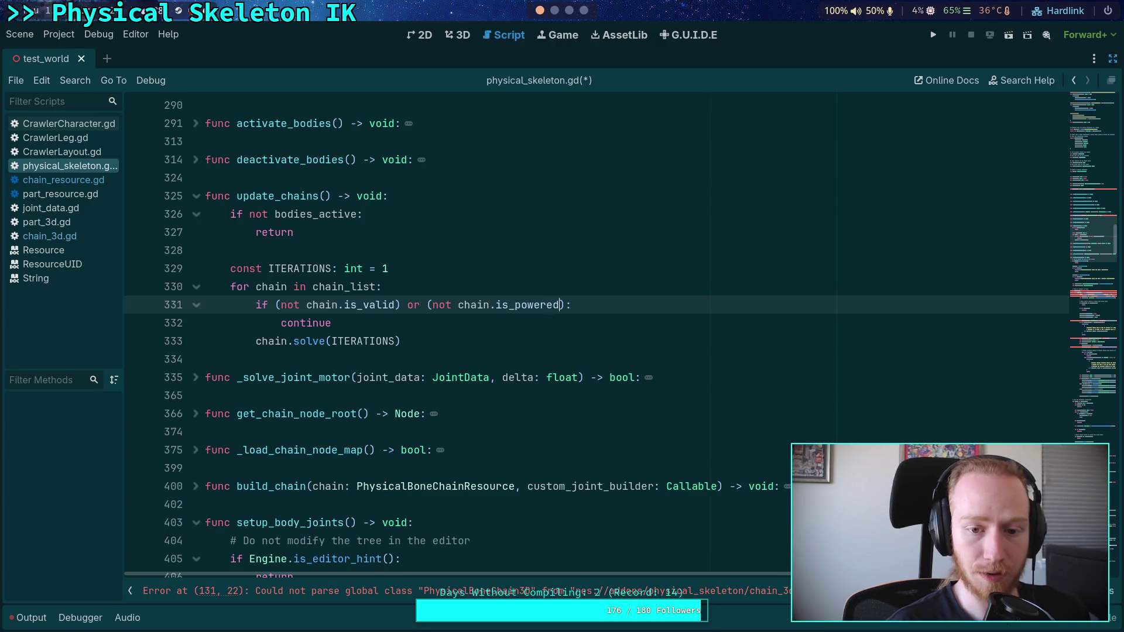
# Return to chain_3d.gd by way of chain_resource.gd
pyautogui.click(88, 179)
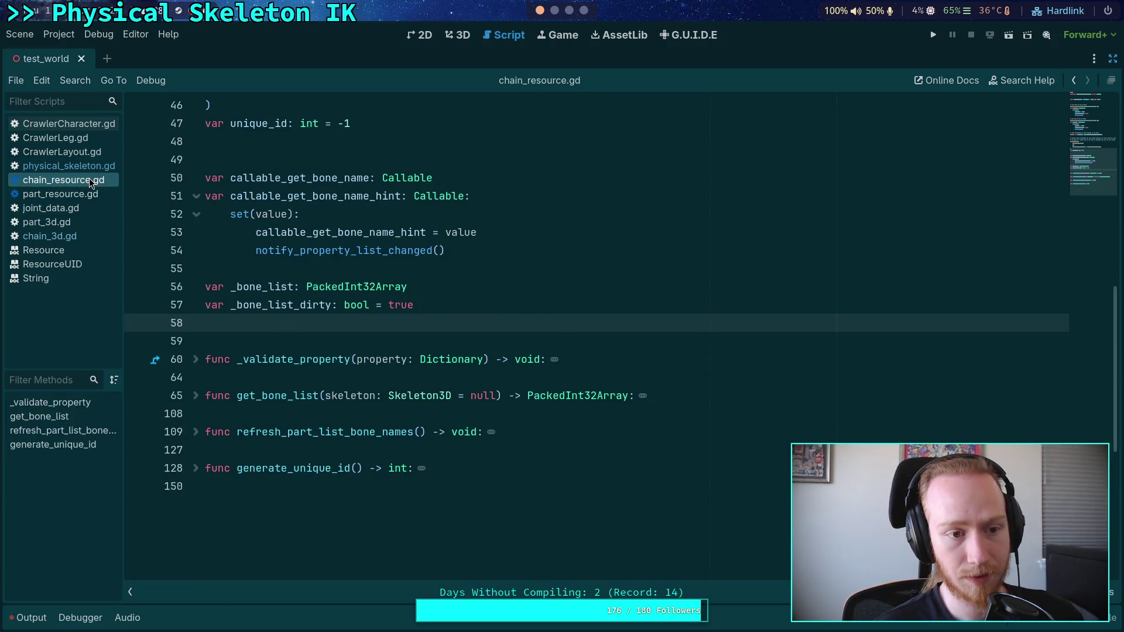
pyautogui.click(83, 234)
pyautogui.scroll(-2, 399, 345)
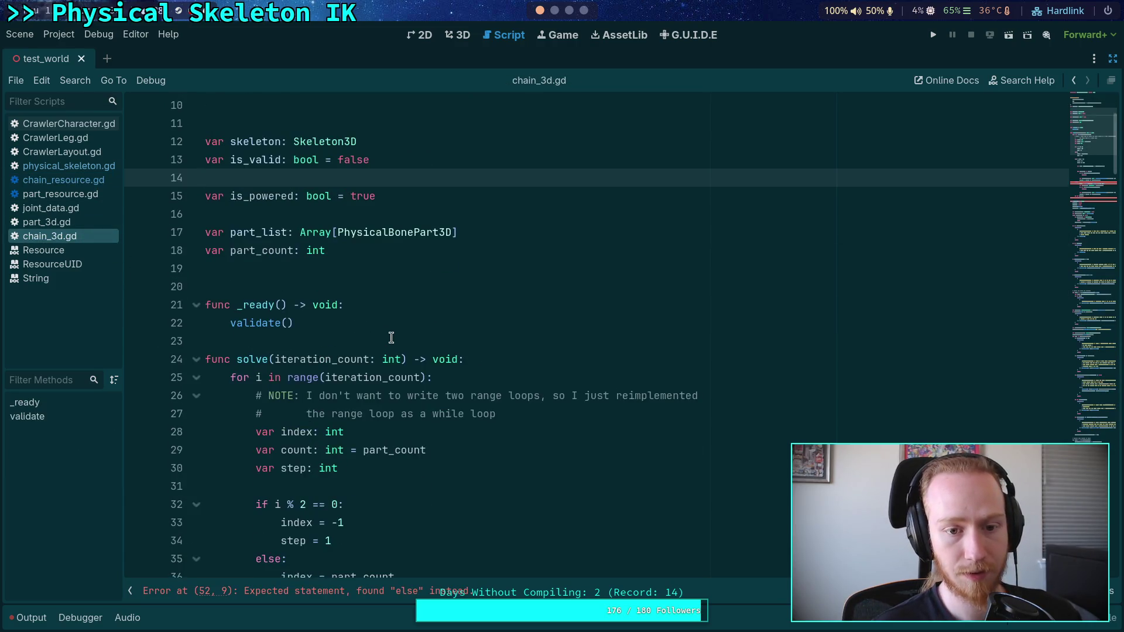
# Remove an extra blank line under the part declaration and add one after the solve() signature
pyautogui.scroll(-11, 401, 324)
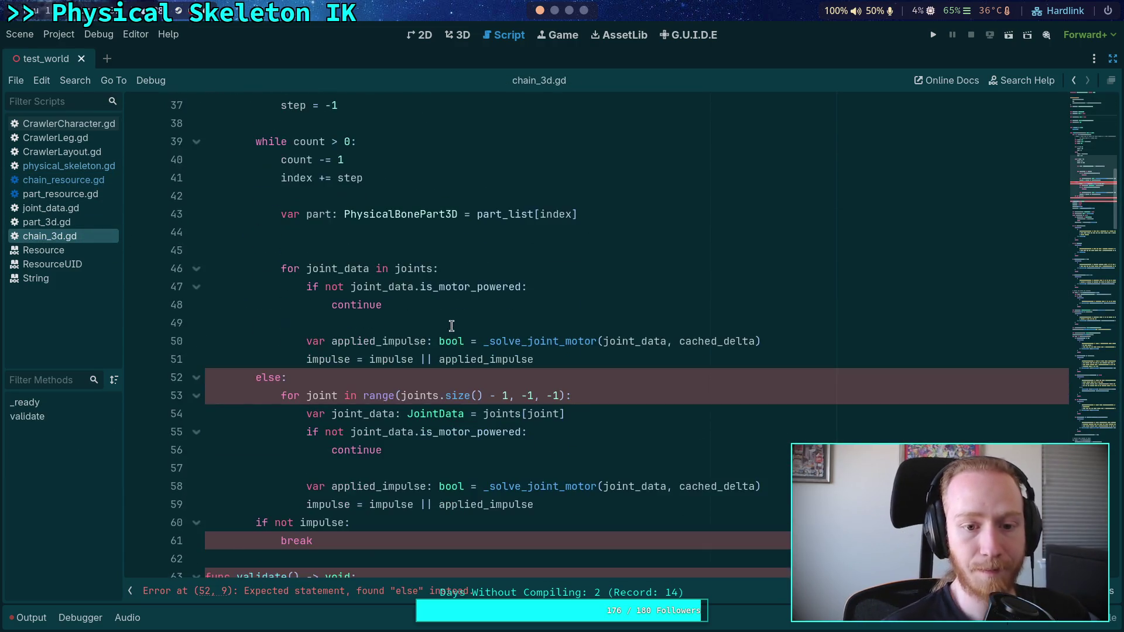
pyautogui.scroll(3, 450, 326)
pyautogui.moveTo(433, 369); pyautogui.dragTo(492, 323)
pyautogui.click(479, 289)
pyautogui.press('BackSpace')
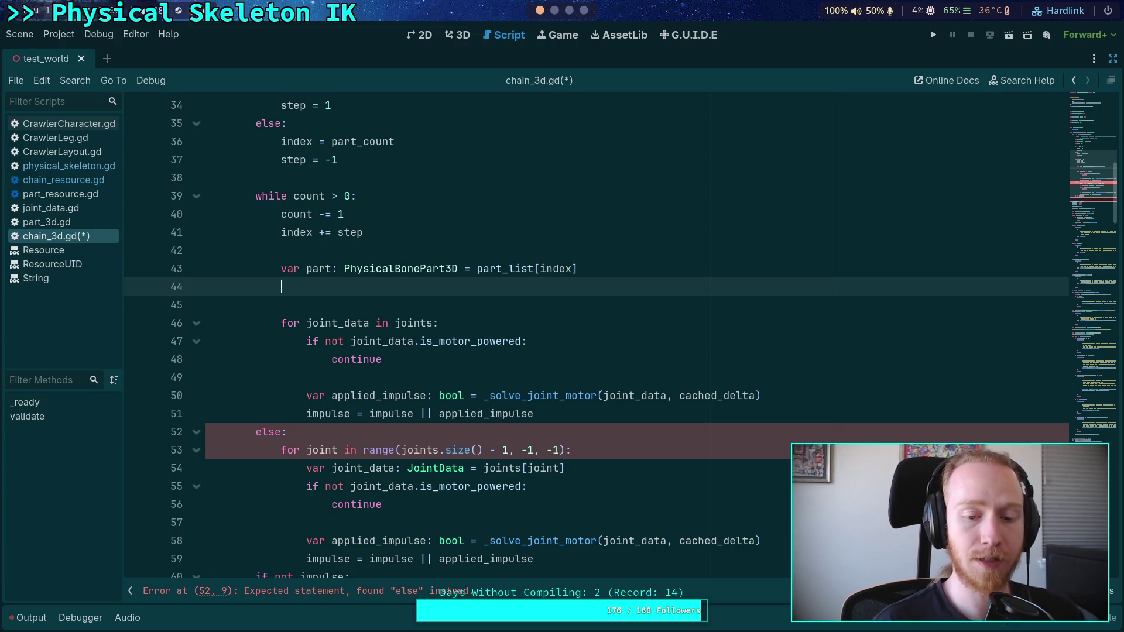
pyautogui.scroll(5, 464, 293)
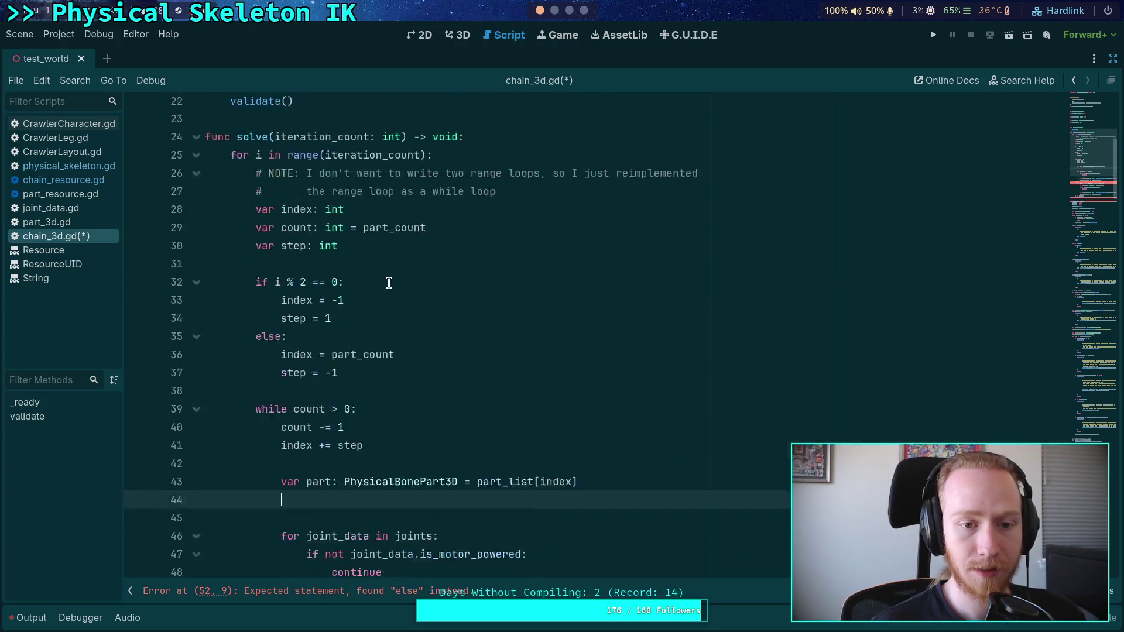
pyautogui.click(465, 199)
pyautogui.scroll(-1, 580, 374)
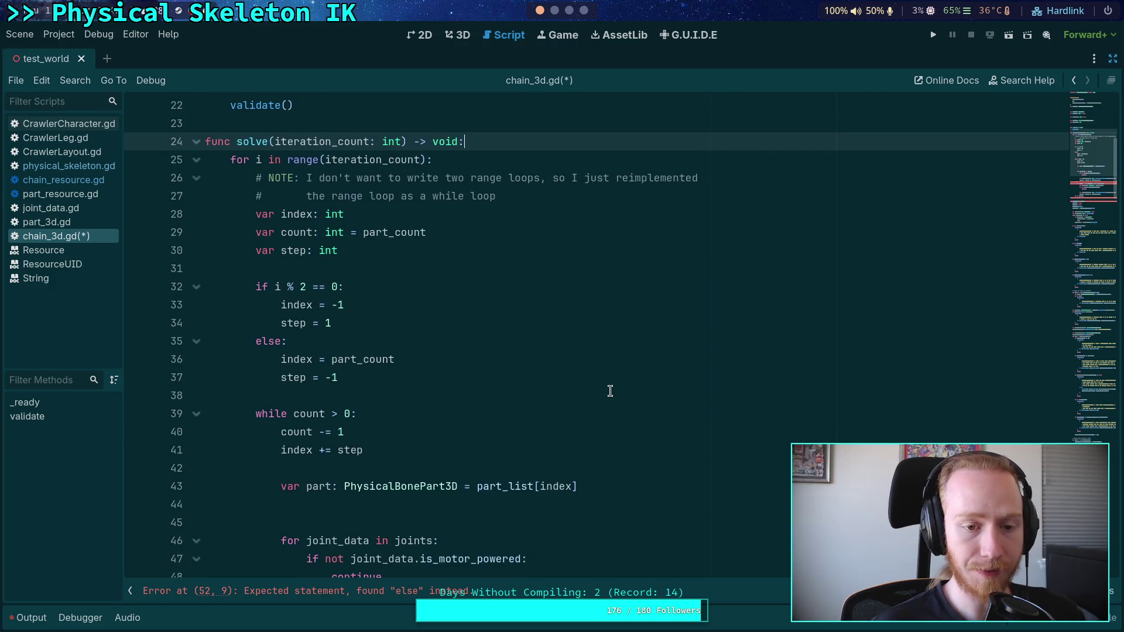
pyautogui.press('Return')
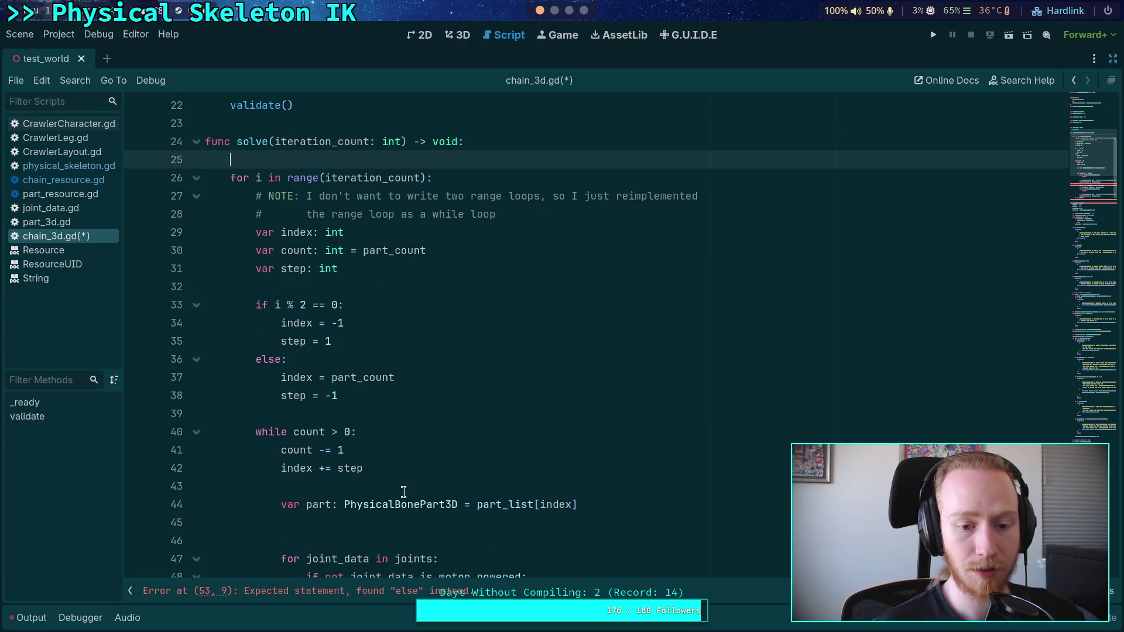
# Declare var had_impulse: bool = false on a new line above the while loop
pyautogui.moveTo(404, 493); pyautogui.dragTo(333, 413)
pyautogui.click(495, 414)
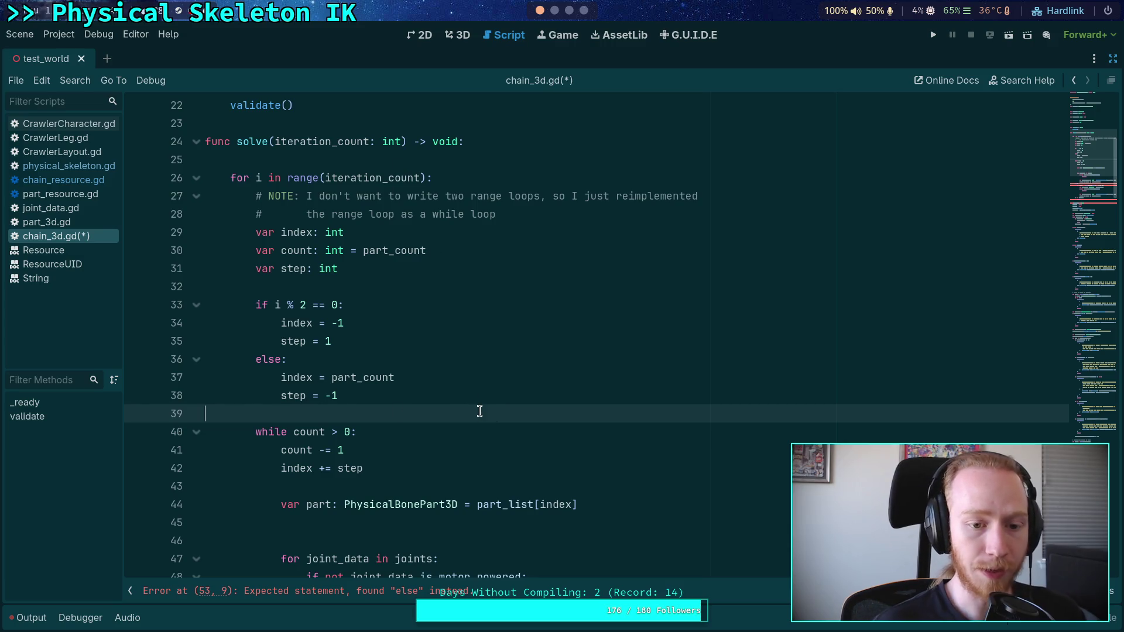
pyautogui.press('Return')
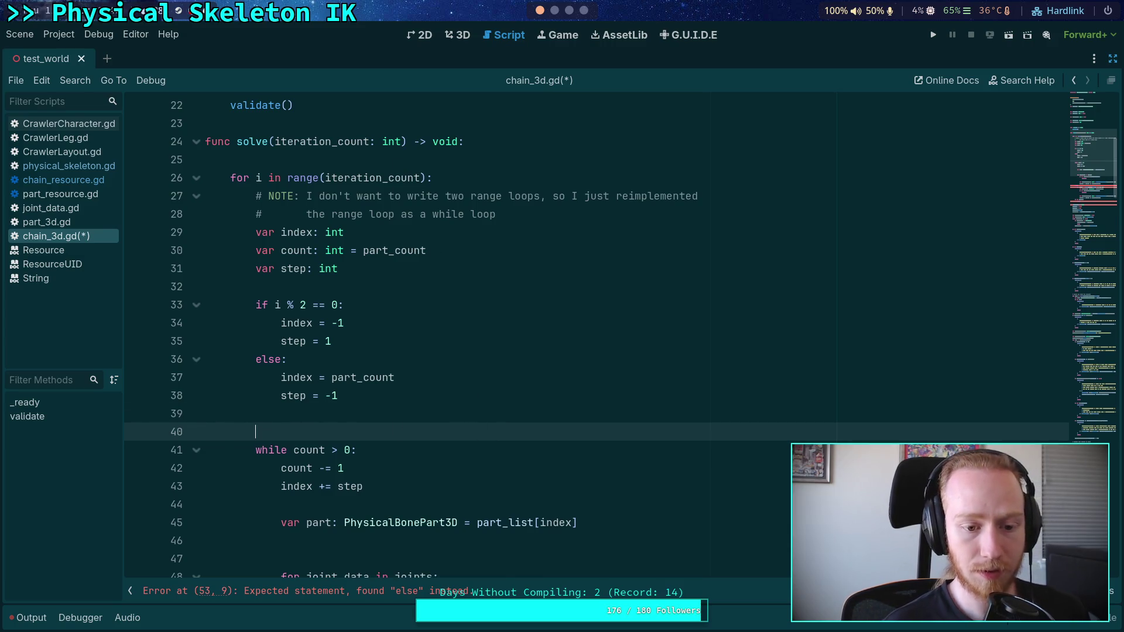
pyautogui.write('var impul')
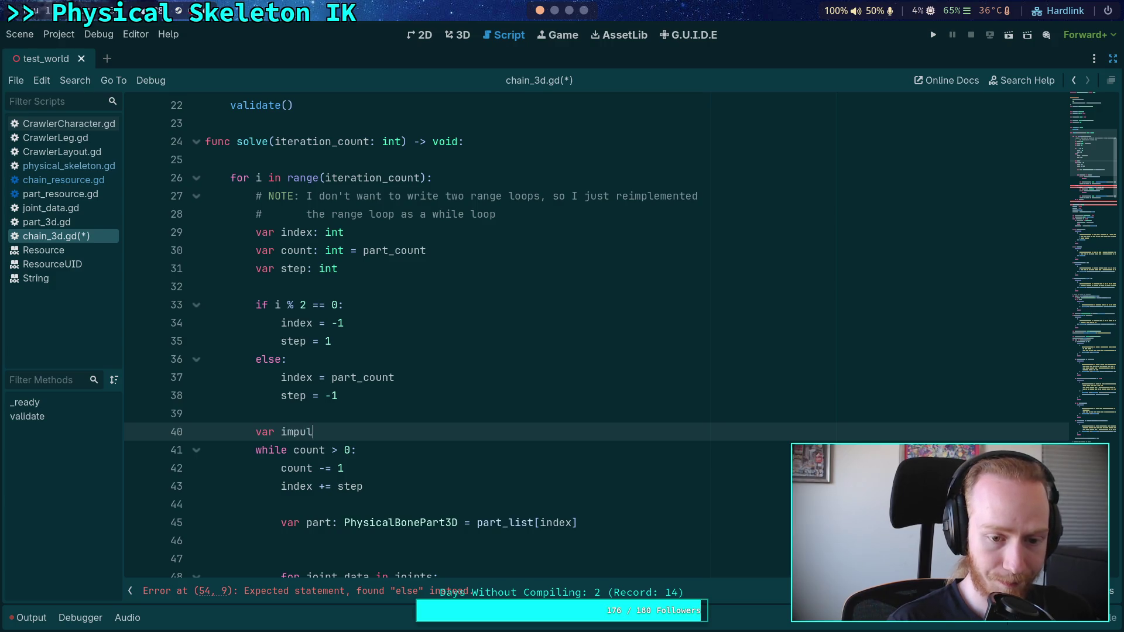
pyautogui.write('se')
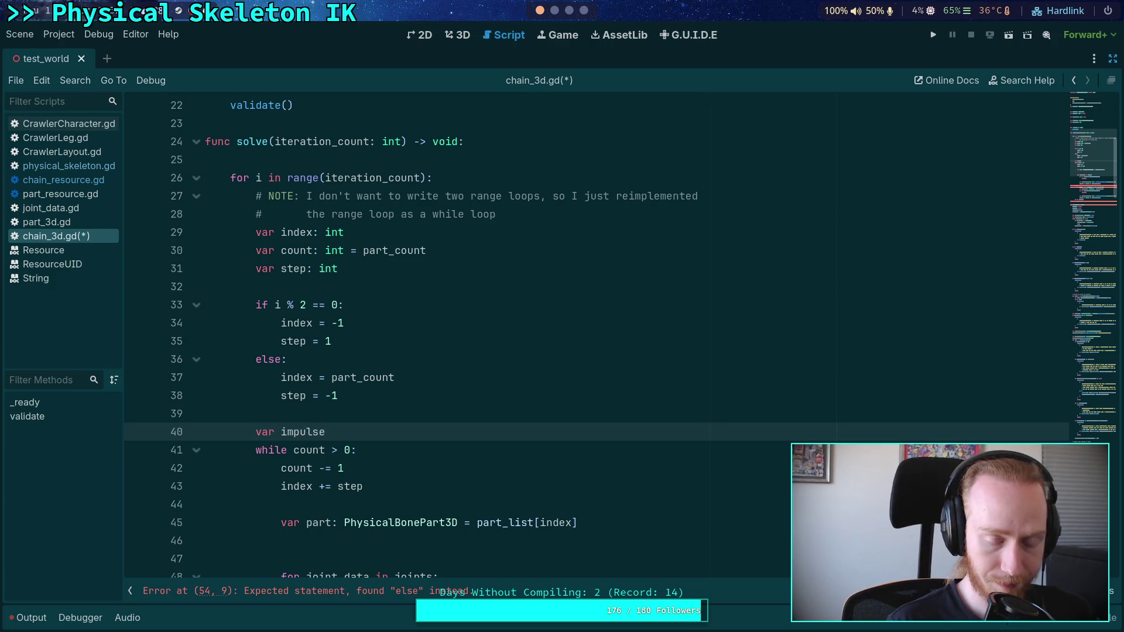
pyautogui.press('BackSpace')
pyautogui.press('BackSpace')
pyautogui.press('BackSpace')
pyautogui.press('BackSpace')
pyautogui.press('BackSpace')
pyautogui.press('BackSpace')
pyautogui.press('BackSpace')
pyautogui.write('hod')
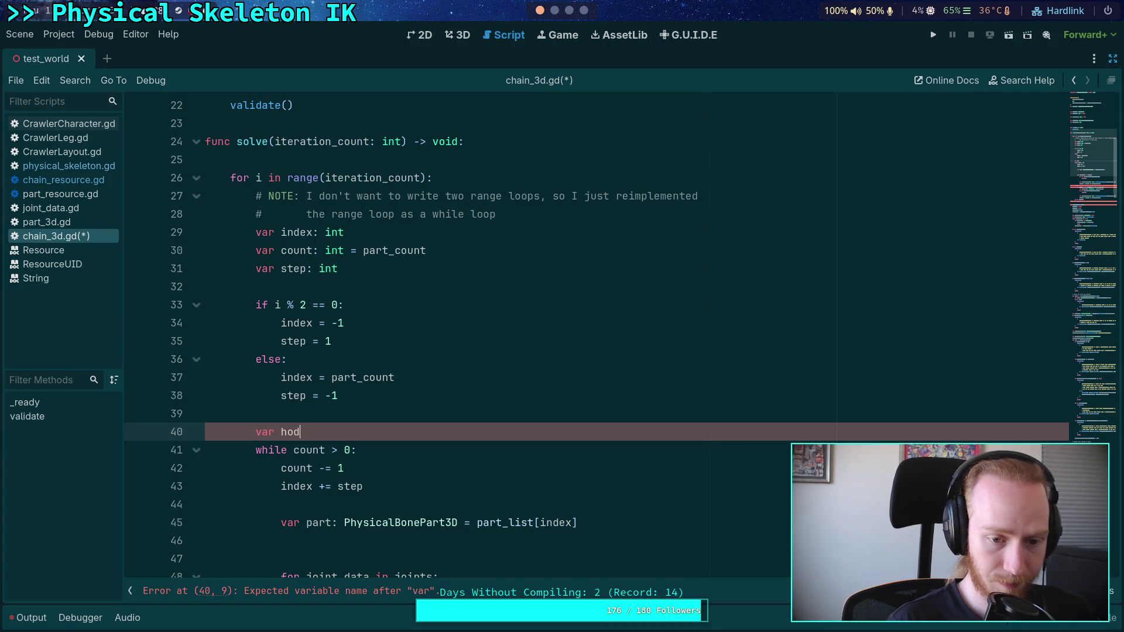
pyautogui.press('BackSpace')
pyautogui.press('BackSpace')
pyautogui.write('ad_impl')
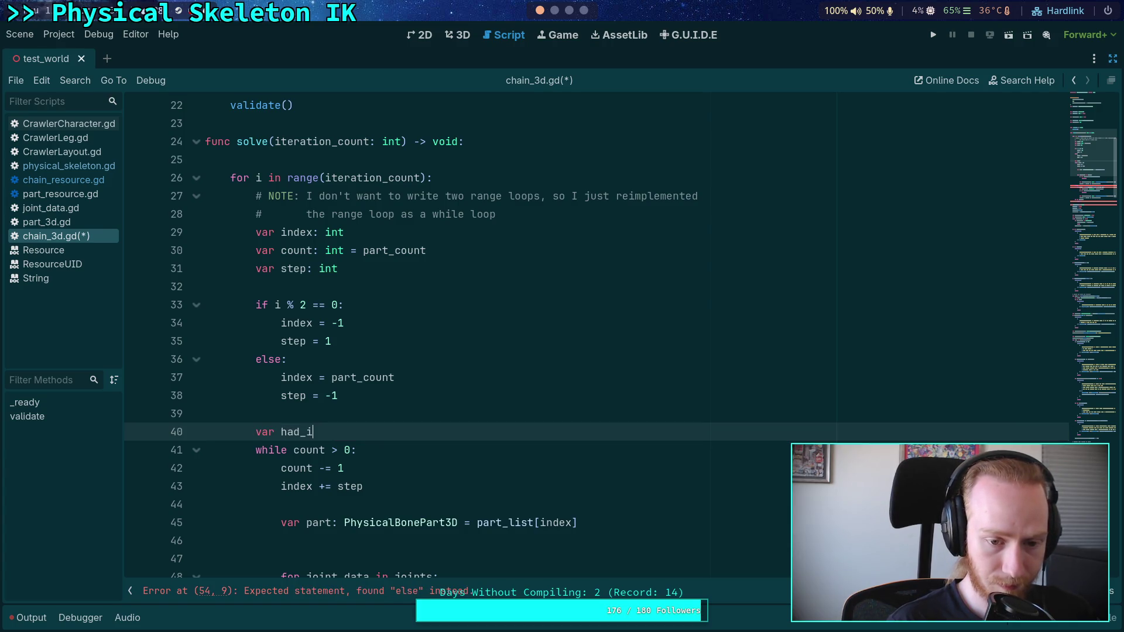
pyautogui.press('BackSpace')
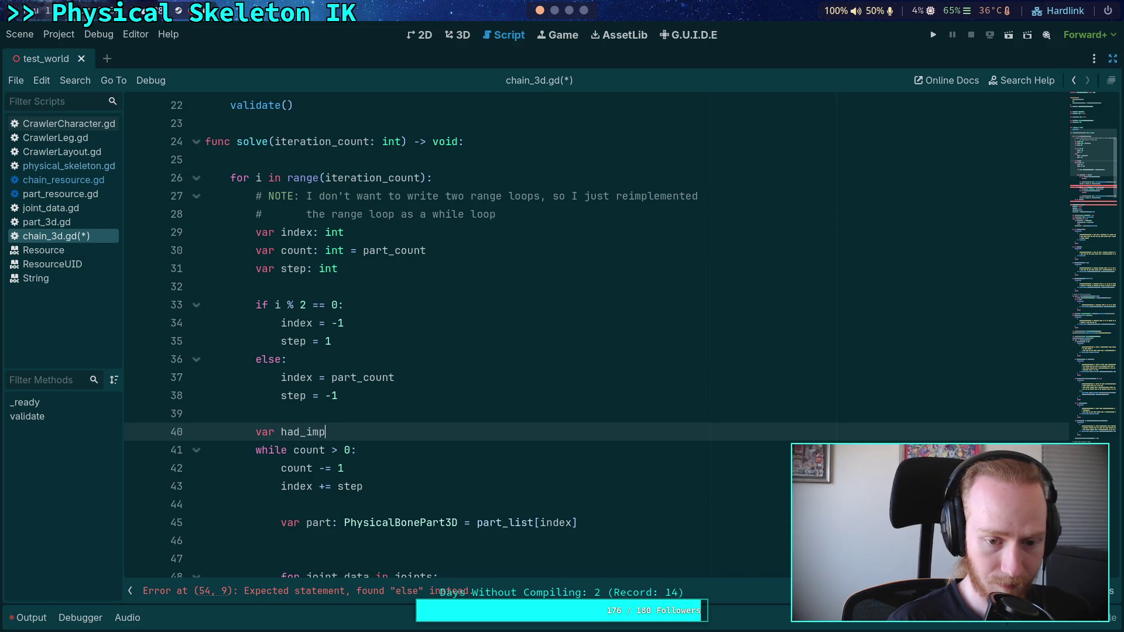
pyautogui.write('ul')
pyautogui.press('BackSpace')
pyautogui.press('BackSpace')
pyautogui.write('ulse: ')
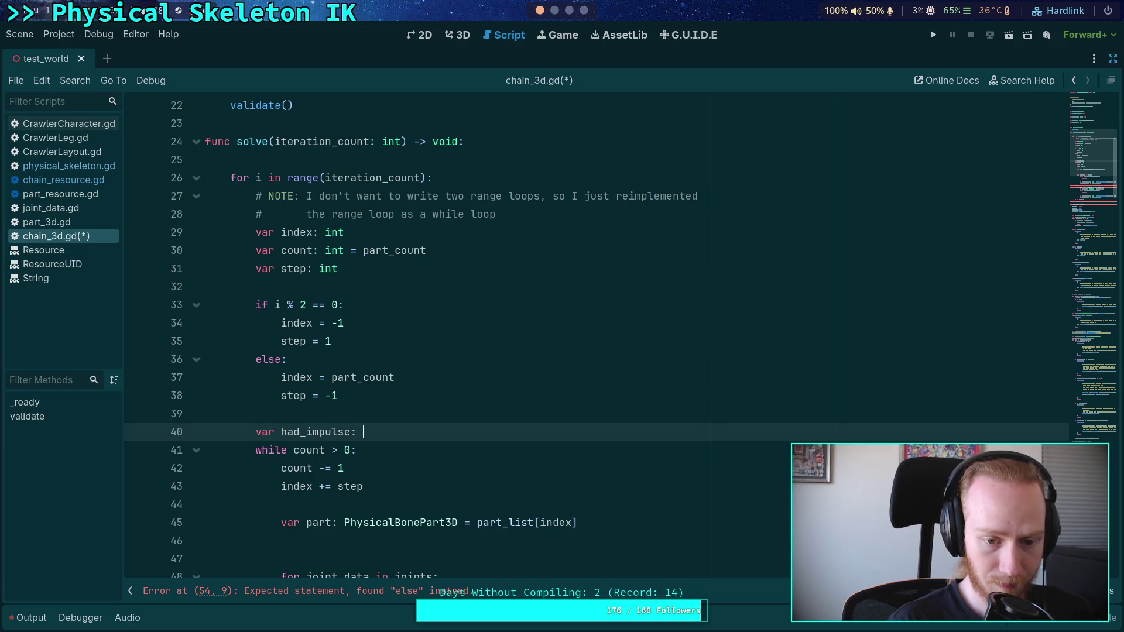
pyautogui.write('bool = false')
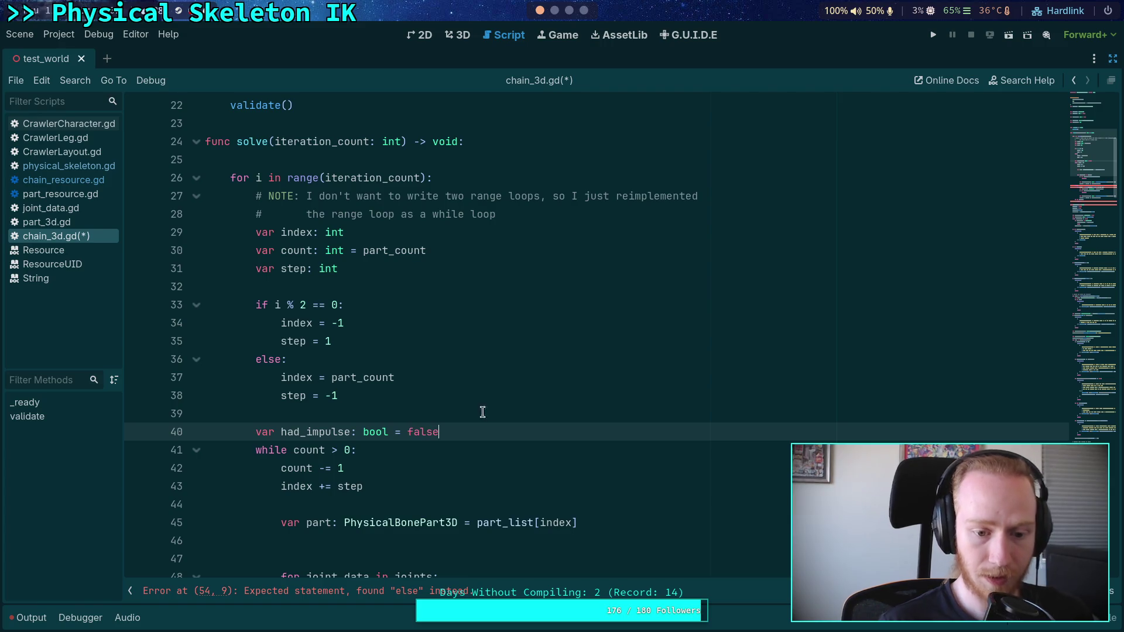
pyautogui.scroll(-5, 481, 409)
pyautogui.click(512, 264)
pyautogui.write('var a')
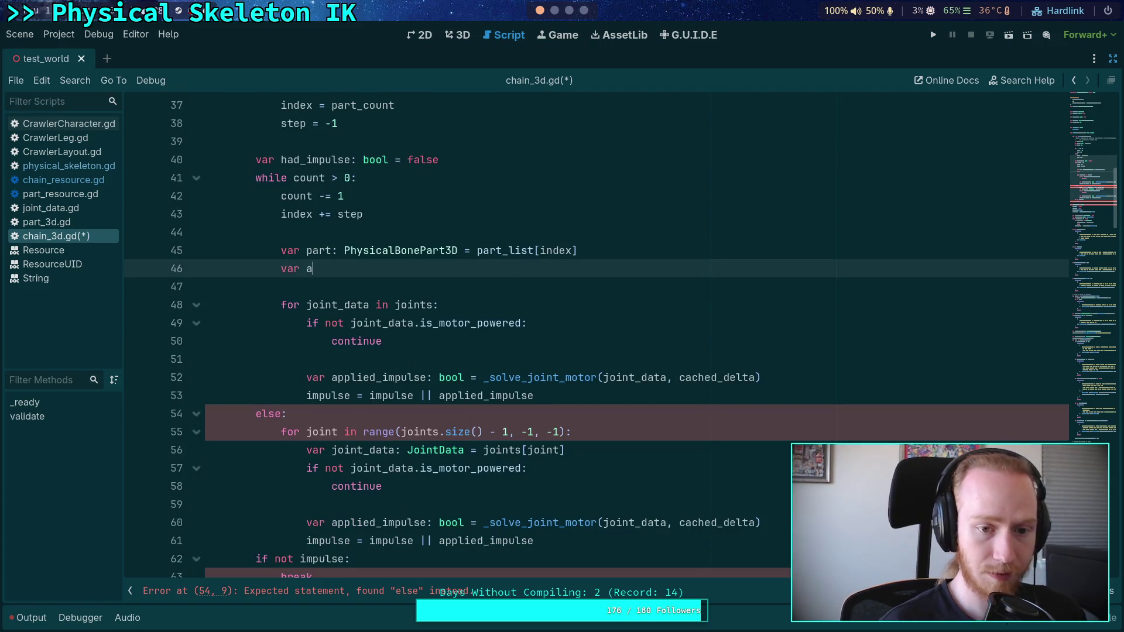
pyautogui.write('pplied_impulse')
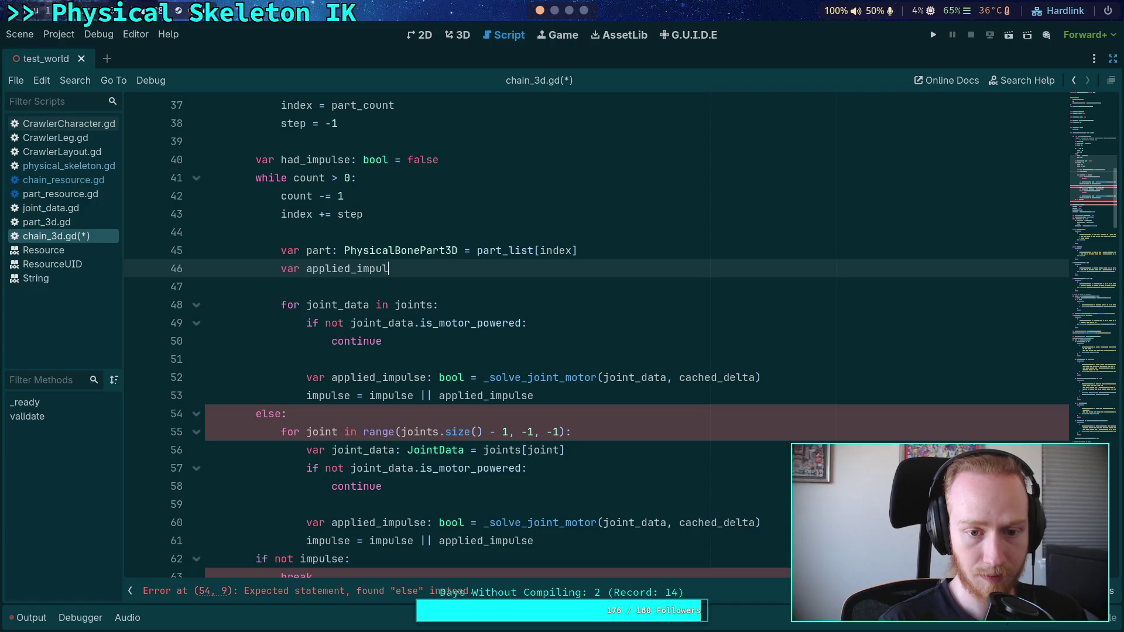
pyautogui.press('BackSpace')
pyautogui.press('BackSpace')
pyautogui.press('BackSpace')
pyautogui.write(':')
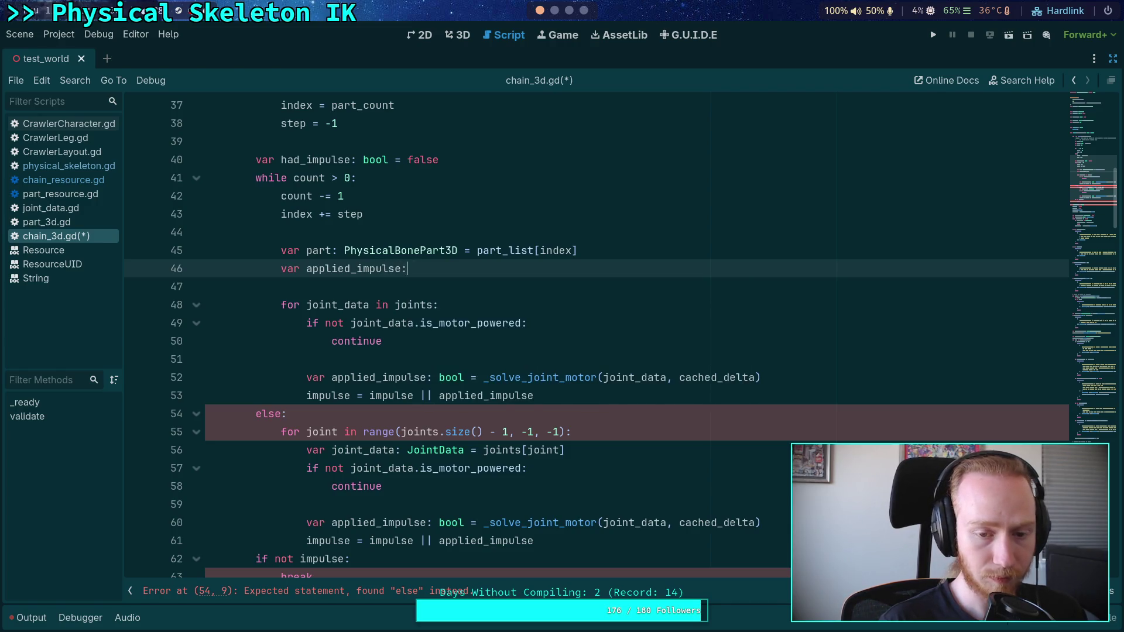
pyautogui.write(' bool = part.')
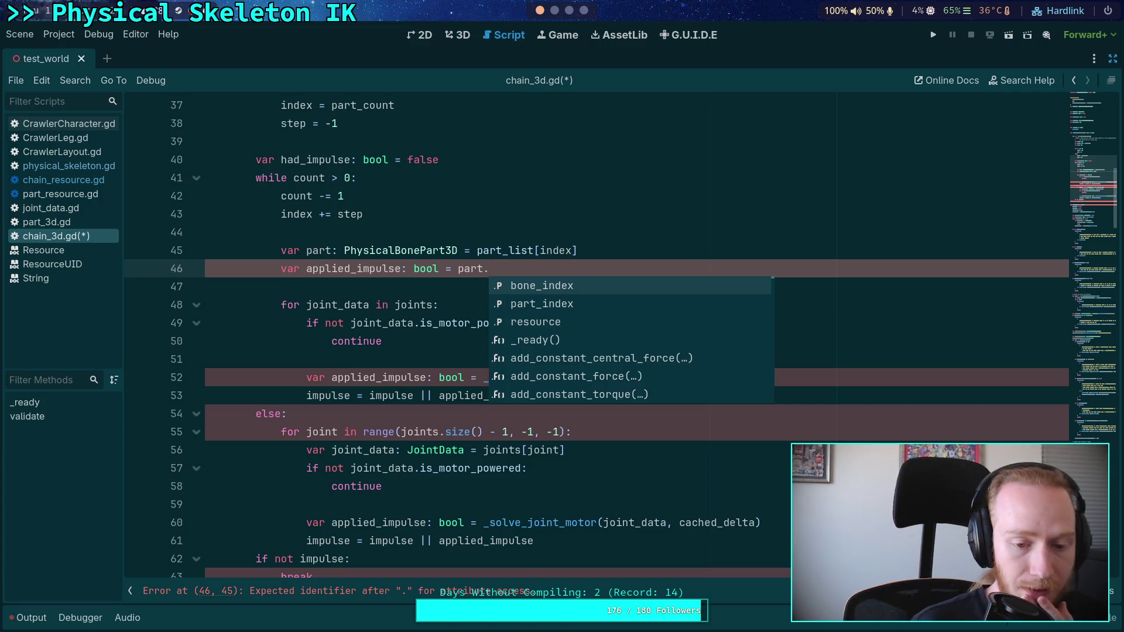
pyautogui.scroll(-2, 480, 276)
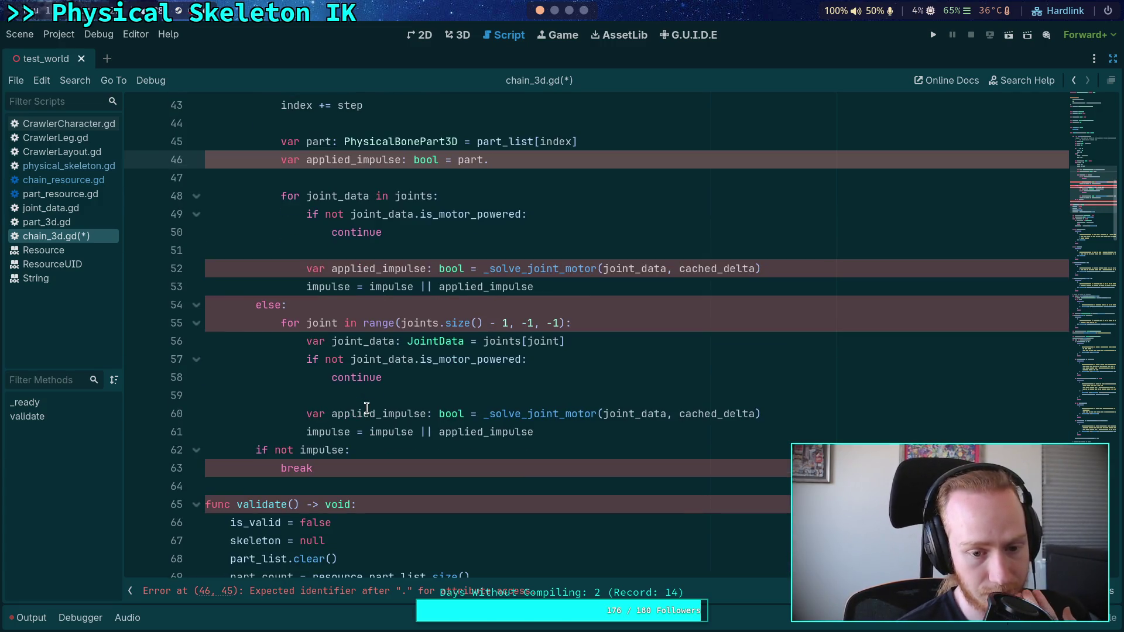
pyautogui.scroll(4, 367, 408)
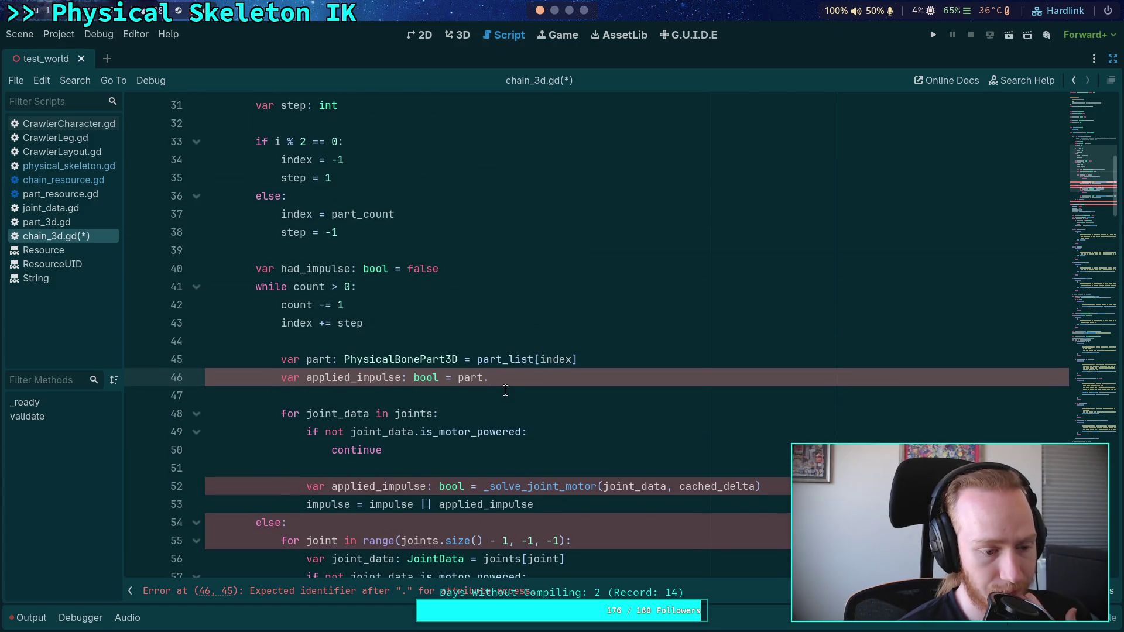
pyautogui.moveTo(491, 379); pyautogui.dragTo(281, 379)
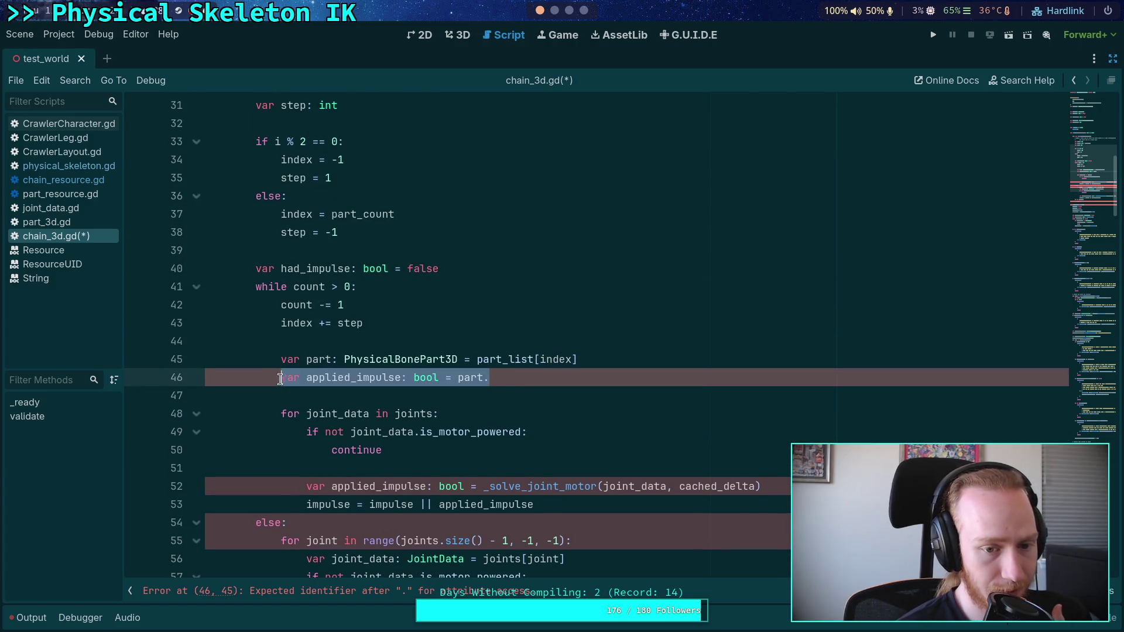
pyautogui.press('BackSpace')
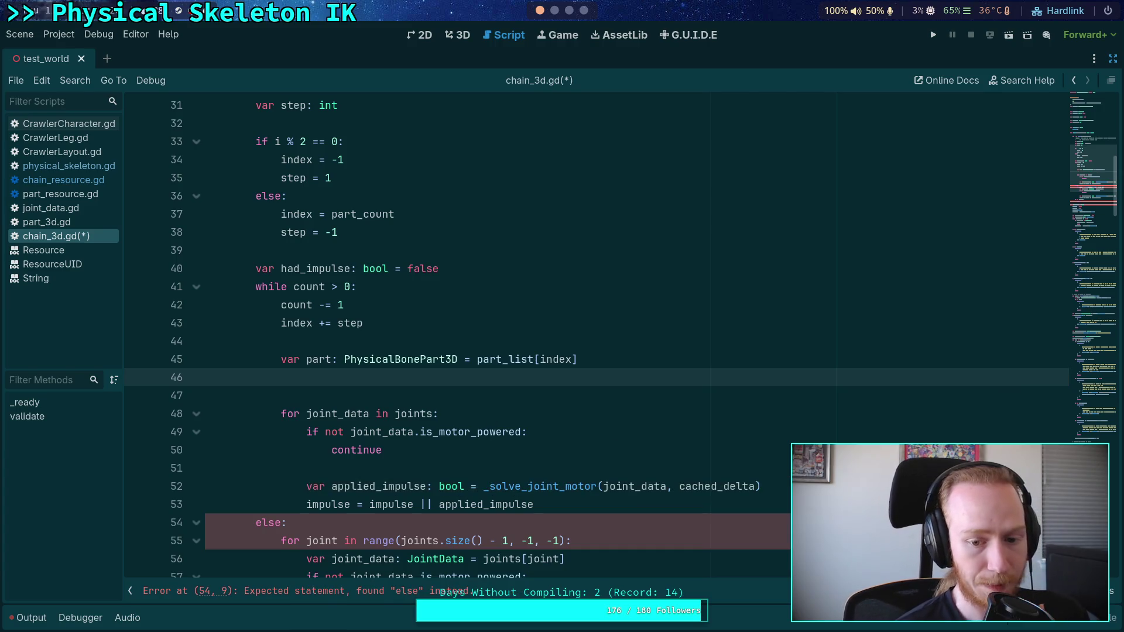
pyautogui.scroll(-2, 521, 430)
pyautogui.scroll(-1, 520, 430)
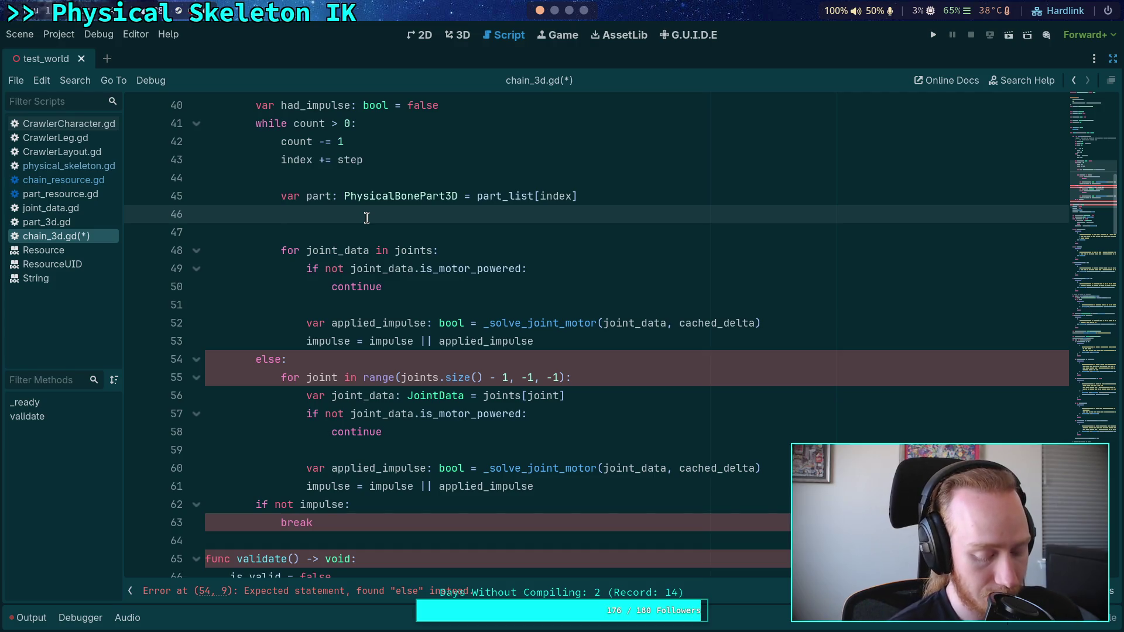
# Review chain_resource.gd and part_3d.gd's resource and index declarations, ending on physical_skeleton.gd
pyautogui.click(77, 181)
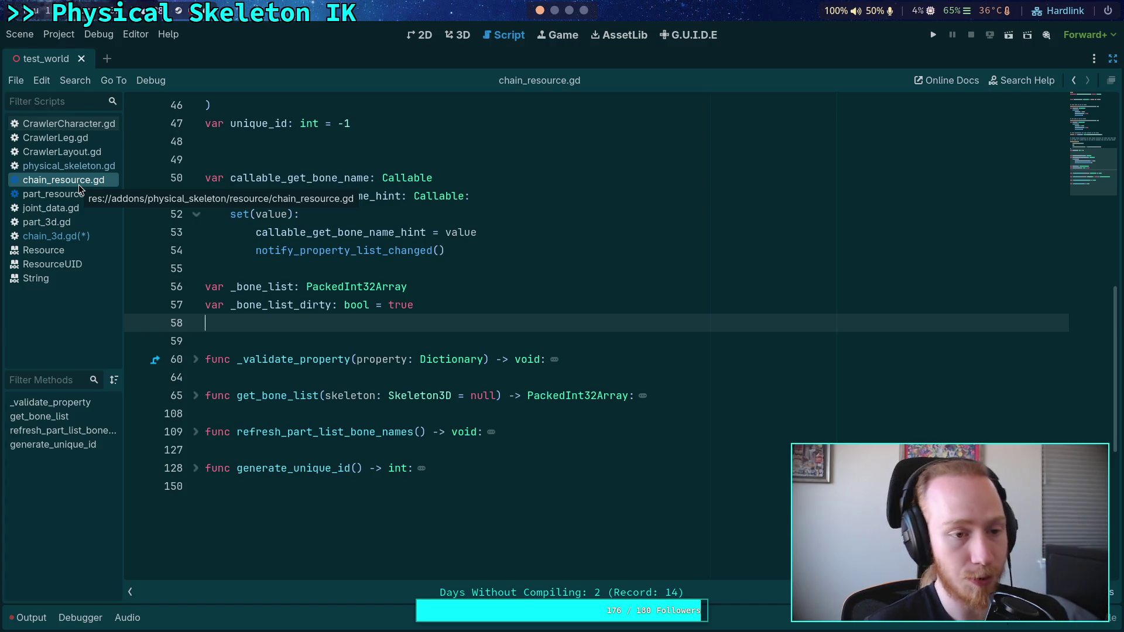
pyautogui.click(76, 222)
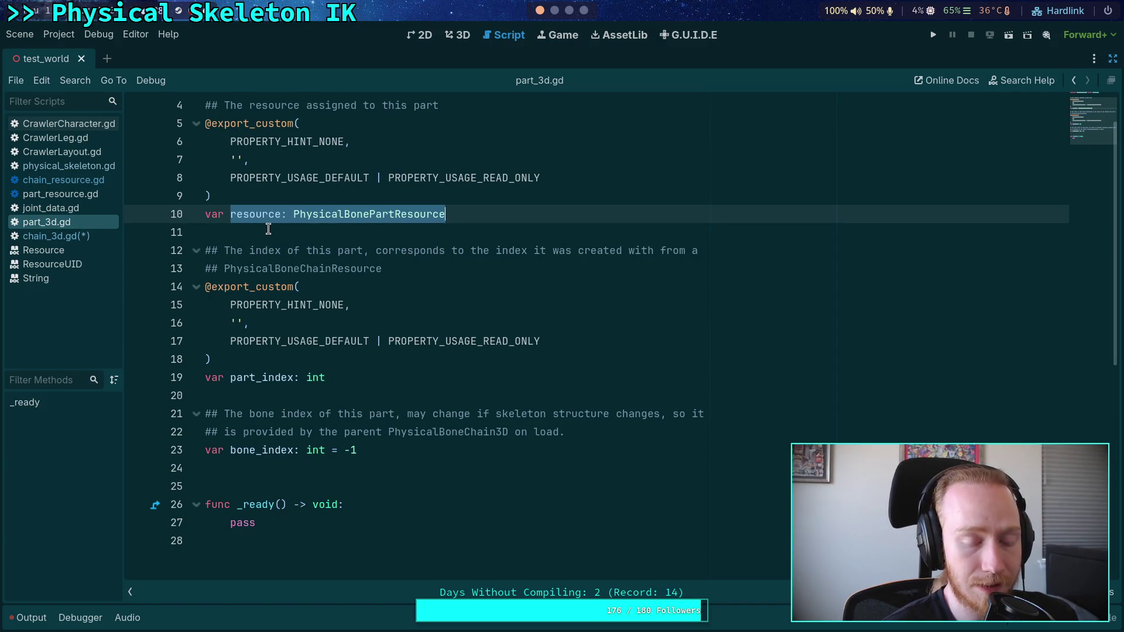
pyautogui.scroll(1, 268, 228)
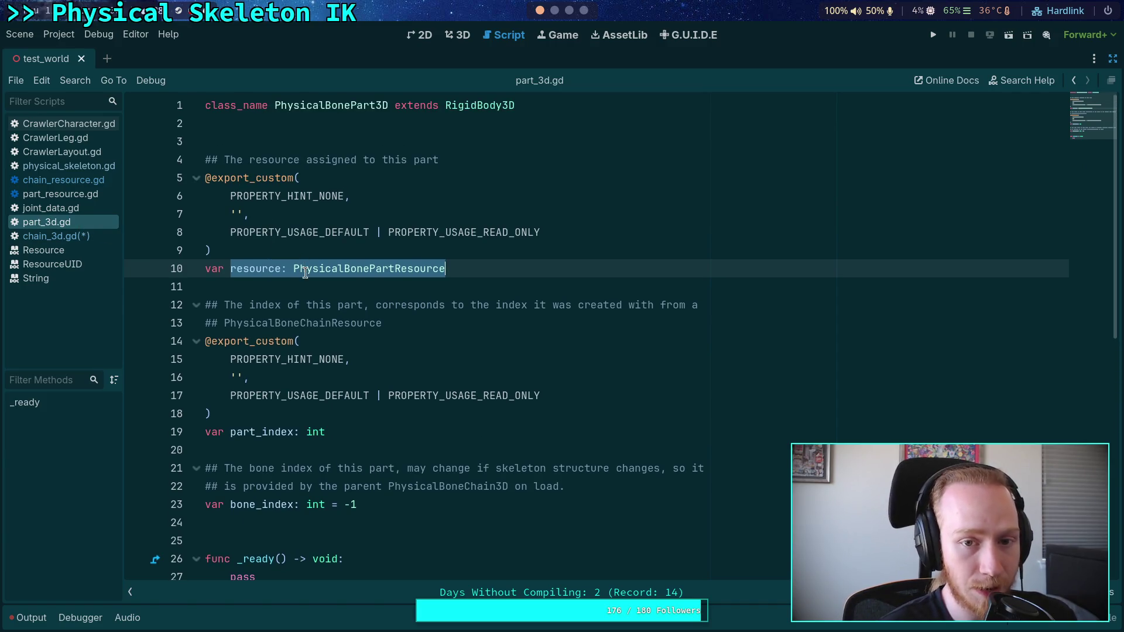
pyautogui.scroll(-2, 298, 302)
pyautogui.click(333, 432)
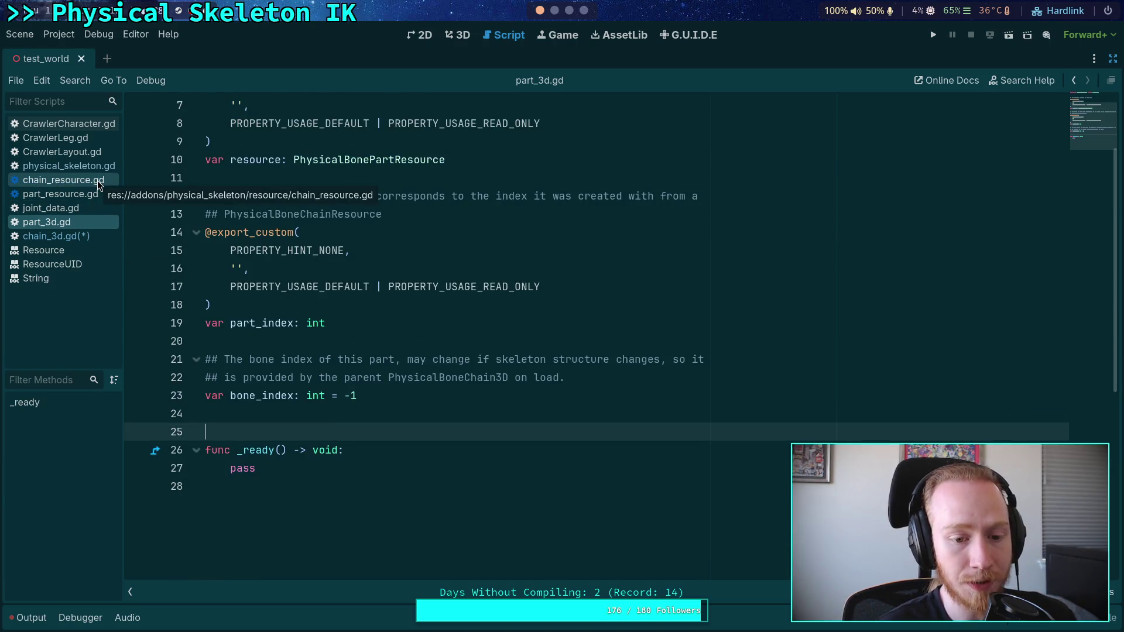
pyautogui.click(100, 182)
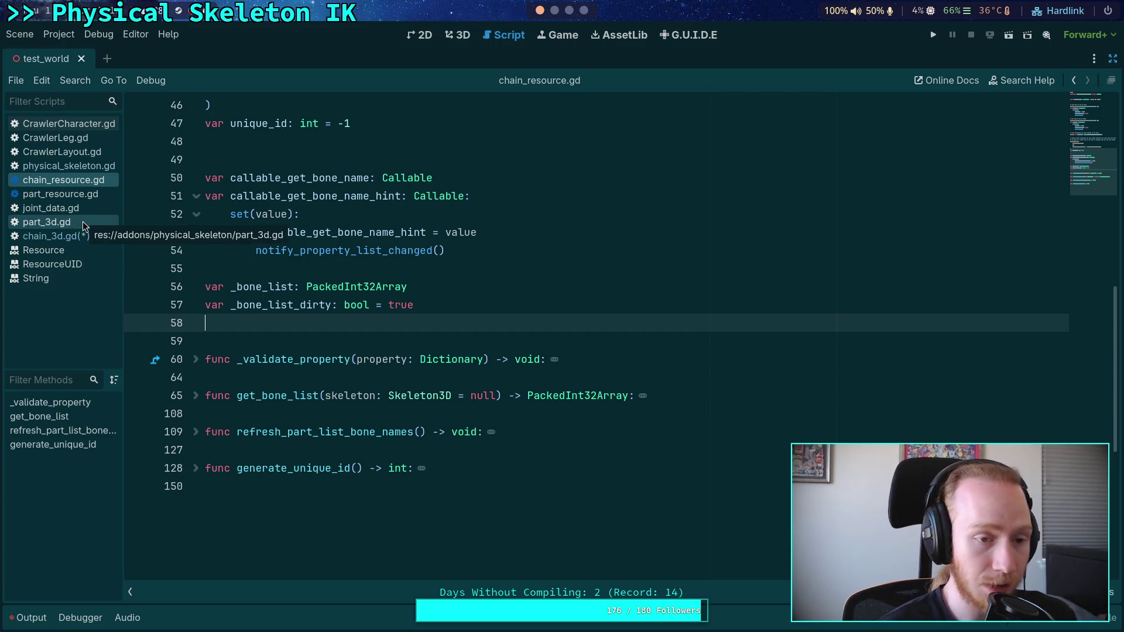
pyautogui.click(106, 170)
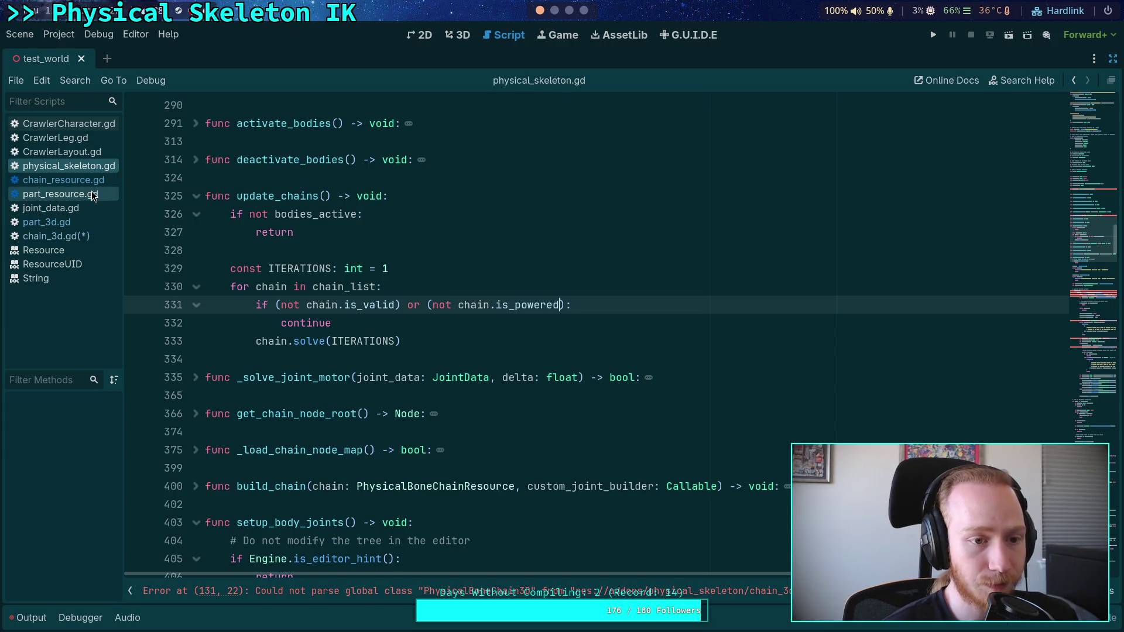
# Move chain_3d.gd and part_3d.gd up to sit right after physical_skeleton.gd in the script list
pyautogui.click(92, 182)
pyautogui.click(66, 233)
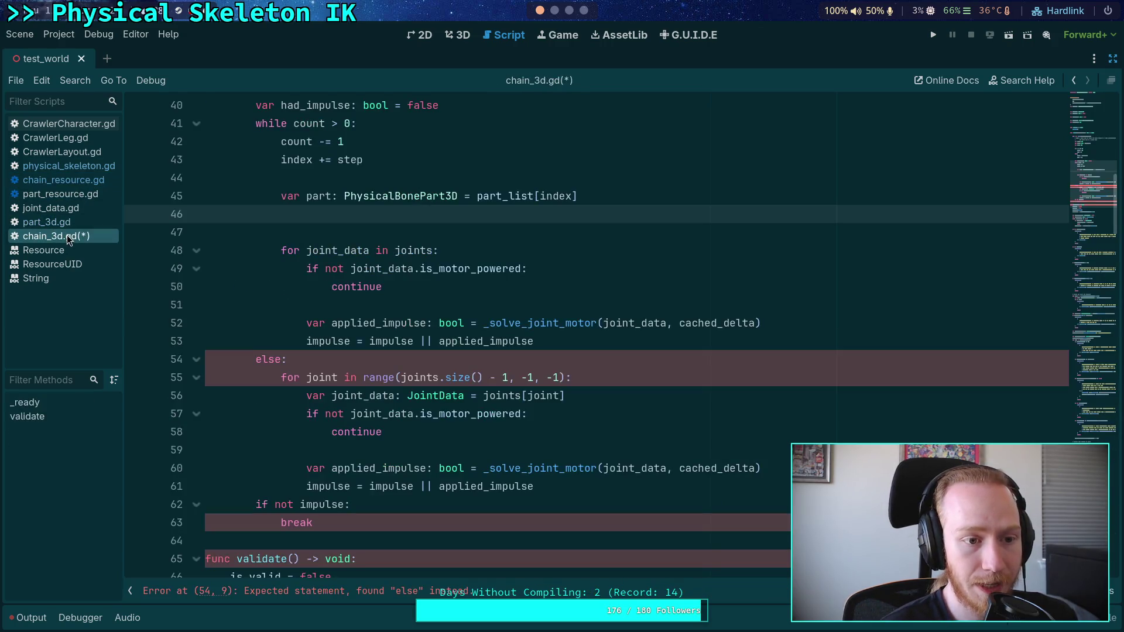
pyautogui.moveTo(65, 228)
pyautogui.mouseDown()
pyautogui.moveTo(57, 174)
pyautogui.moveTo(47, 210)
pyautogui.moveTo(46, 190)
pyautogui.mouseUp()
pyautogui.click(57, 180)
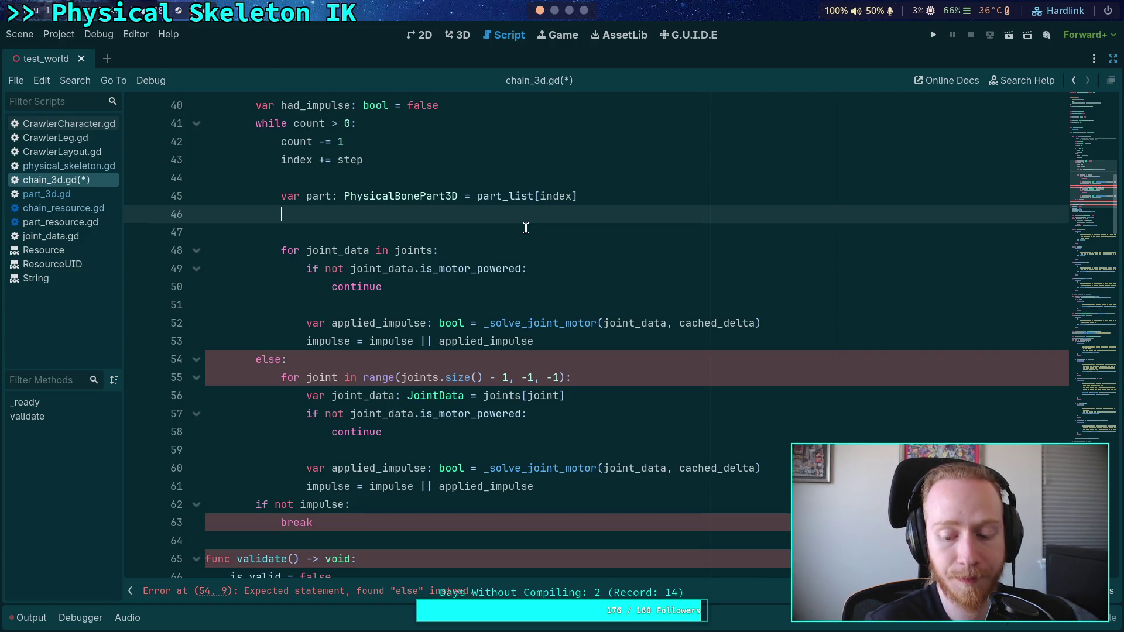
# Rename the solve function on line 24 of chain_3d.gd to solve_velocity
pyautogui.scroll(8, 525, 227)
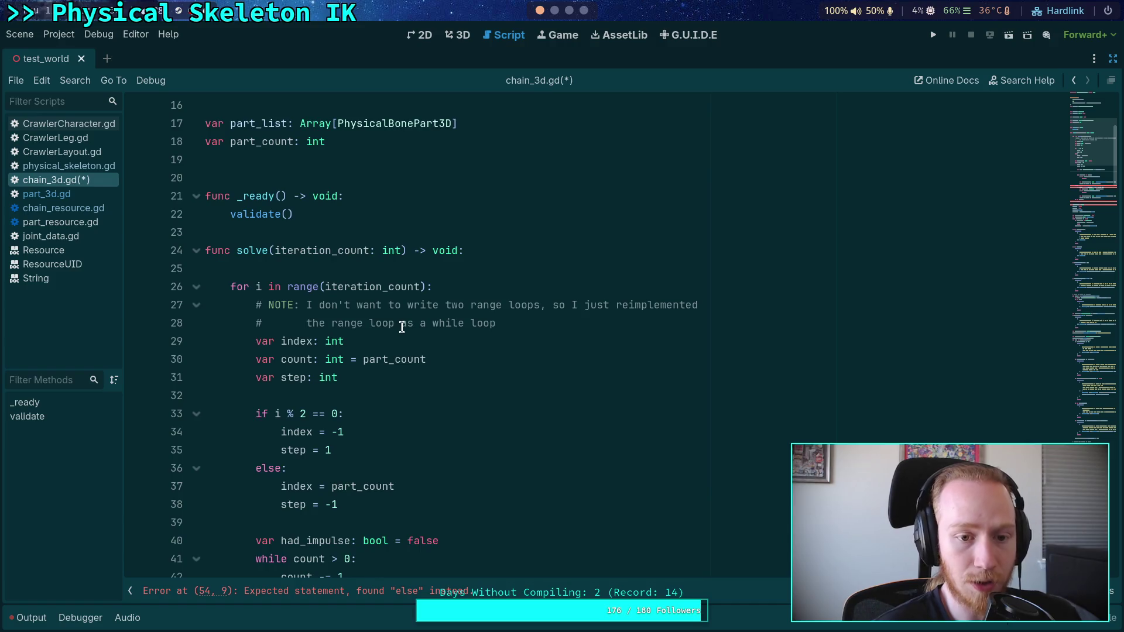
pyautogui.scroll(-3, 410, 325)
pyautogui.scroll(-3, 471, 324)
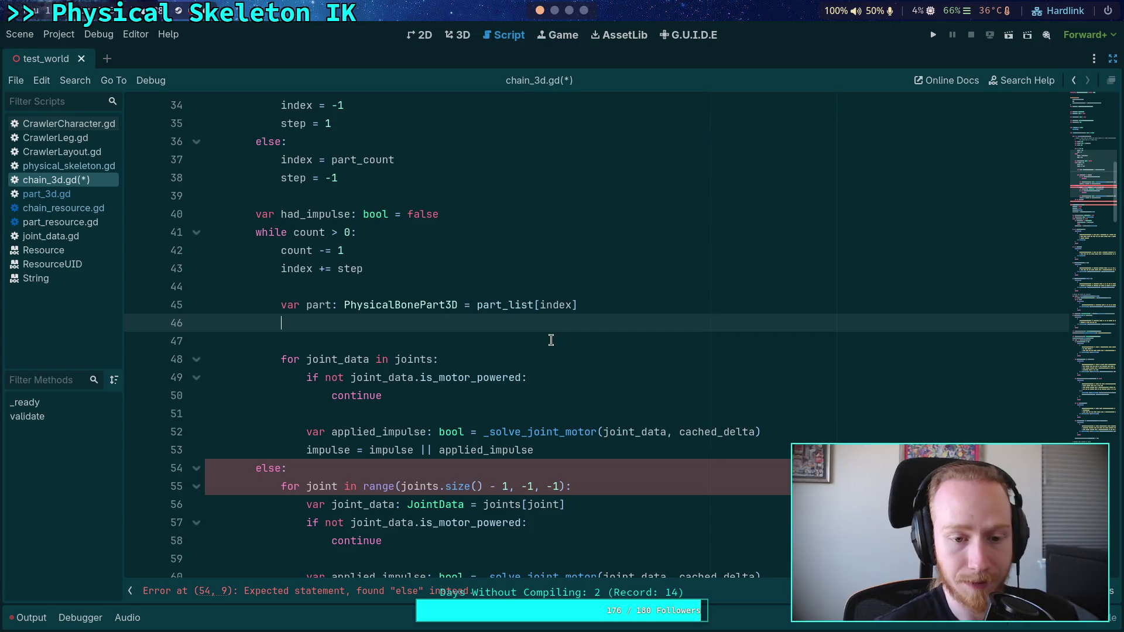
pyautogui.scroll(5, 550, 340)
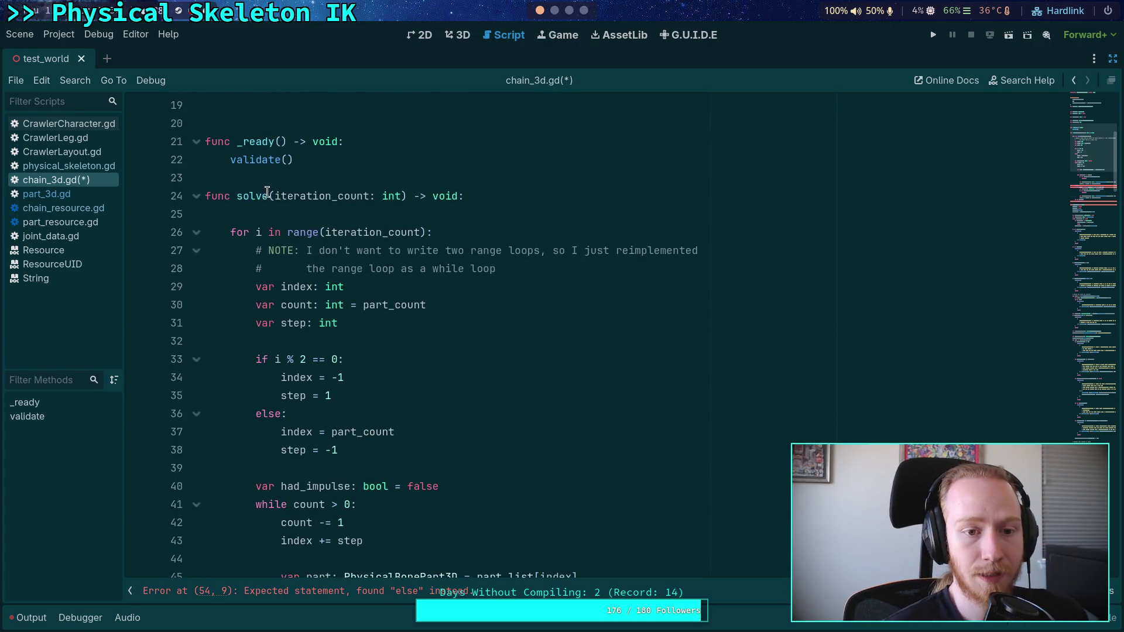
pyautogui.click(269, 196)
pyautogui.scroll(-1, 503, 327)
pyautogui.scroll(1, 503, 328)
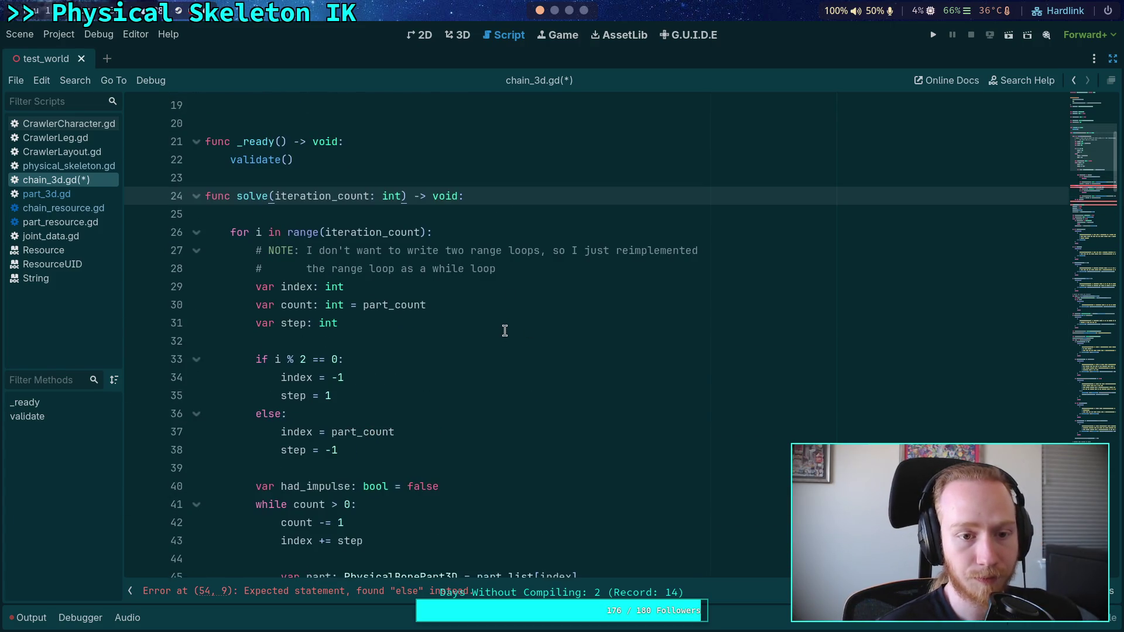
pyautogui.write('_velocit')
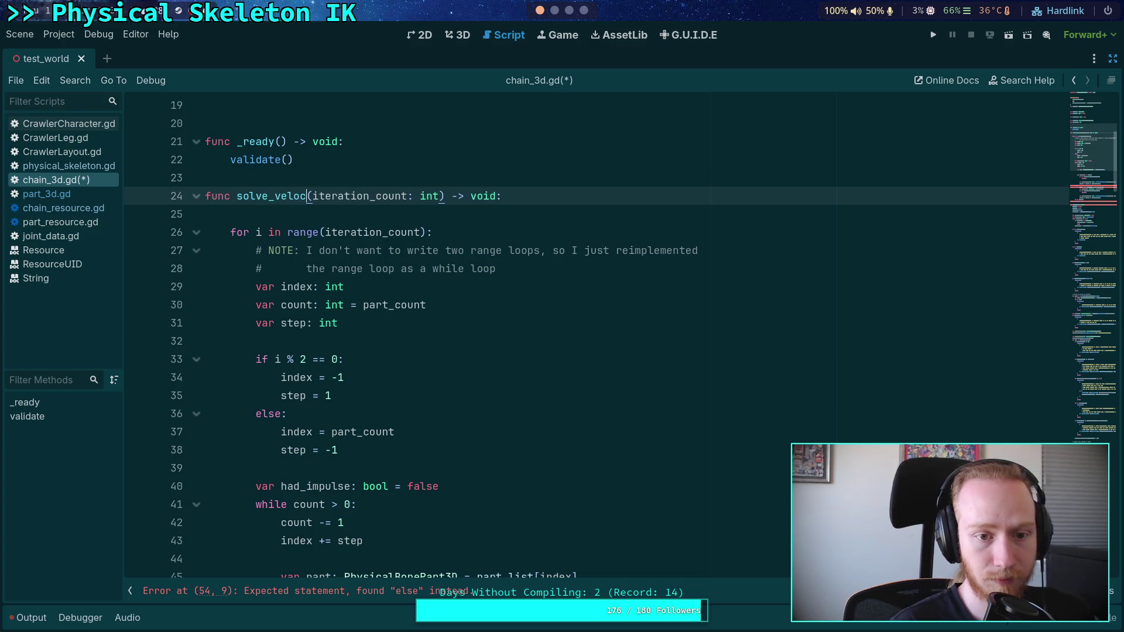
pyautogui.write('y')
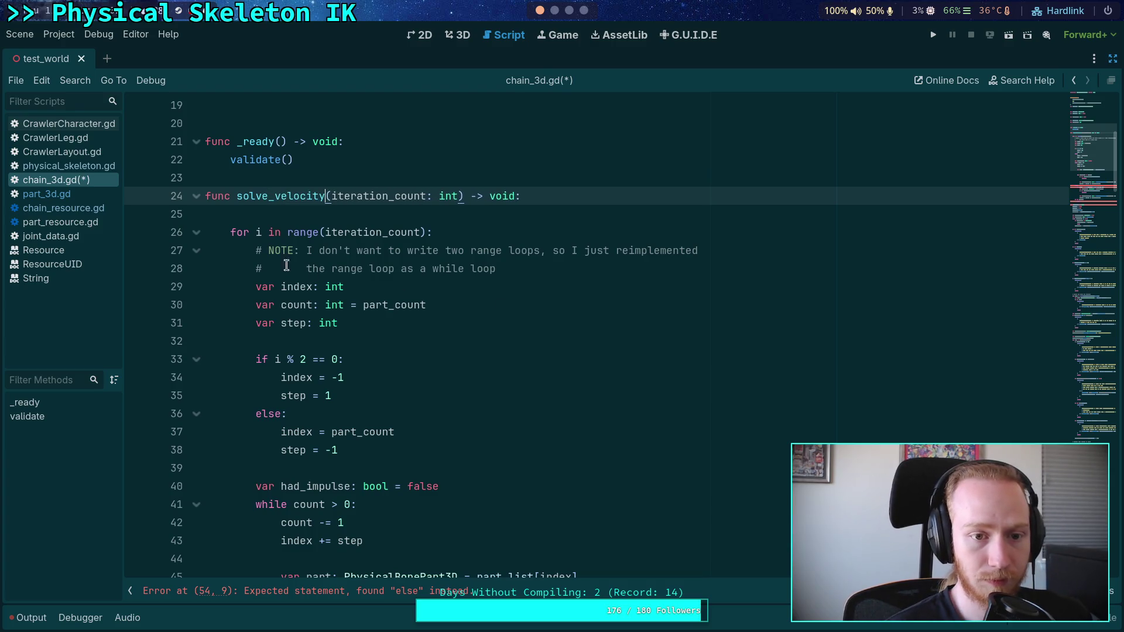
# Save chain_3d.gd and change line 333 of physical_skeleton.gd to call chain.solve_velocity
pyautogui.hotkey('ctrl', 's')
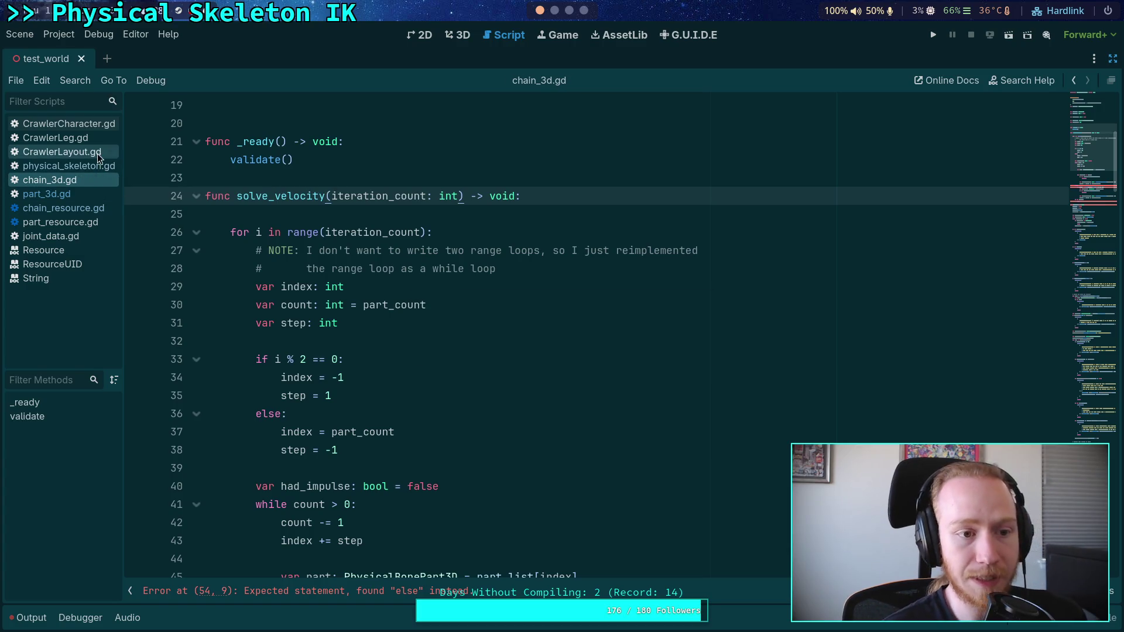
pyautogui.click(94, 167)
pyautogui.scroll(-1, 374, 368)
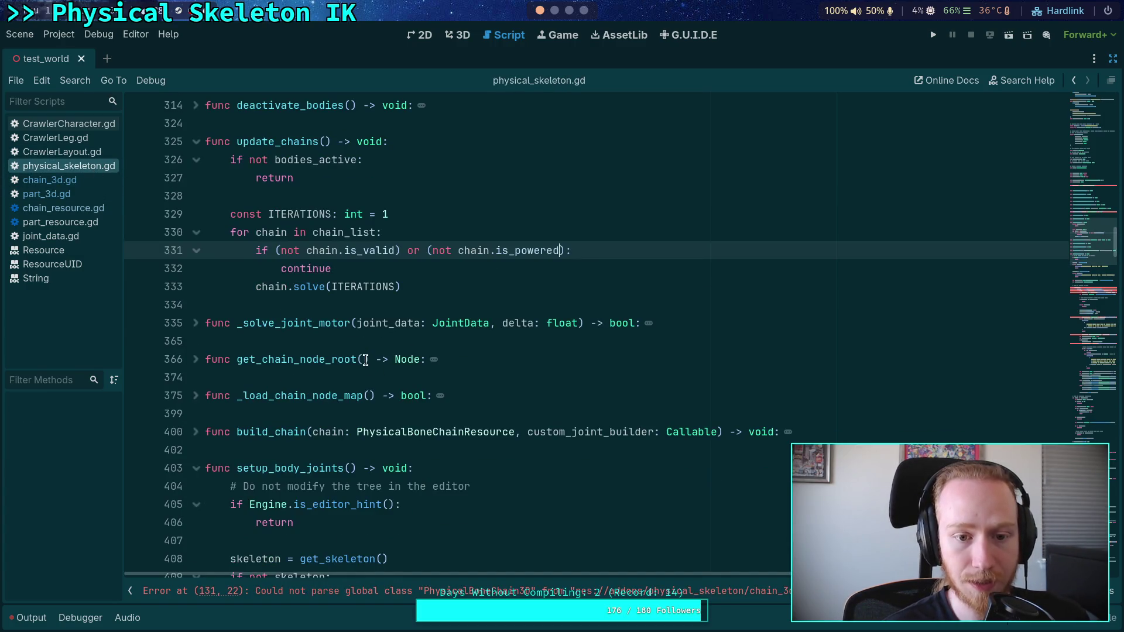
pyautogui.scroll(1, 365, 362)
pyautogui.click(325, 341)
pyautogui.write('_ve')
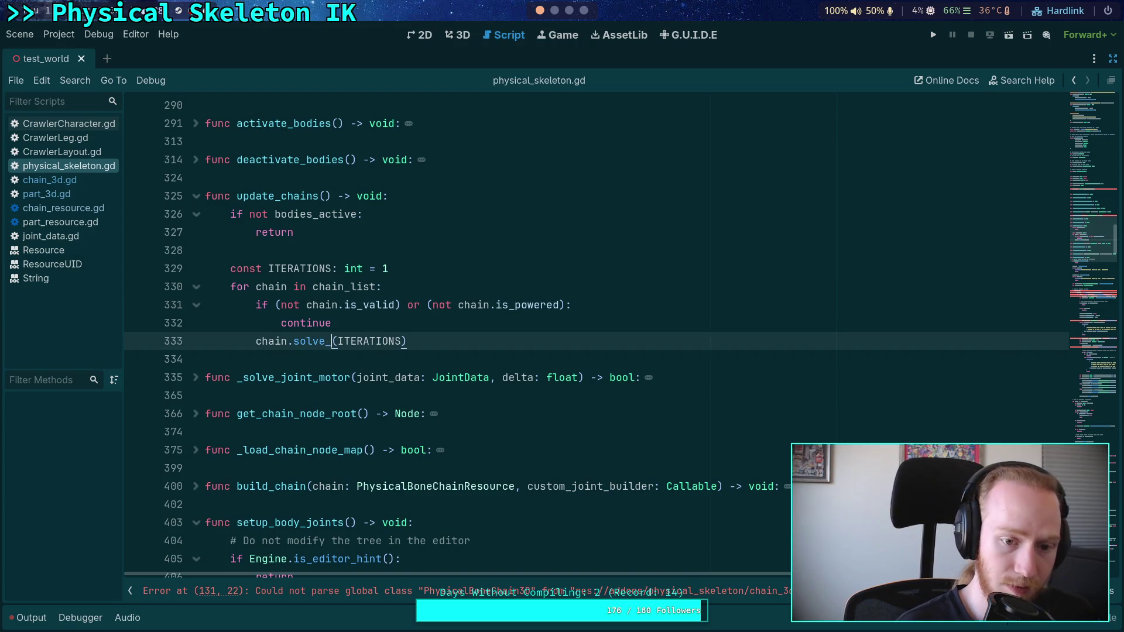
pyautogui.write('locity')
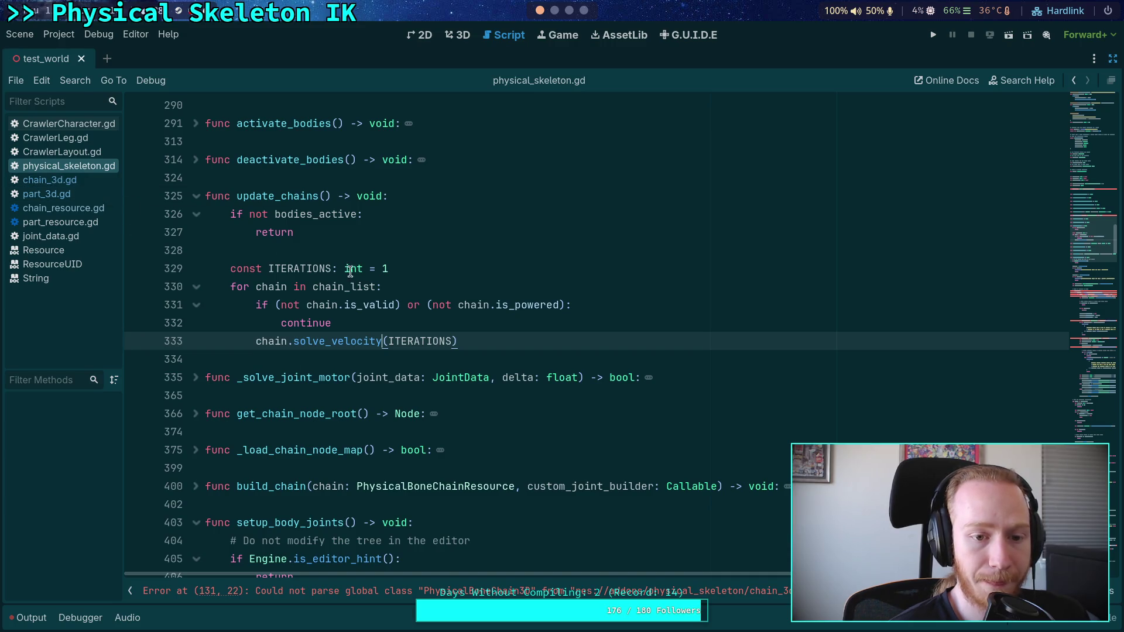
# Highlight every use of the ITERATIONS constant on line 329, then return to chain_3d.gd
pyautogui.click(292, 267)
pyautogui.doubleClick(292, 267)
pyautogui.click(79, 181)
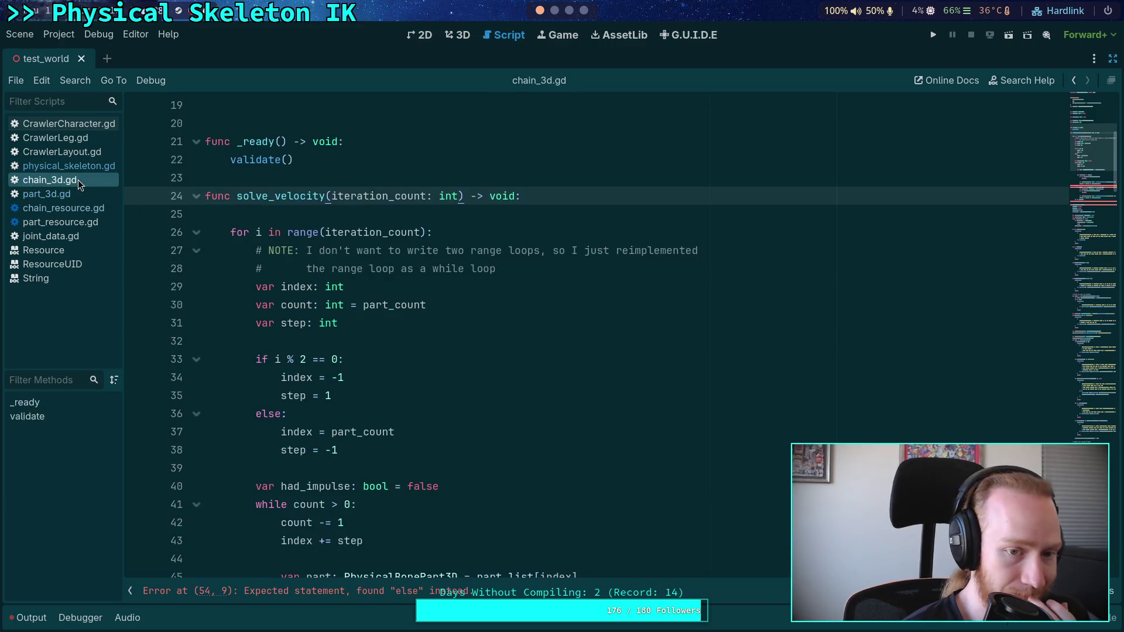
# Move the count = part_count declaration from line 30 down to just above had_impulse
pyautogui.scroll(-2, 359, 305)
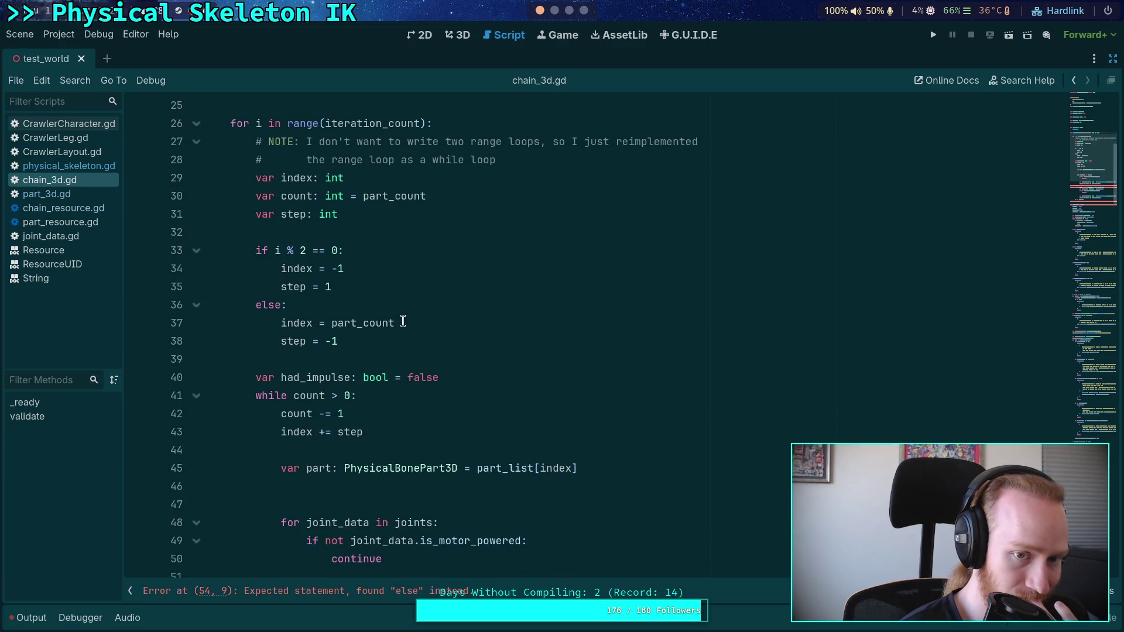
pyautogui.scroll(-1, 403, 321)
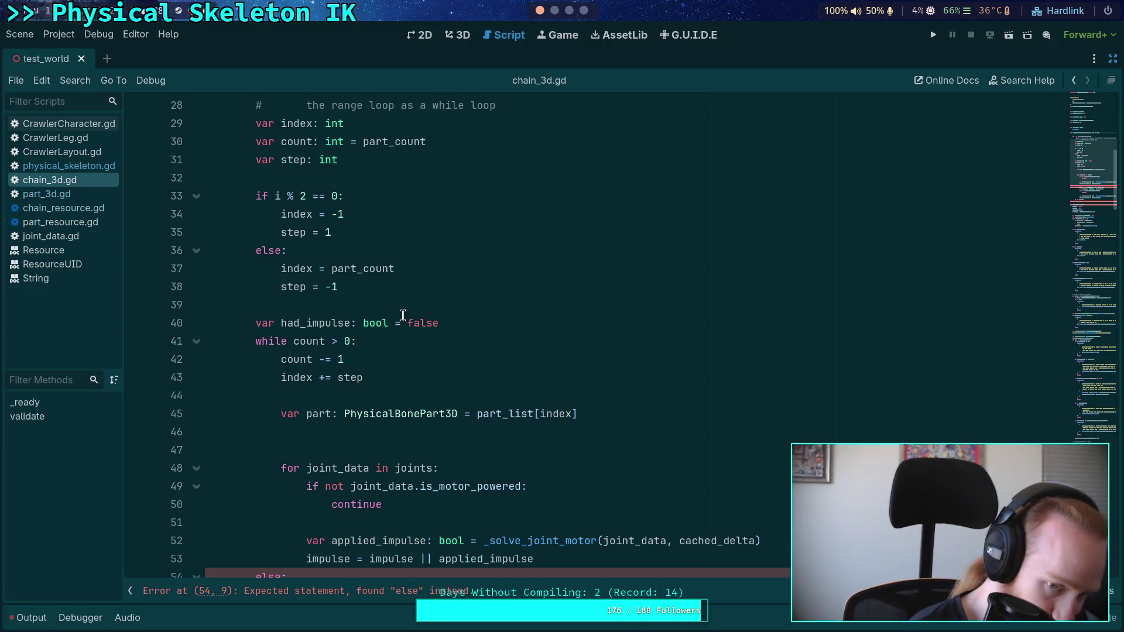
pyautogui.scroll(2, 403, 316)
pyautogui.doubleClick(299, 251)
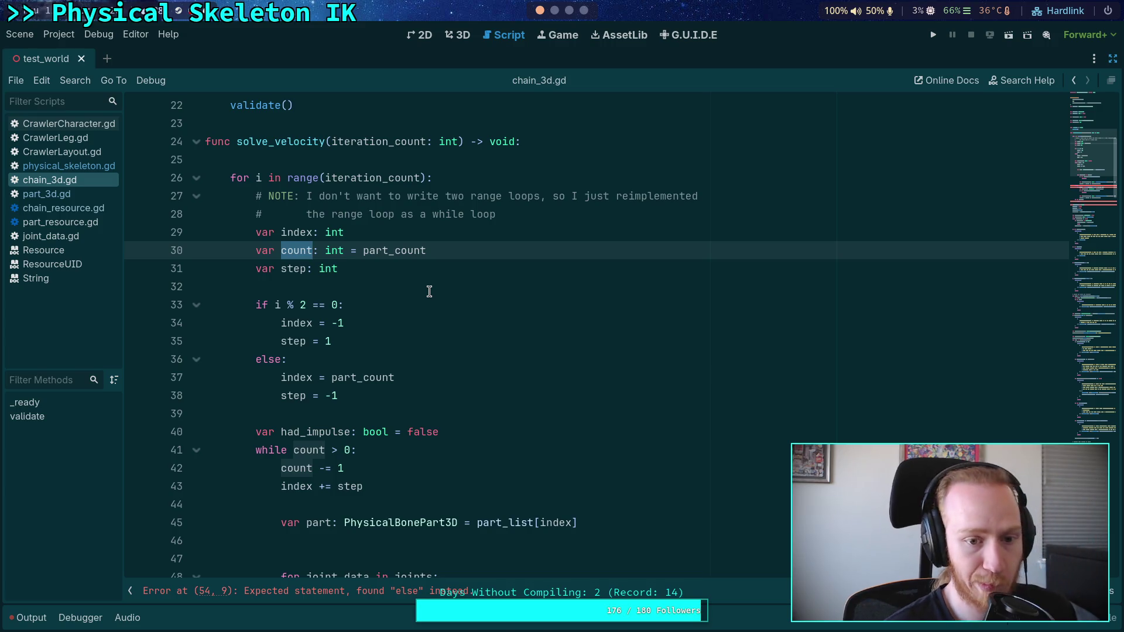
pyautogui.hotkey('alt', 'Down')
pyautogui.hotkey('alt', 'Down')
pyautogui.hotkey('alt', 'Down')
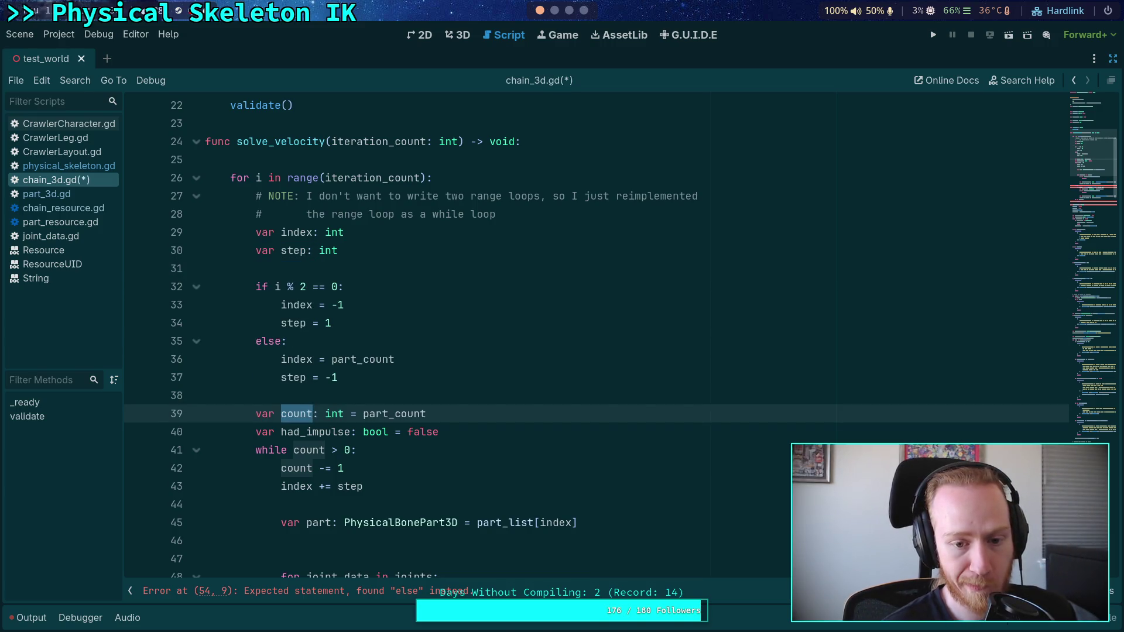
pyautogui.scroll(-2, 479, 286)
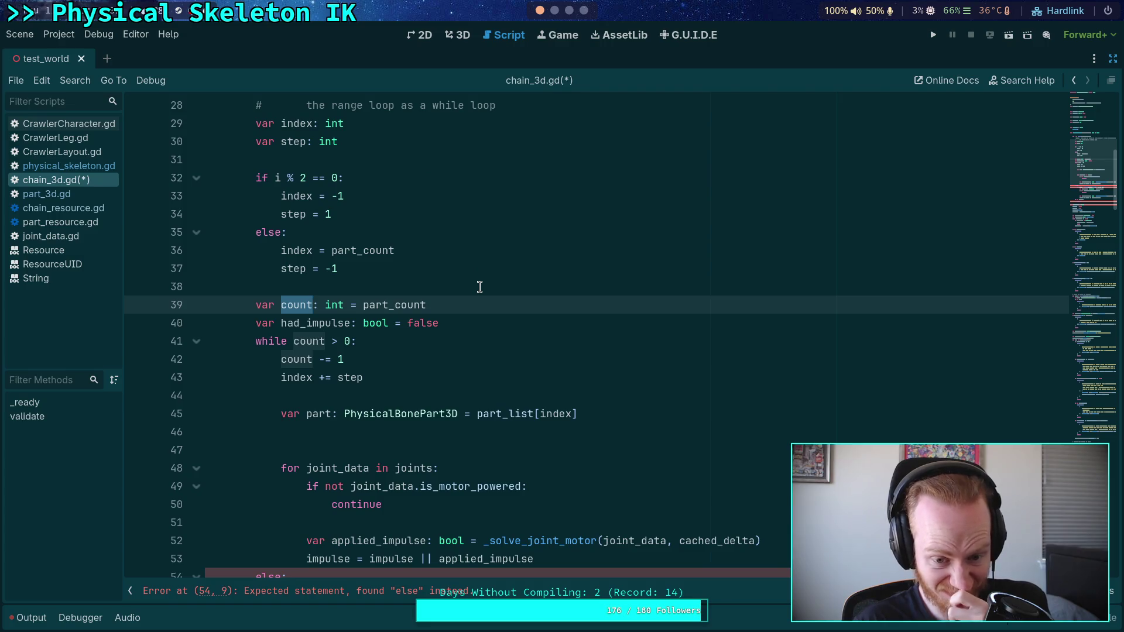
pyautogui.click(524, 436)
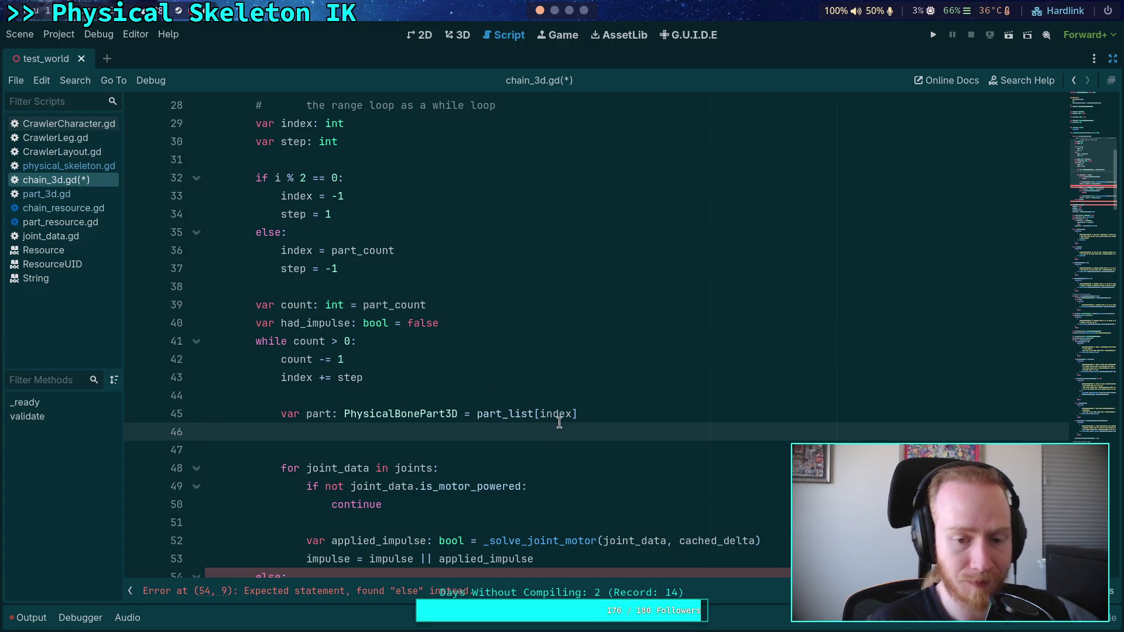
pyautogui.scroll(-2, 562, 419)
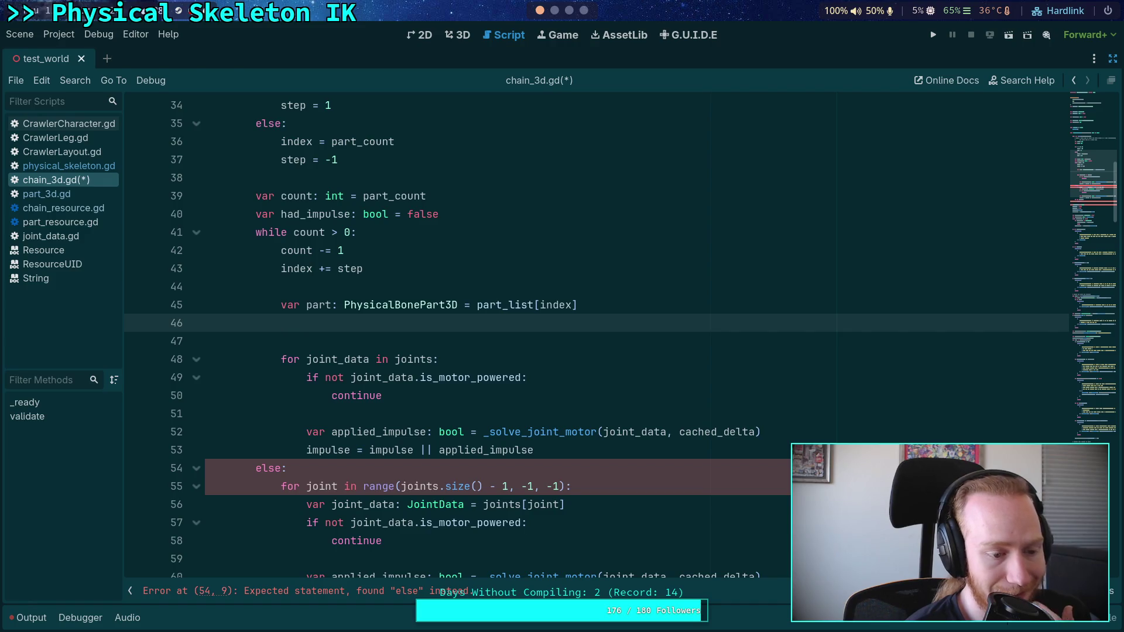
pyautogui.write('var ')
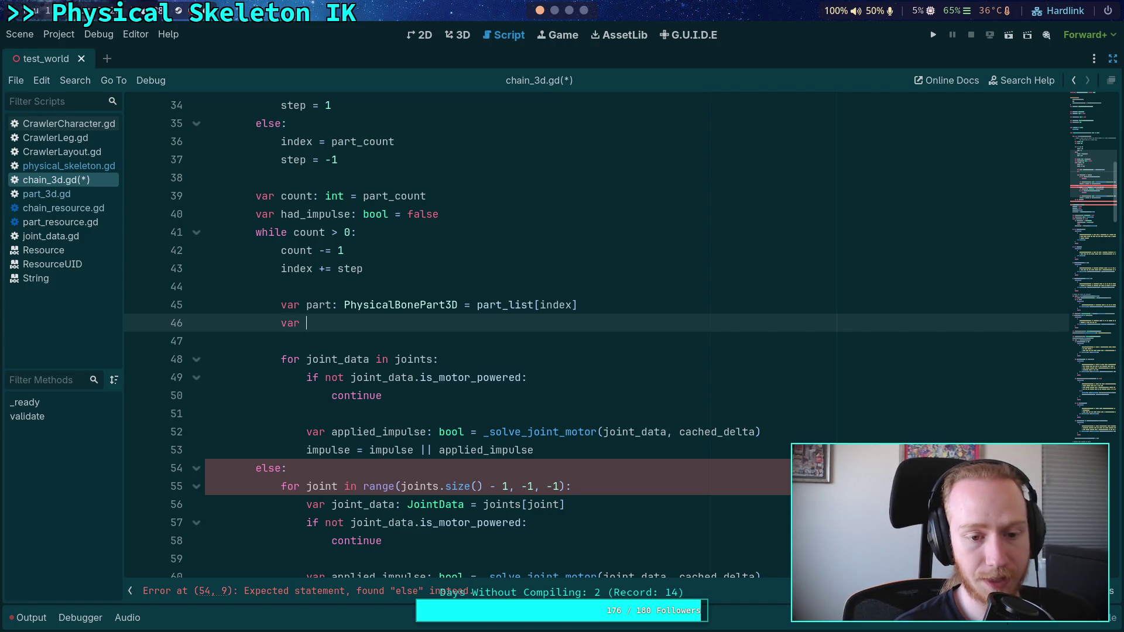
pyautogui.write('ve')
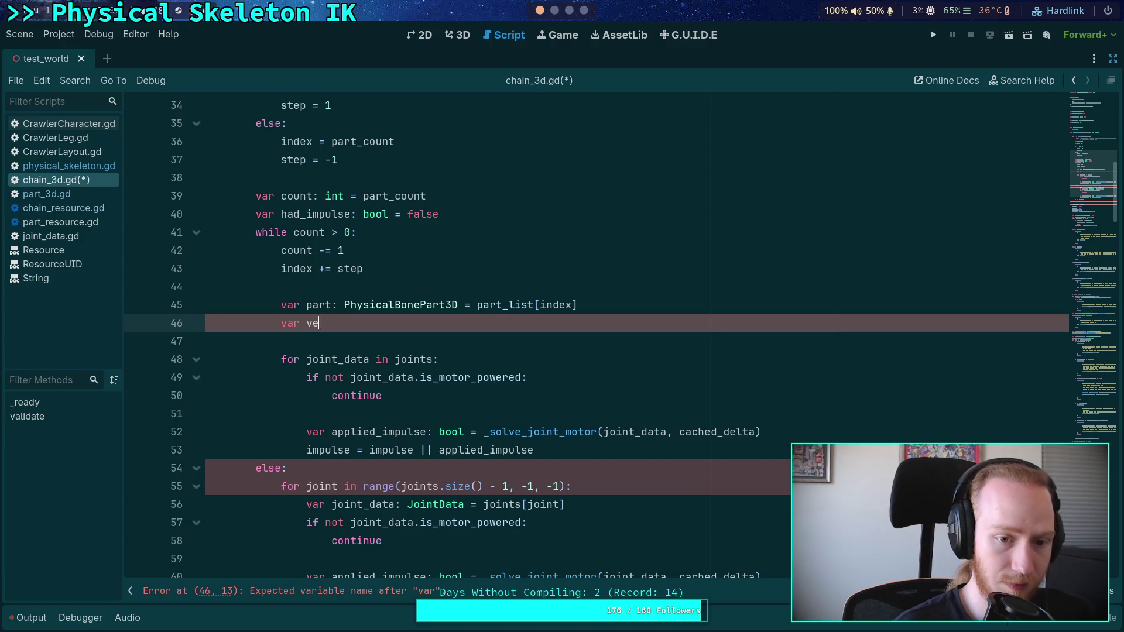
pyautogui.write('locity_delta')
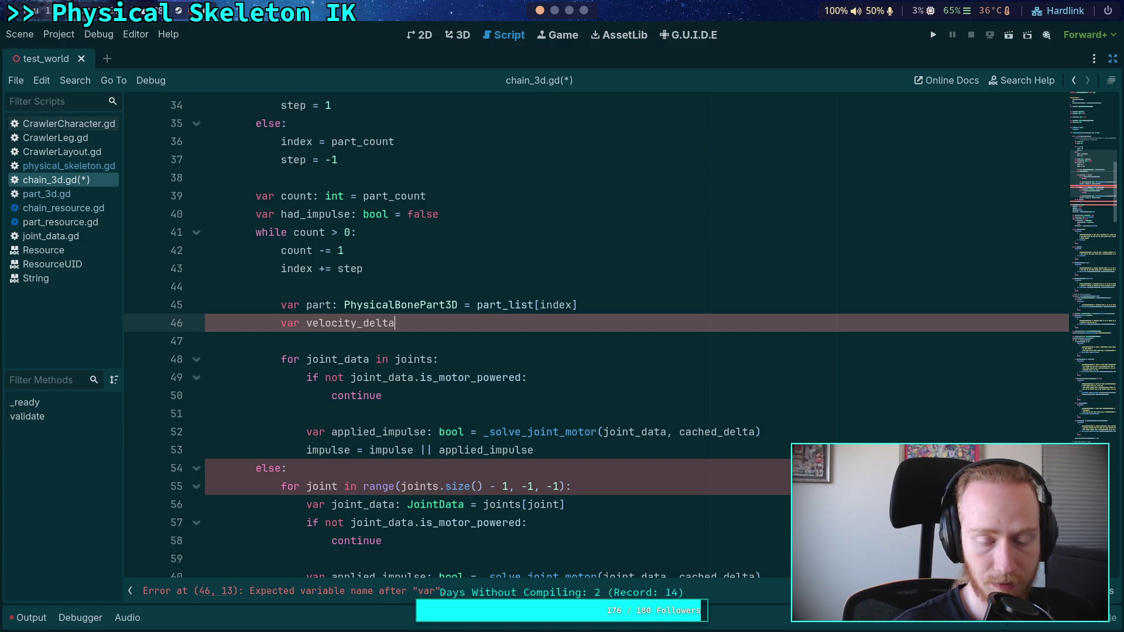
pyautogui.write(':')
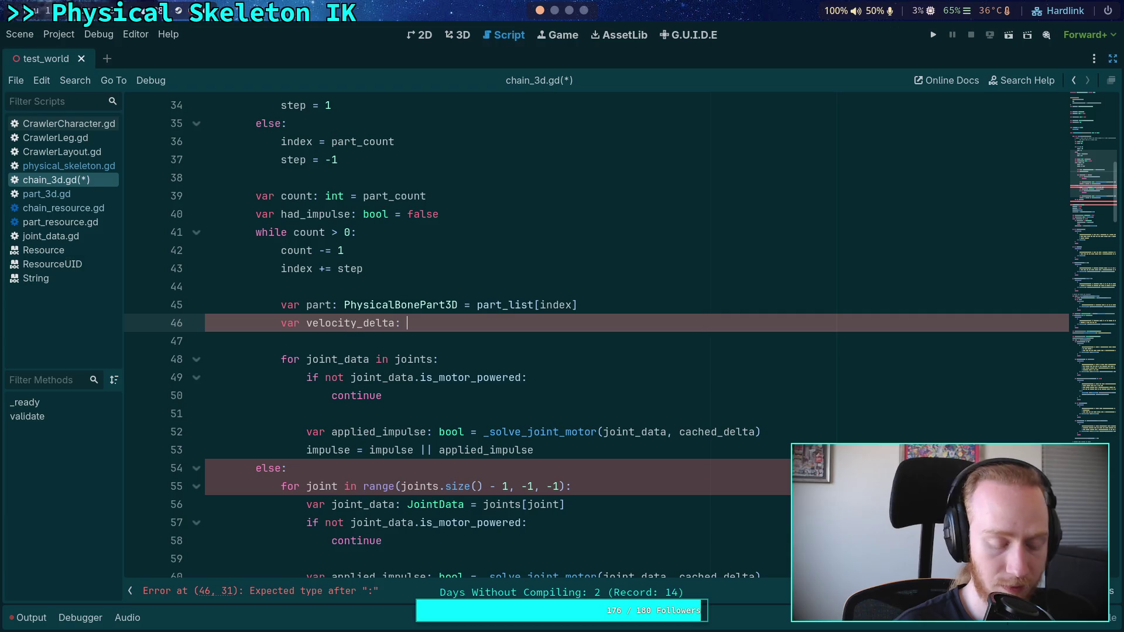
pyautogui.write(' float = p')
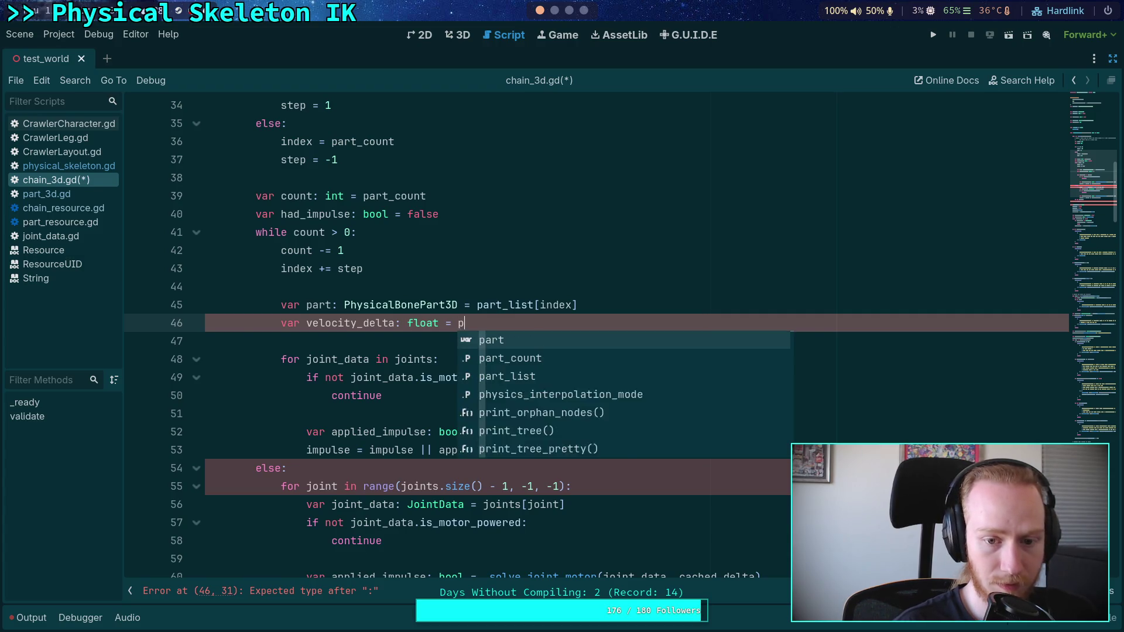
pyautogui.write('art.solve_')
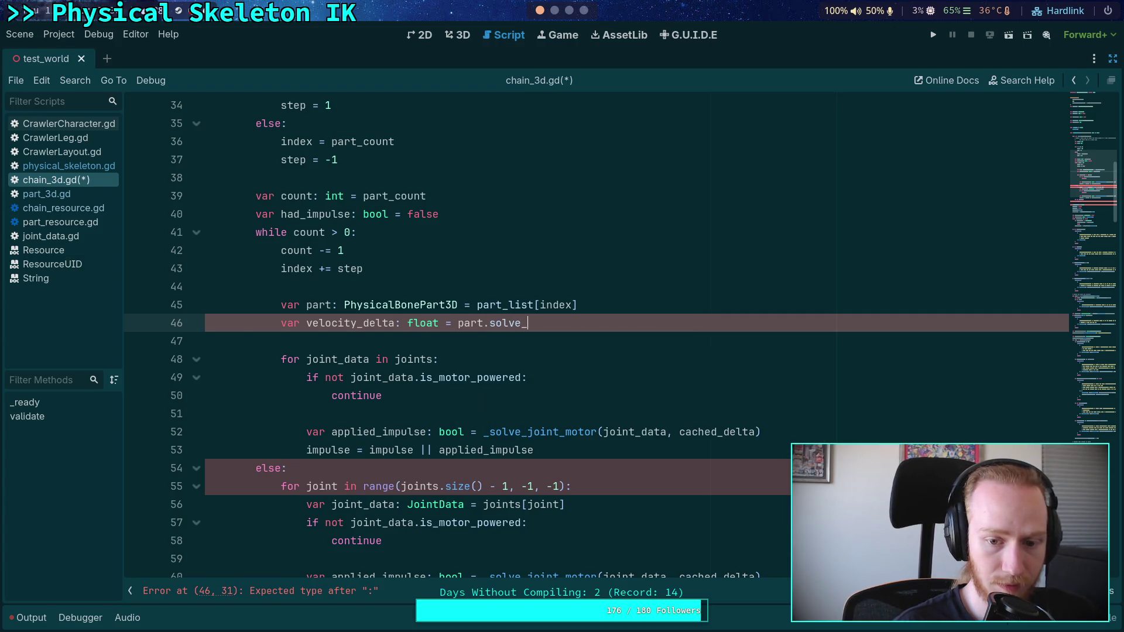
pyautogui.write('joint_mot')
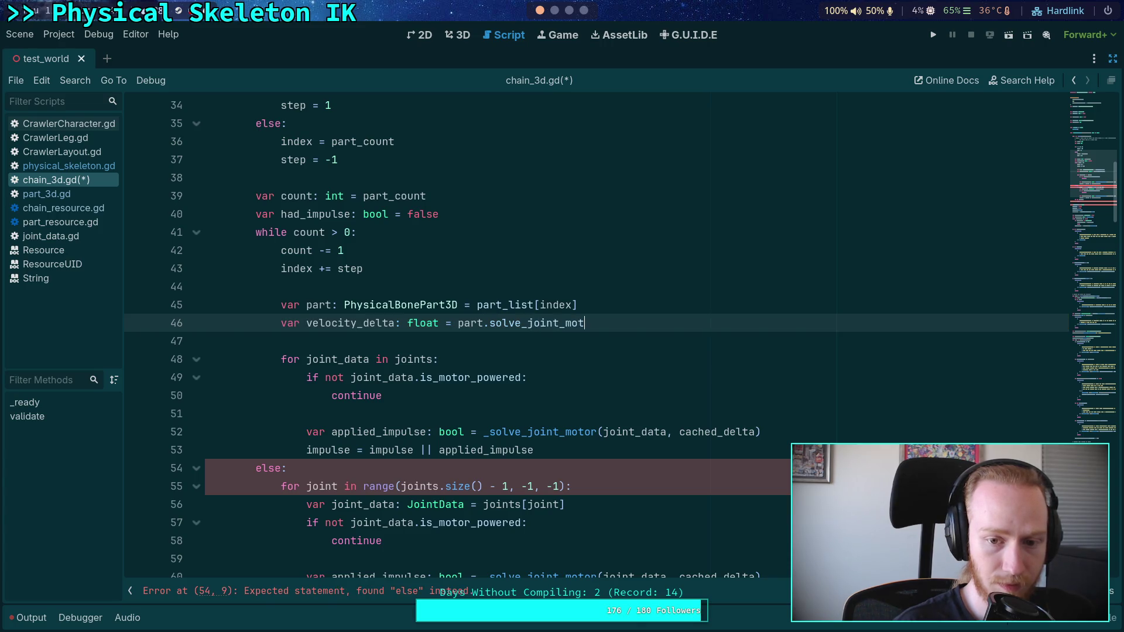
pyautogui.press('BackSpace')
pyautogui.press('BackSpace')
pyautogui.press('BackSpace')
pyautogui.write('mo')
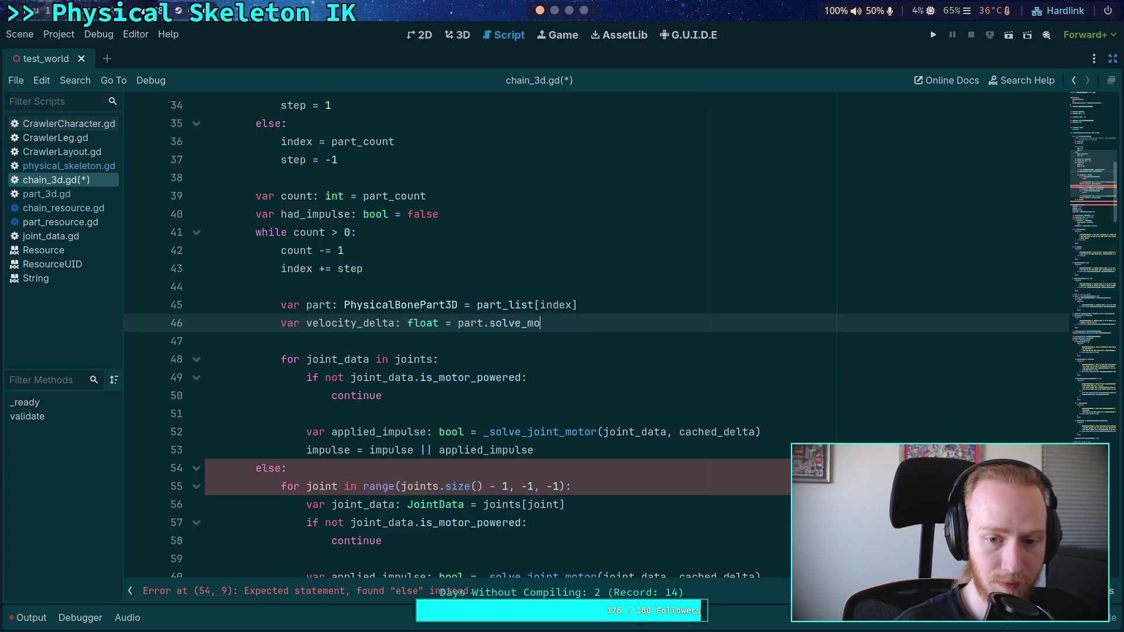
pyautogui.write('tor_velocity(')
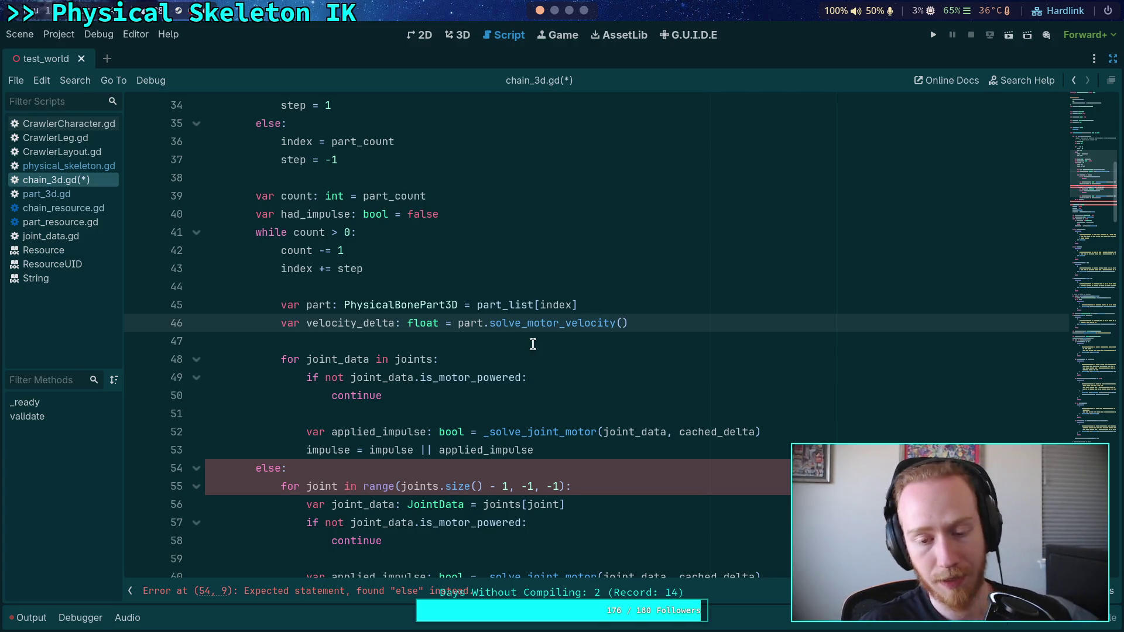
pyautogui.scroll(1, 646, 372)
pyautogui.scroll(2, 647, 371)
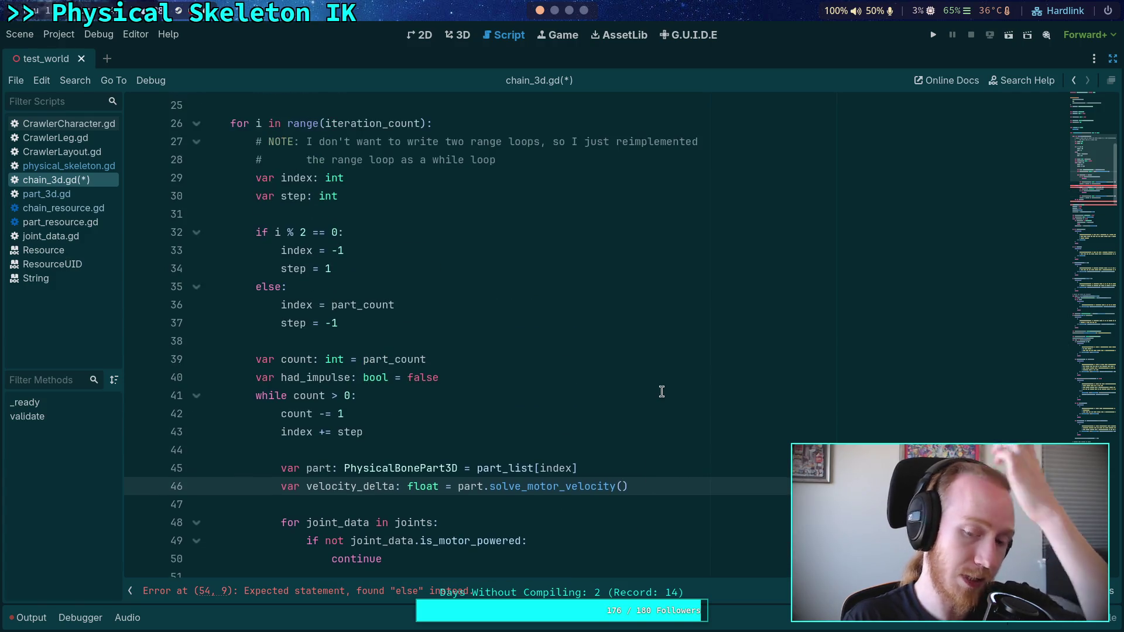
pyautogui.click(657, 485)
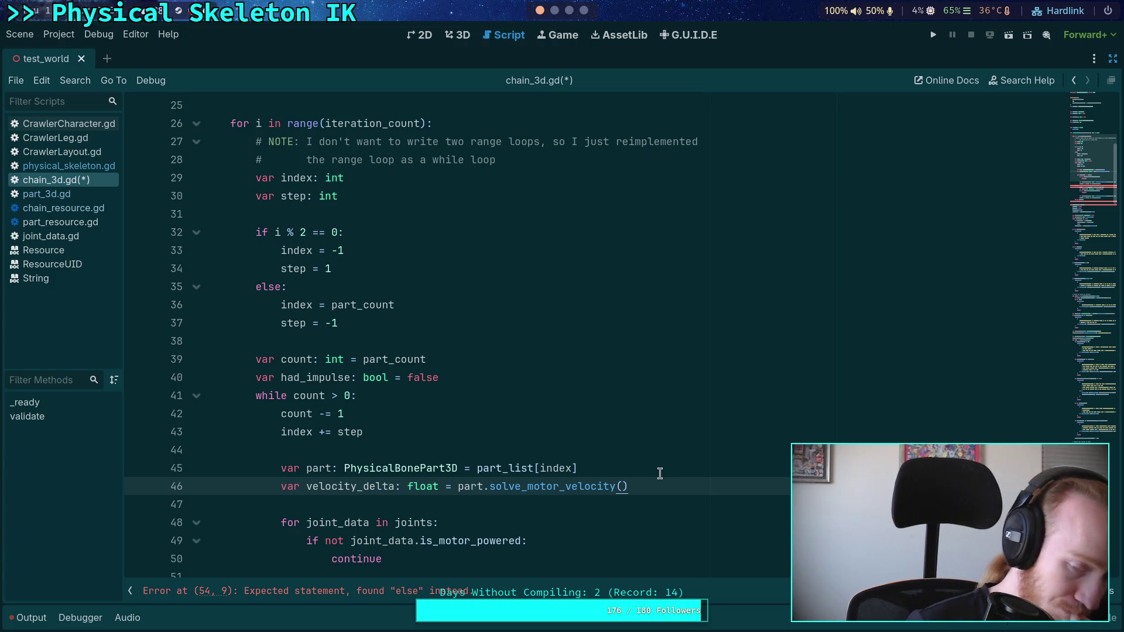
pyautogui.scroll(2, 660, 473)
pyautogui.scroll(6, 660, 473)
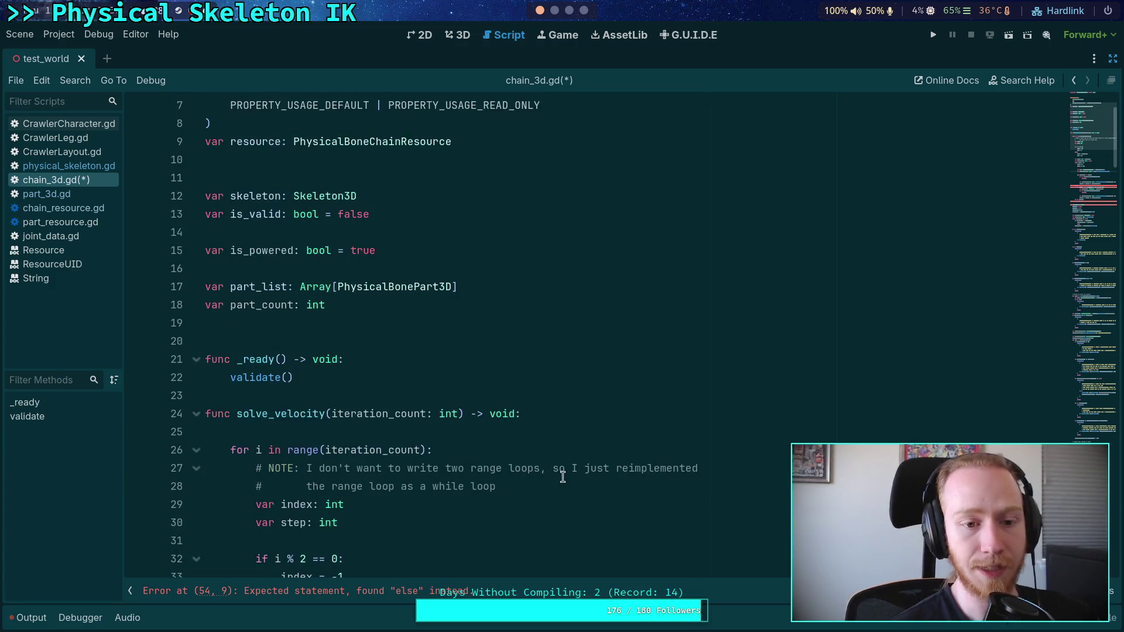
pyautogui.scroll(-9, 562, 471)
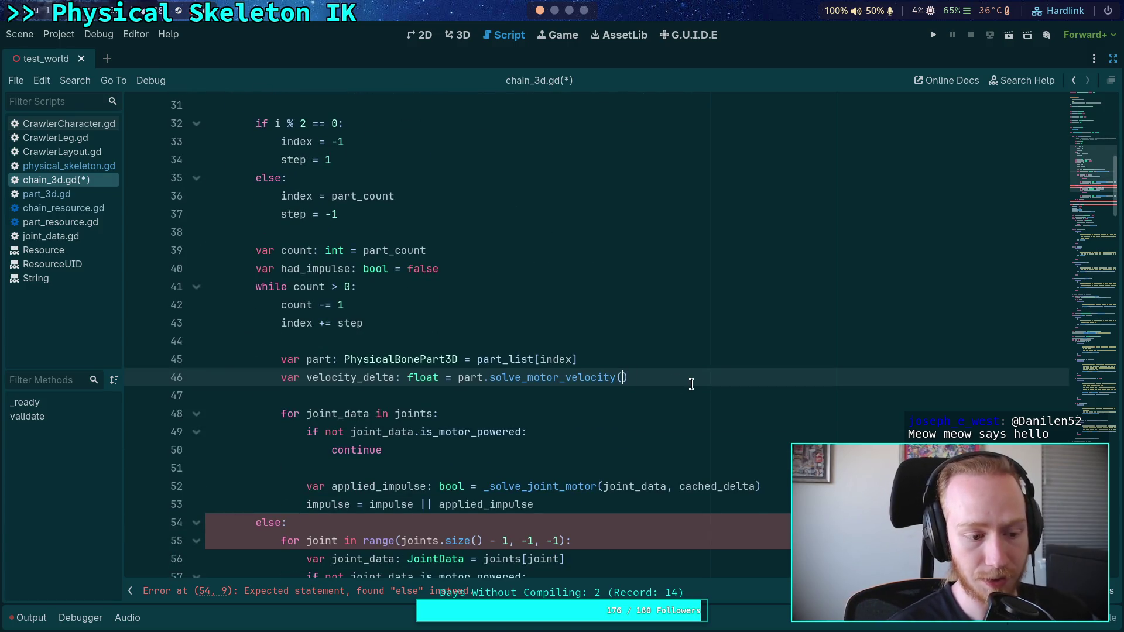
pyautogui.write('skeleton')
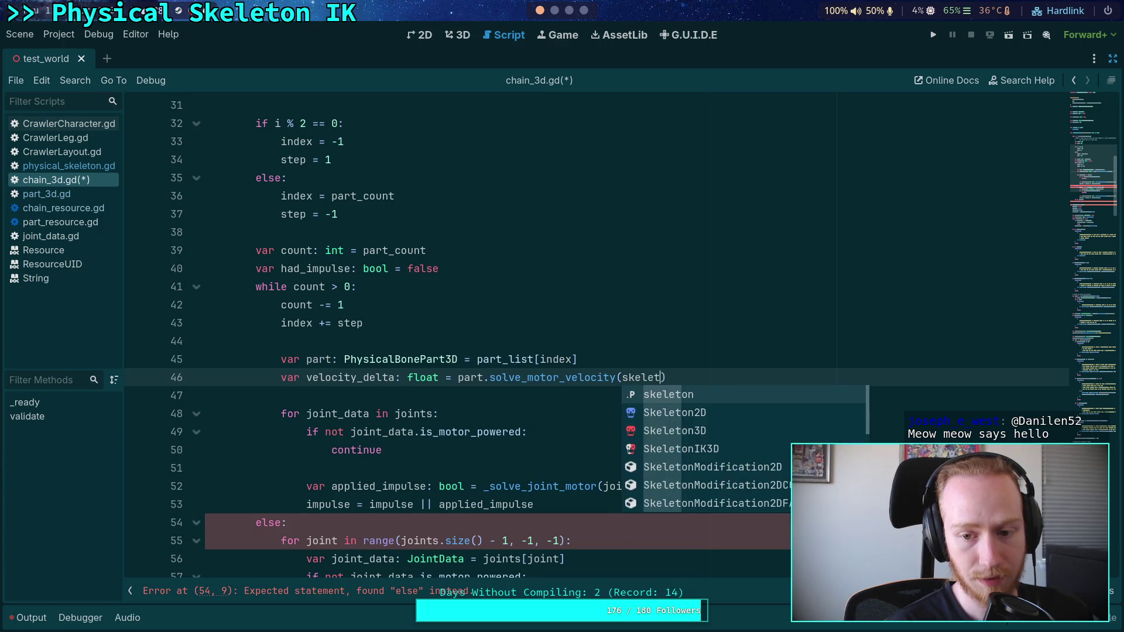
# Below the part.solve_motor_velocity() call, add '# TODO: calculate added angle errors and update neighbors'
pyautogui.click(753, 369)
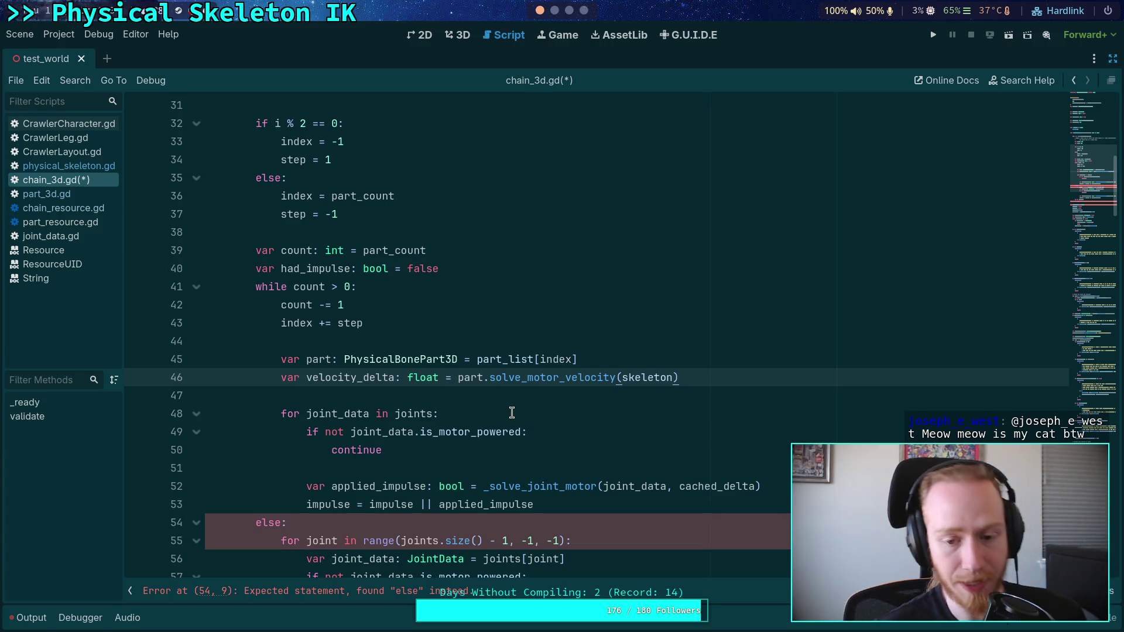
pyautogui.doubleClick(653, 380)
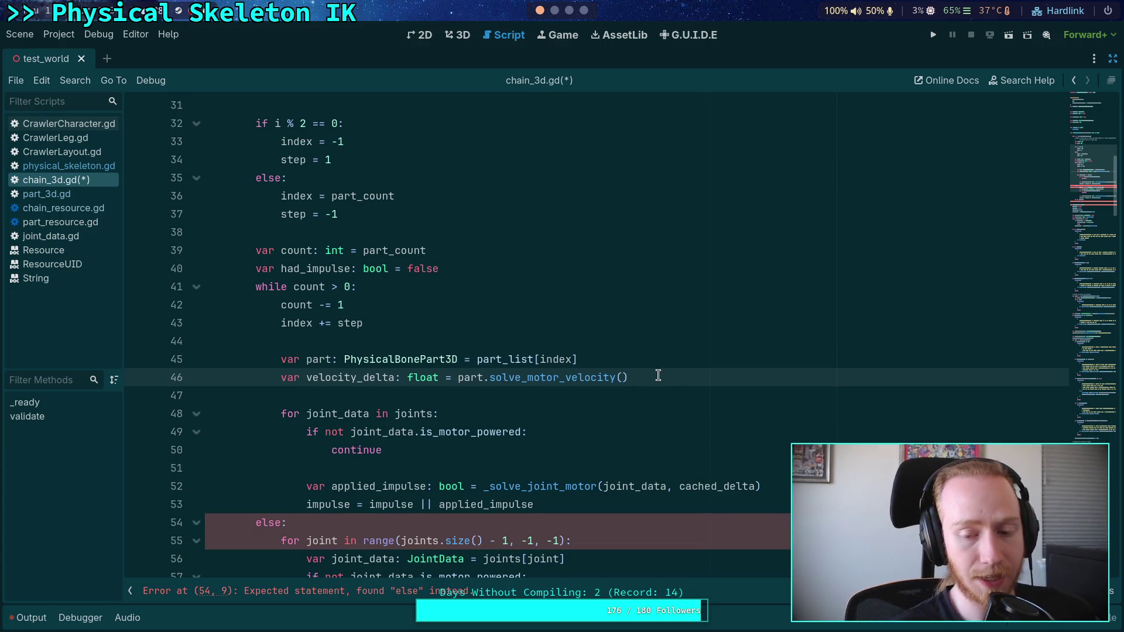
pyautogui.click(657, 375)
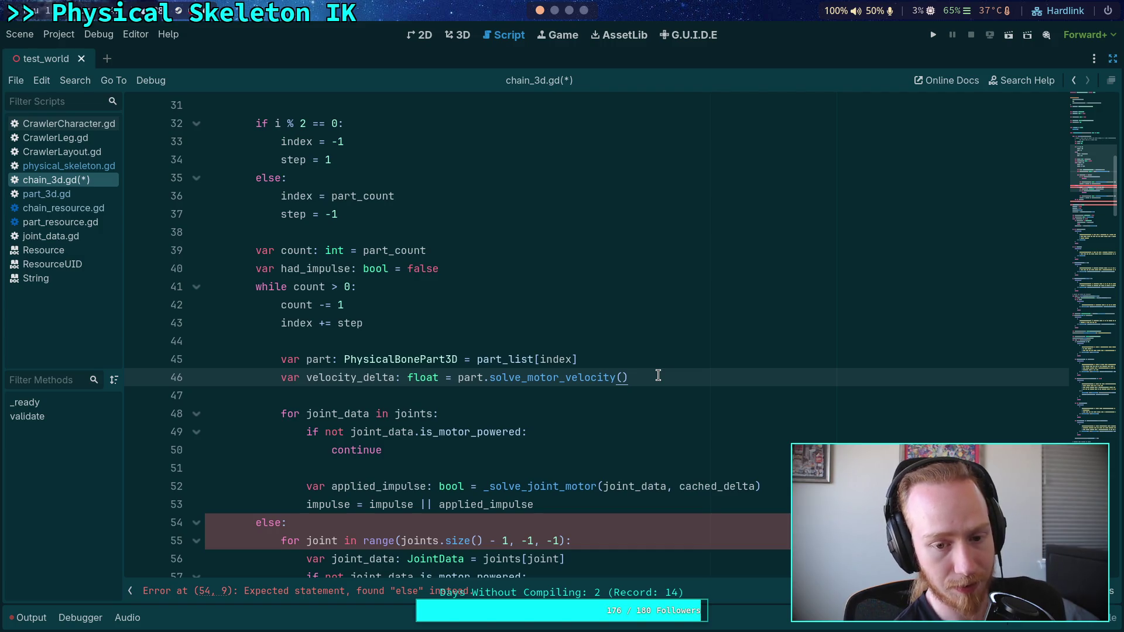
pyautogui.press('Return')
pyautogui.press('Return')
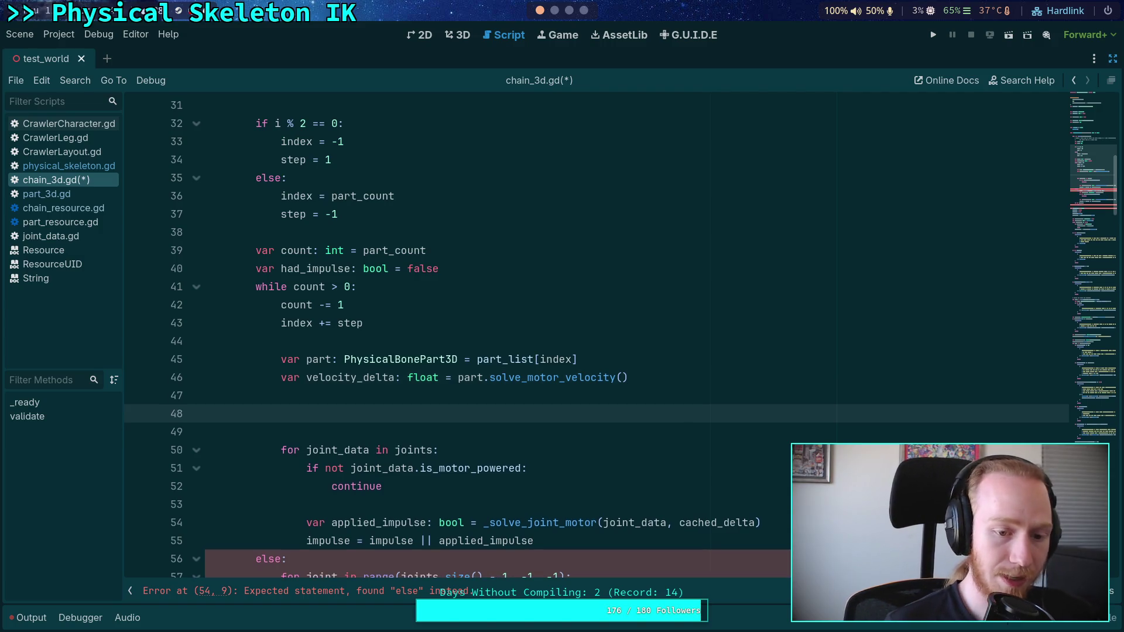
pyautogui.write('# TODO:')
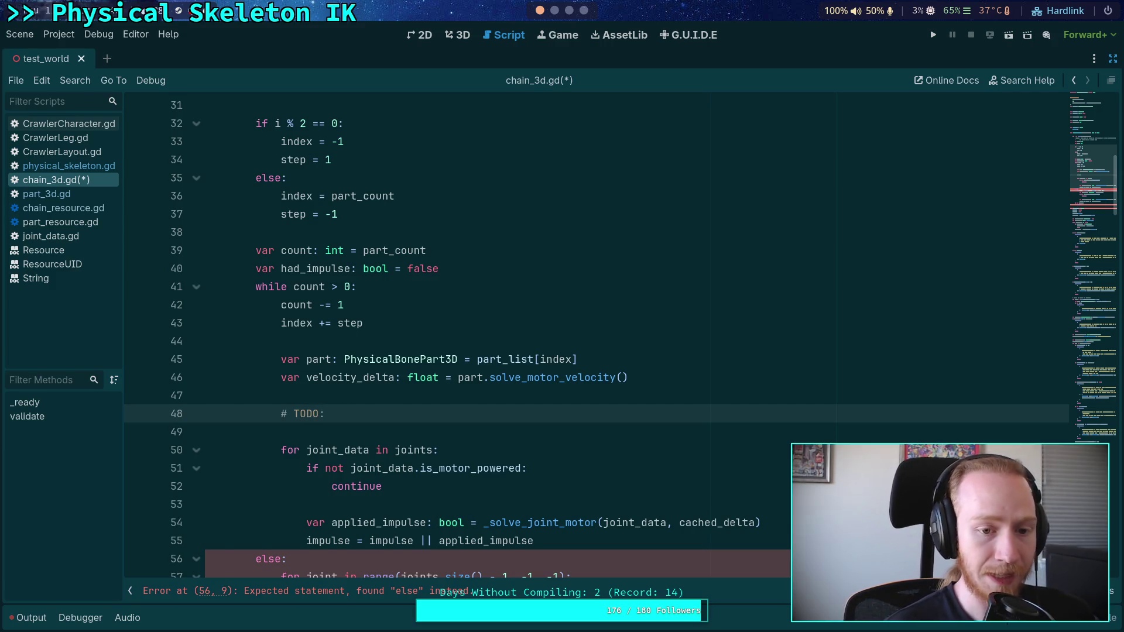
pyautogui.write(' calc')
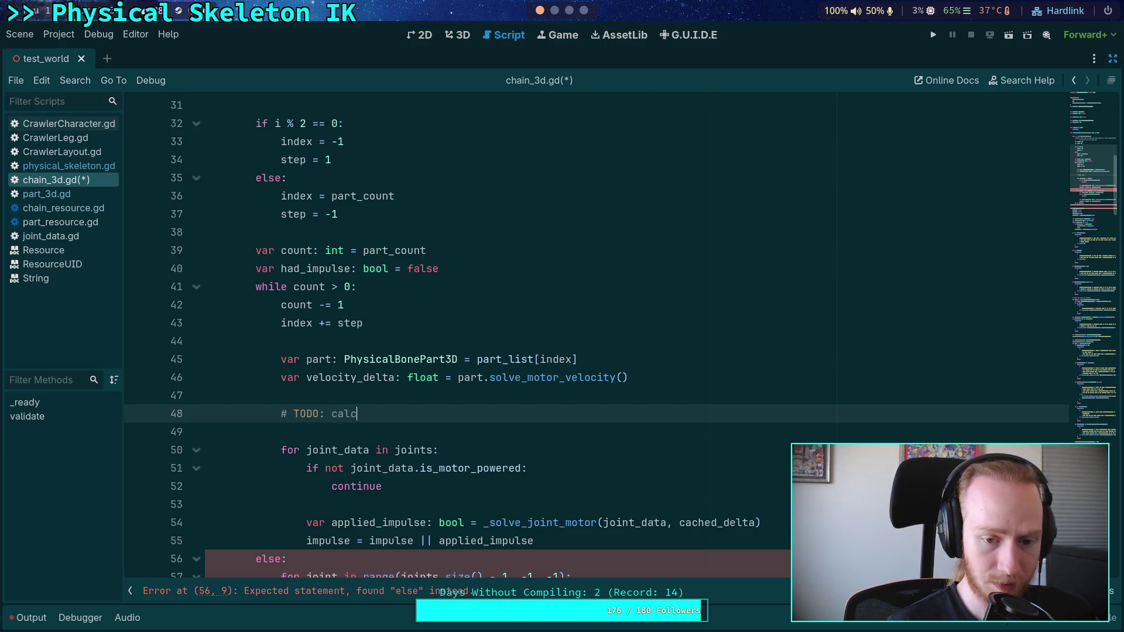
pyautogui.write('ulate ang')
pyautogui.press('BackSpace')
pyautogui.press('BackSpace')
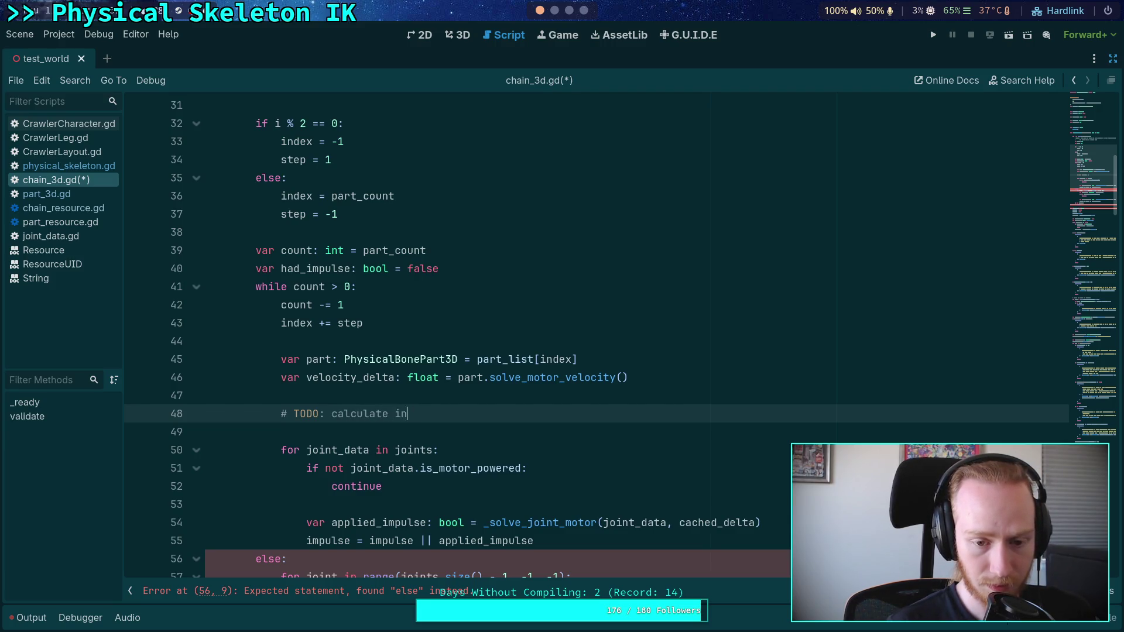
pyautogui.write('dded angle ')
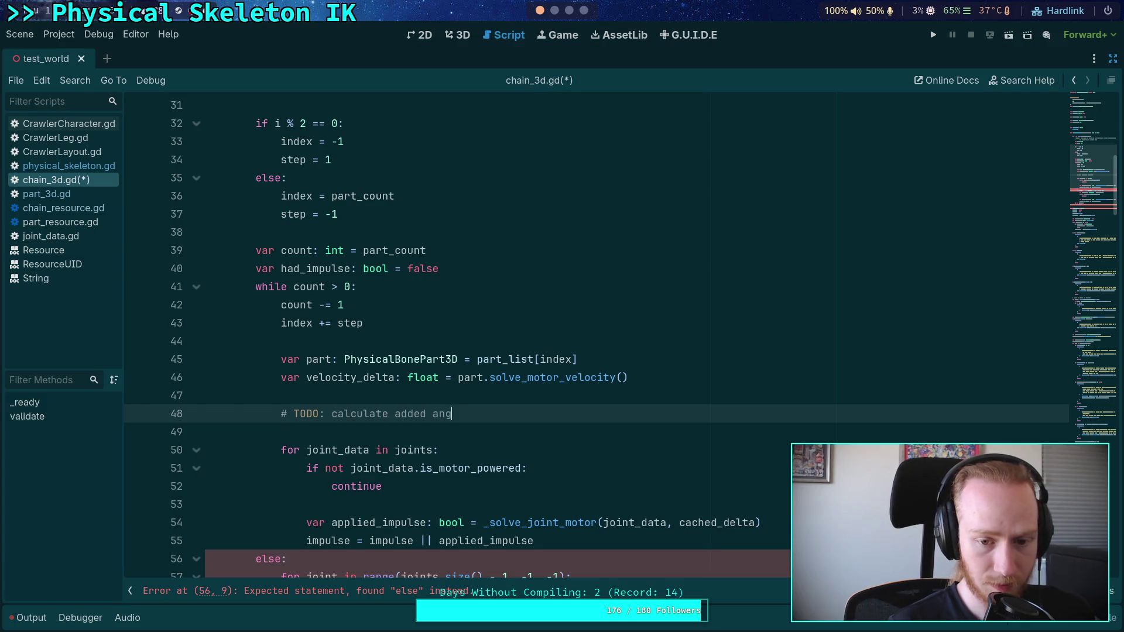
pyautogui.write('err')
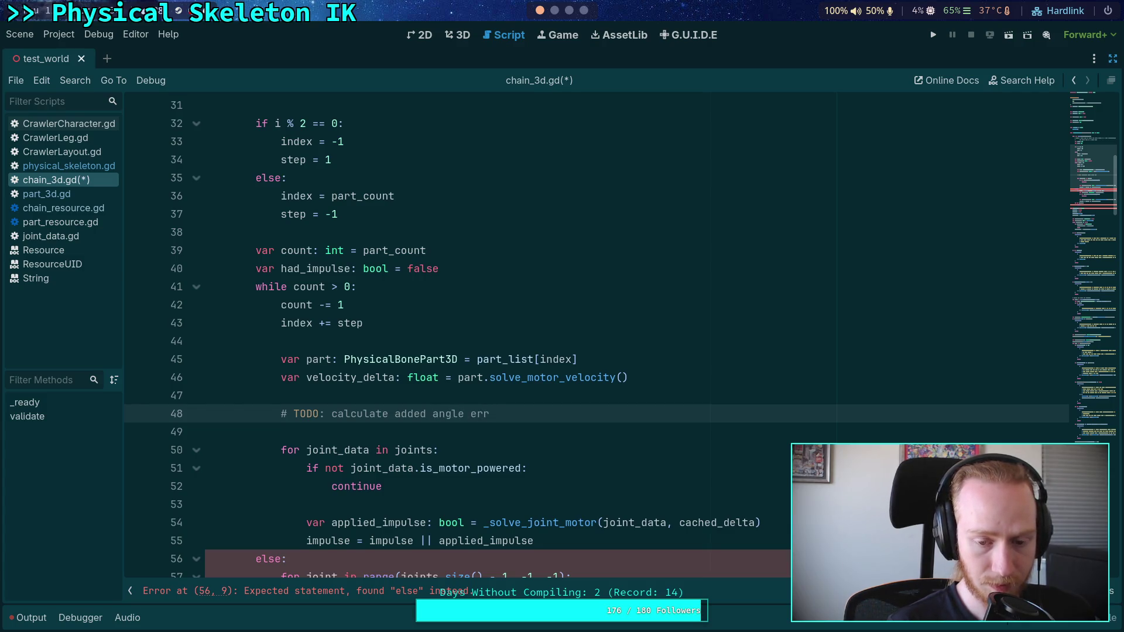
pyautogui.press('BackSpace')
pyautogui.press('BackSpace')
pyautogui.press('BackSpace')
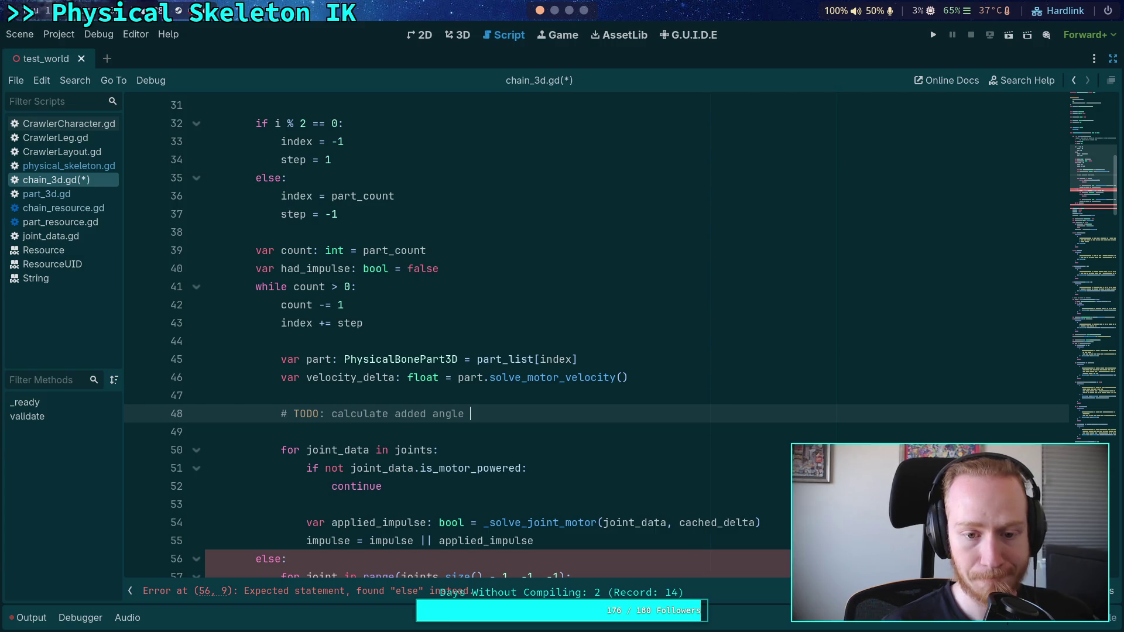
pyautogui.write('errors and ')
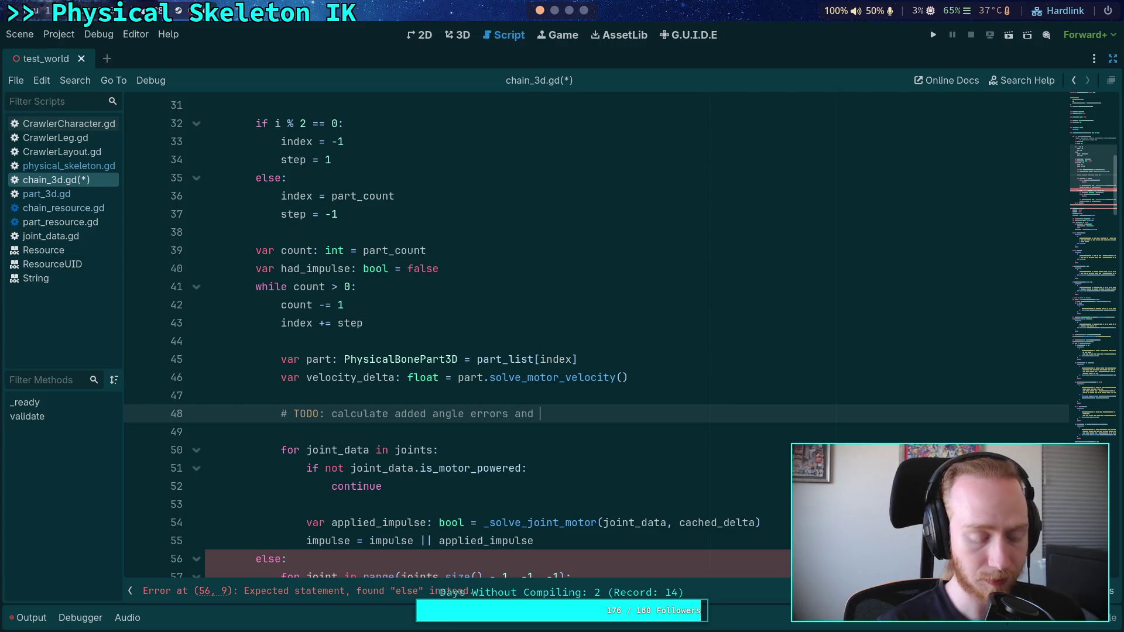
pyautogui.write('update neig')
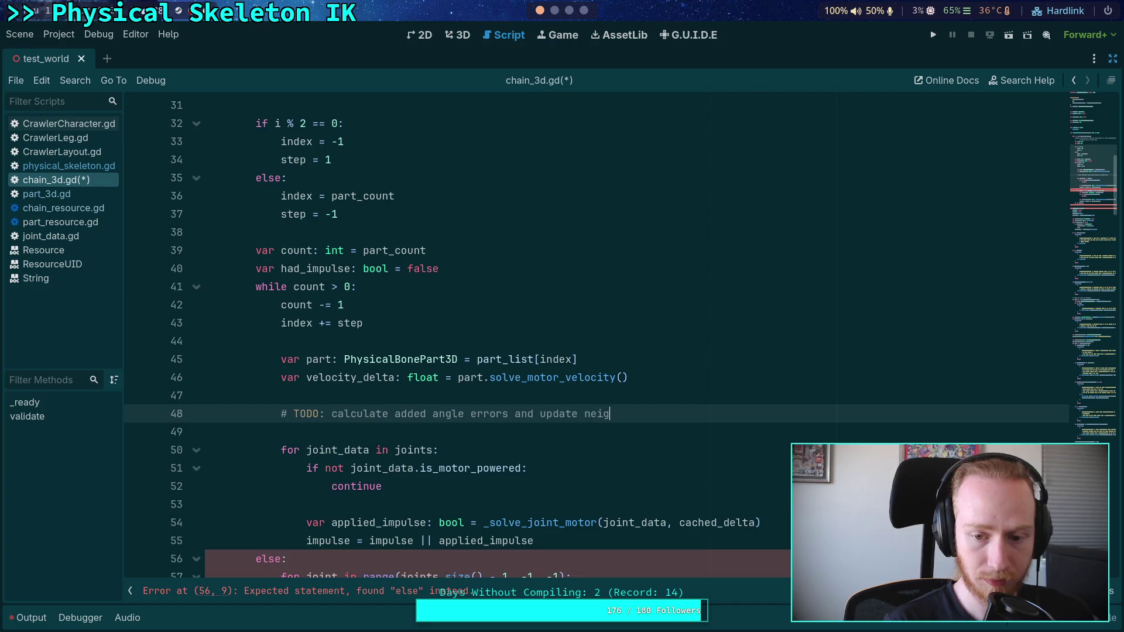
pyautogui.write('hbors ')
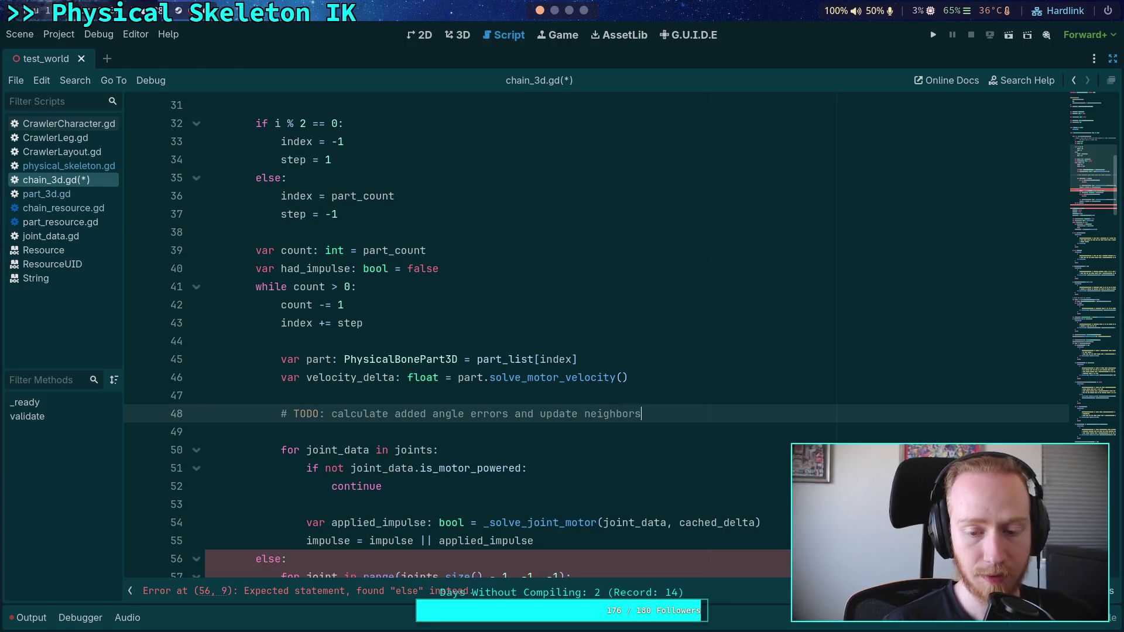
pyautogui.write('(if not the')
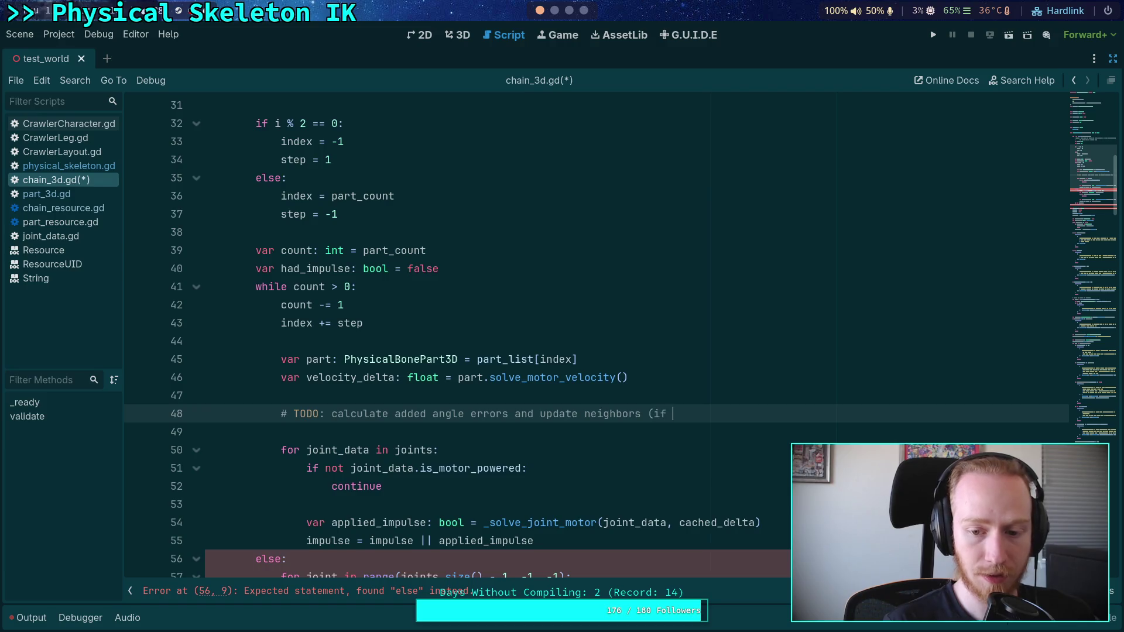
pyautogui.press('BackSpace')
pyautogui.press('BackSpace')
pyautogui.press('BackSpace')
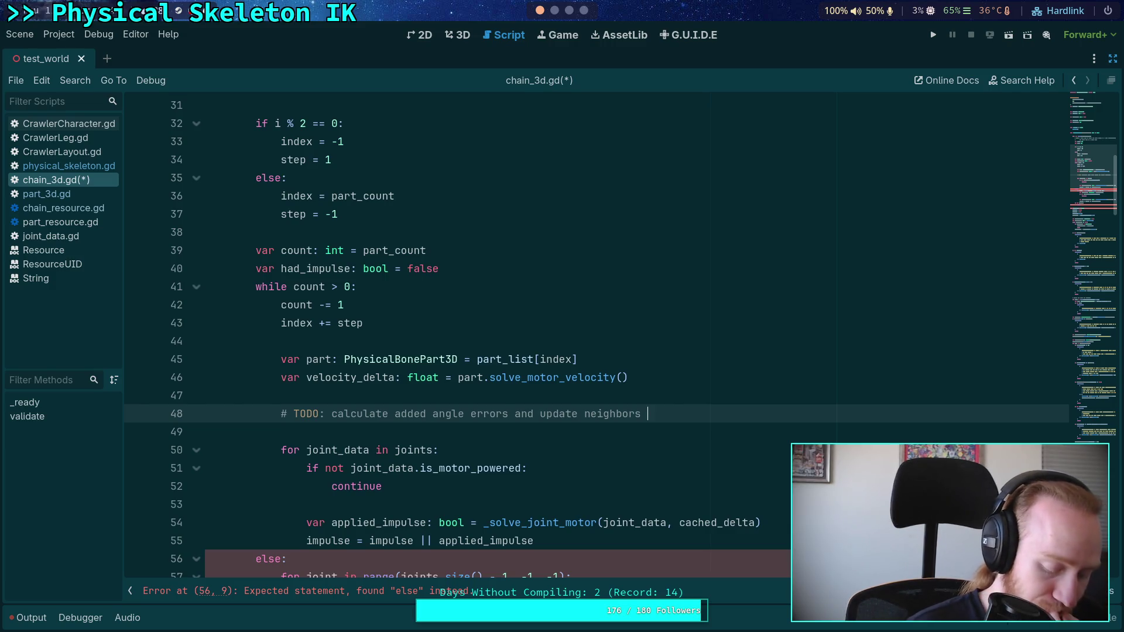
# Replace the parenthetical after 'neighbors' on the TODO line with ', but only'
pyautogui.write('(')
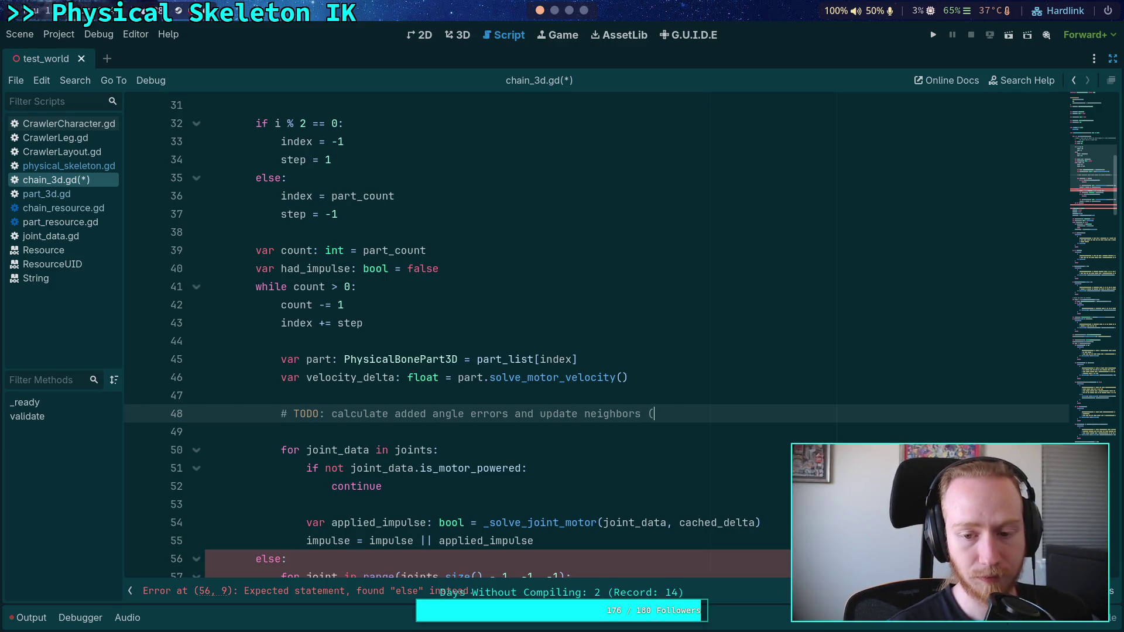
pyautogui.write('only if they would be')
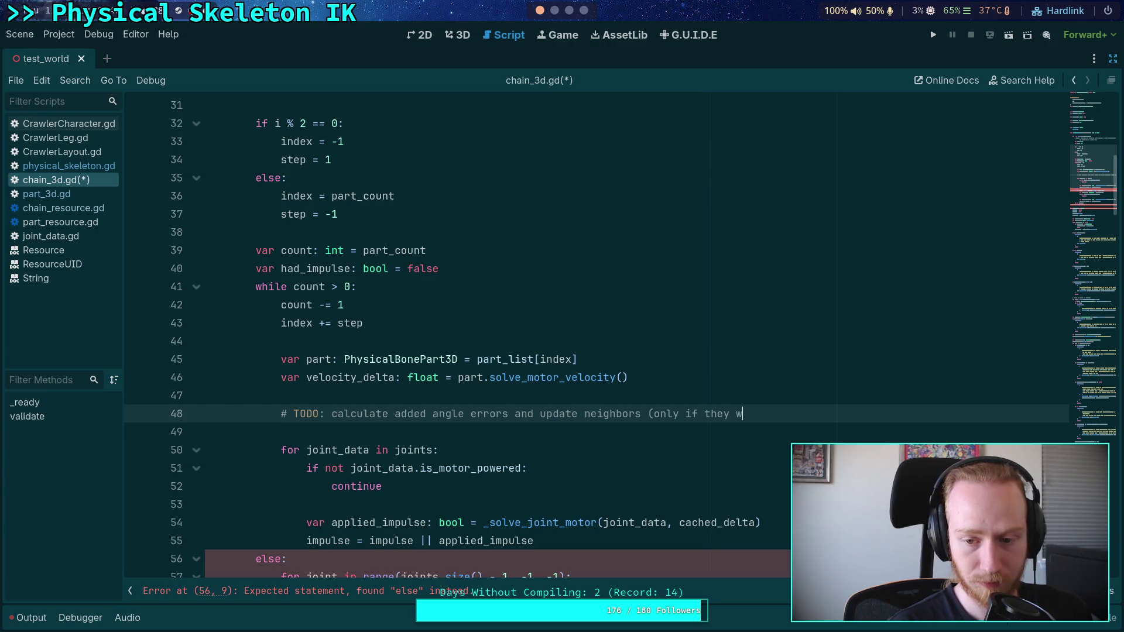
pyautogui.press('BackSpace')
pyautogui.press('BackSpace')
pyautogui.press('BackSpace')
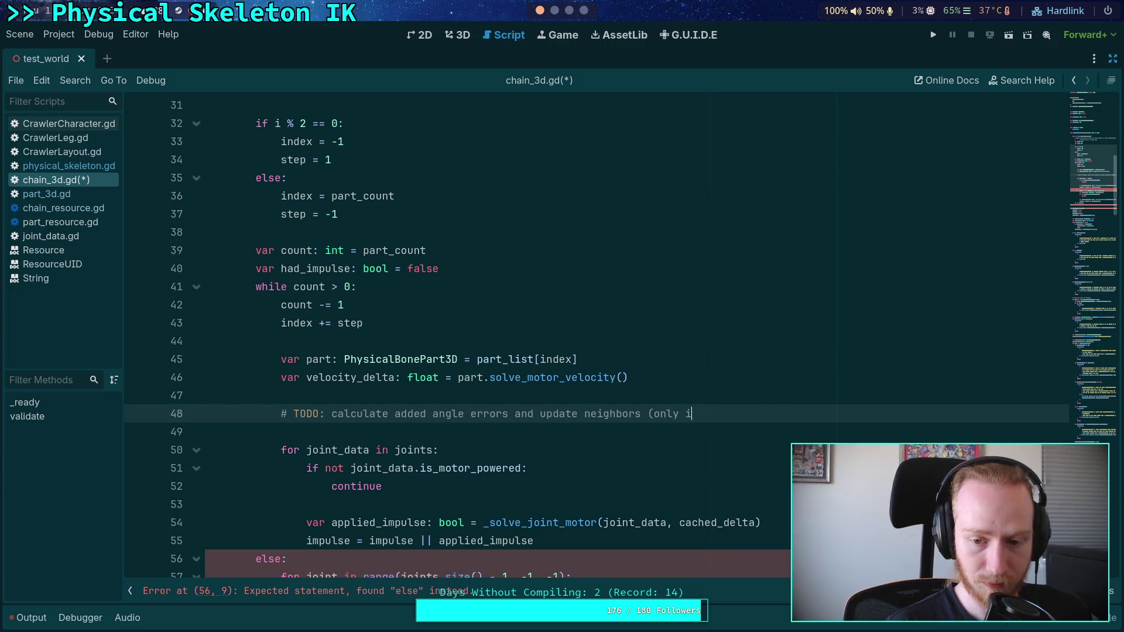
pyautogui.write(', but only')
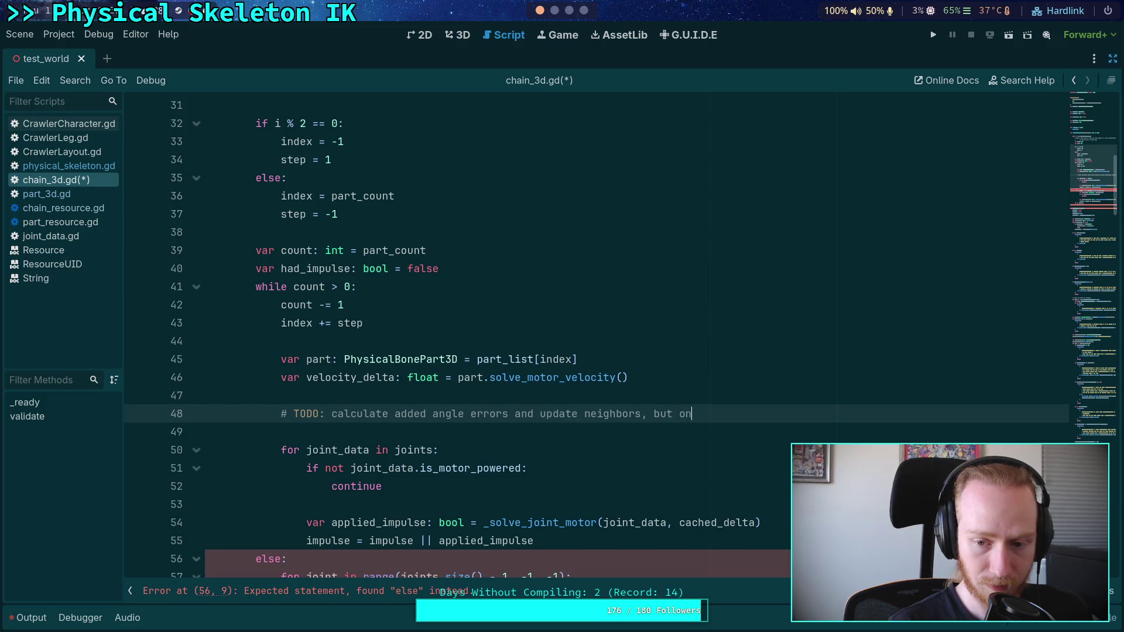
# Add an indented second comment line 'if that neighbor would be processed again this', then erase it
pyautogui.press('Return')
pyautogui.write('#')
pyautogui.press('Tab')
pyautogui.write('i')
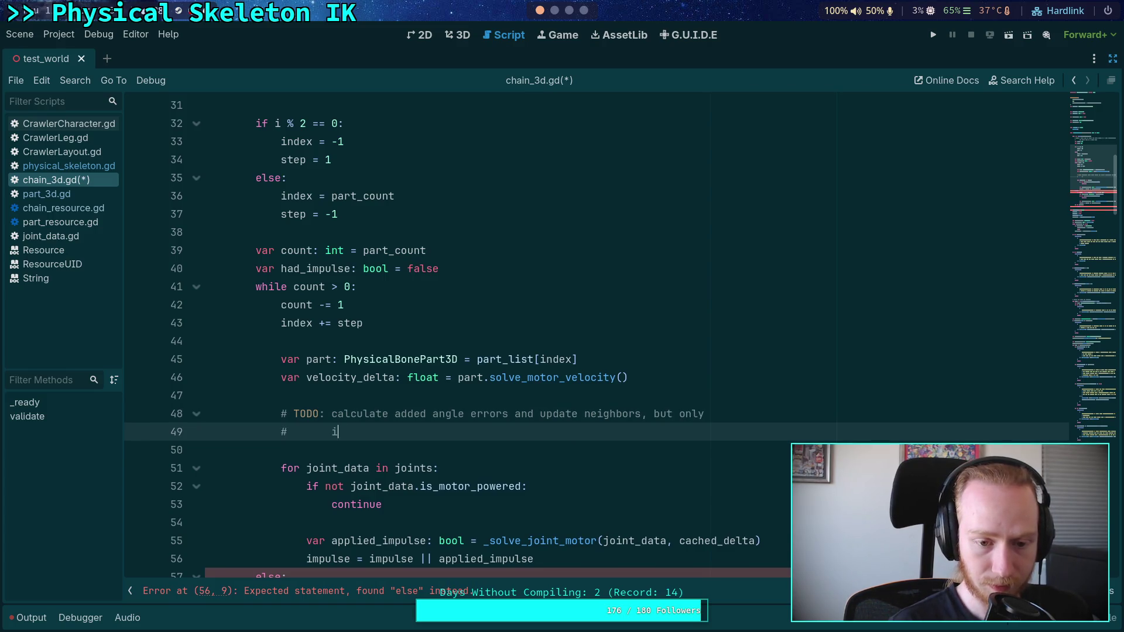
pyautogui.write('f that neigh')
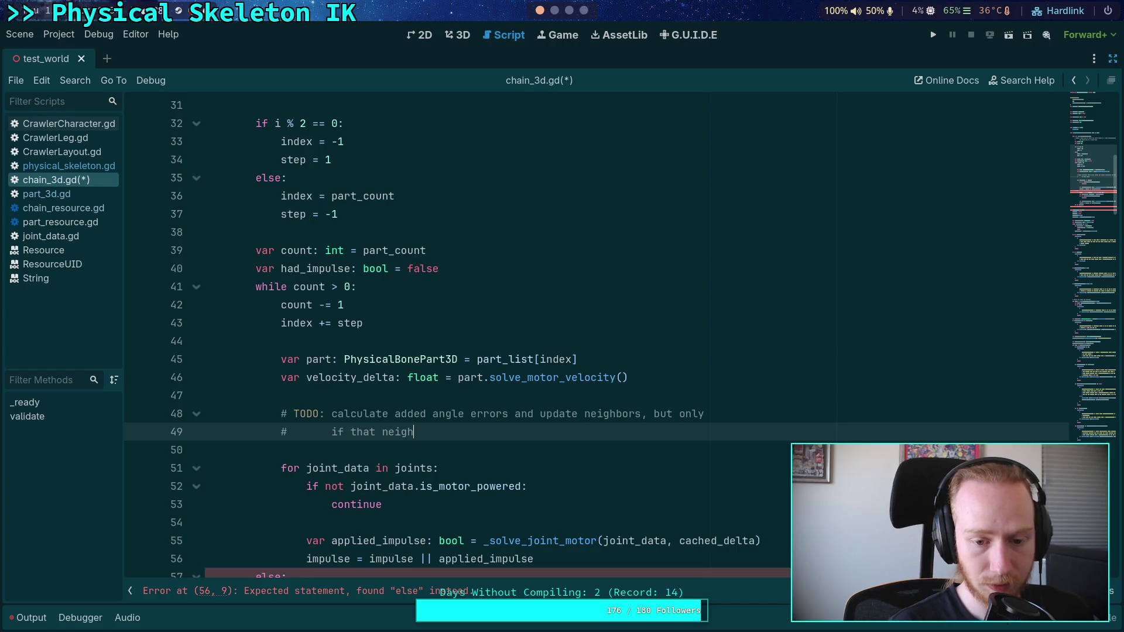
pyautogui.write('bor would be proce')
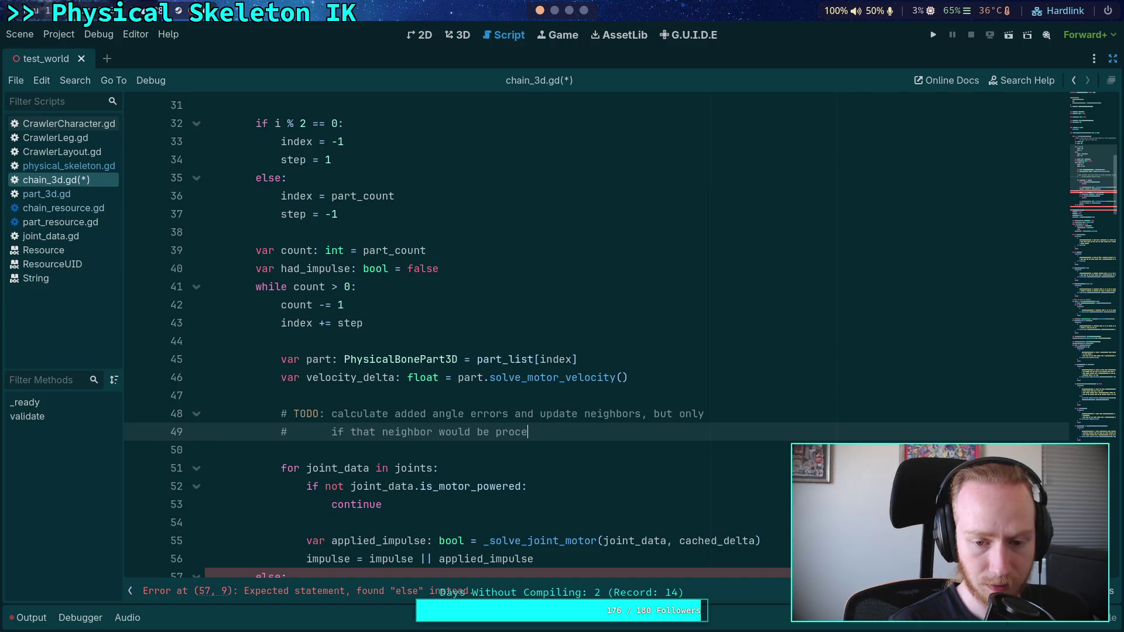
pyautogui.press('BackSpace')
pyautogui.write('cess')
pyautogui.press('BackSpace')
pyautogui.press('BackSpace')
pyautogui.press('BackSpace')
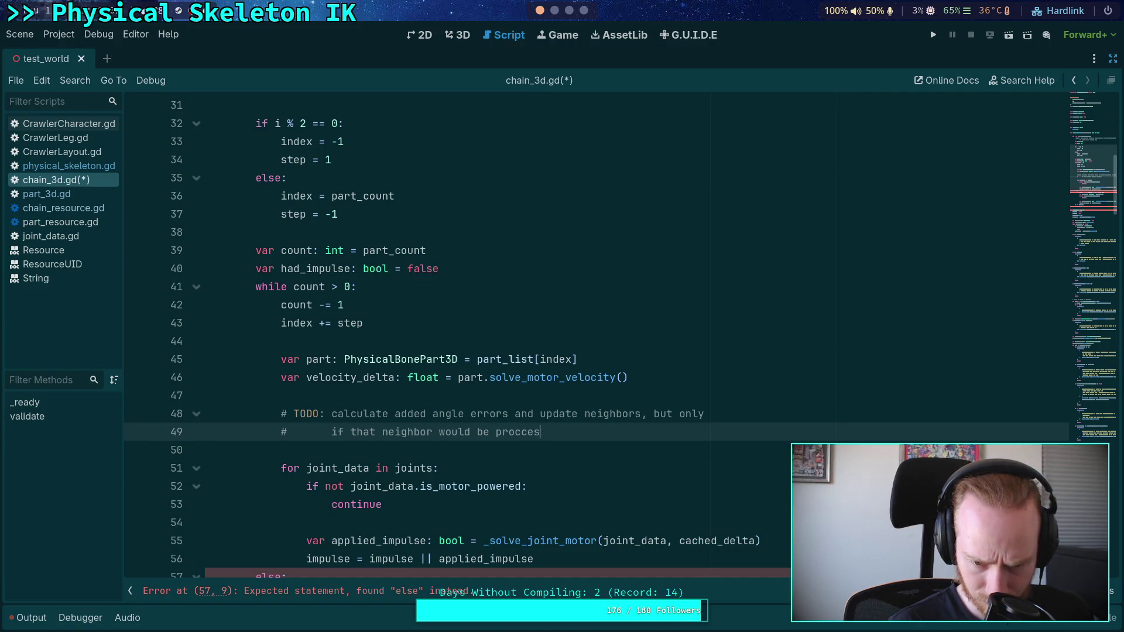
pyautogui.write('essed again ')
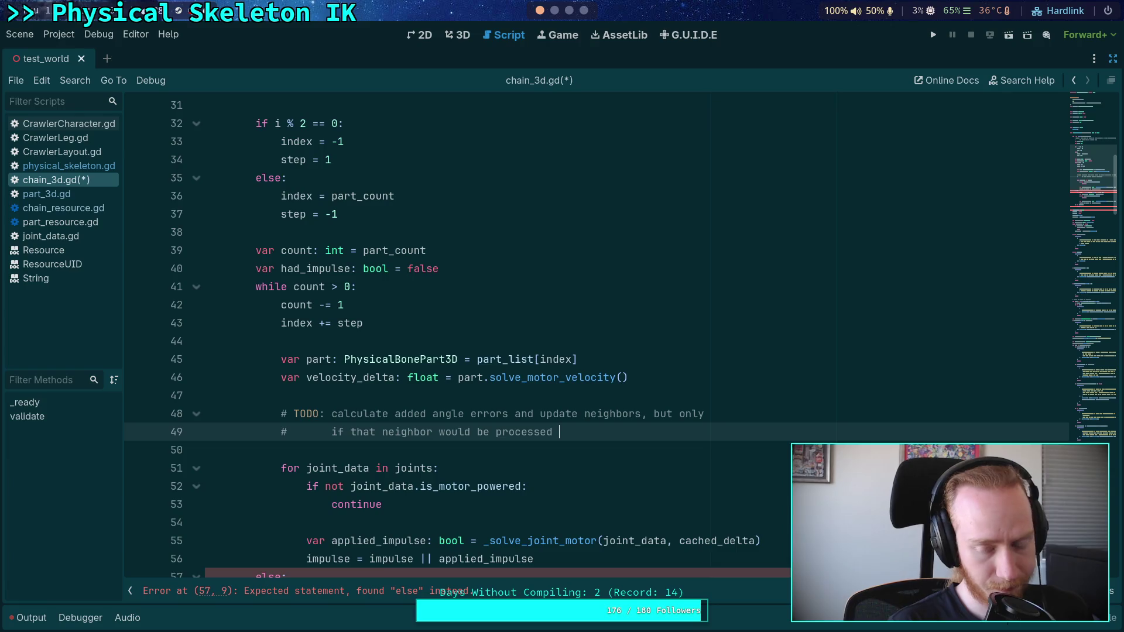
pyautogui.write('th')
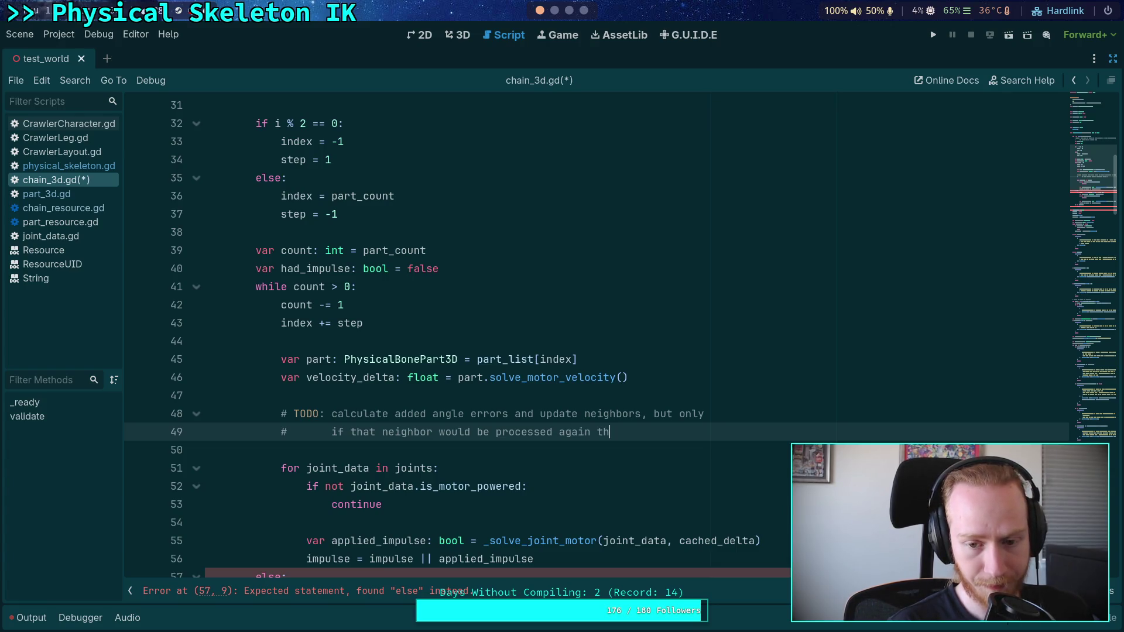
pyautogui.press('BackSpace')
pyautogui.press('BackSpace')
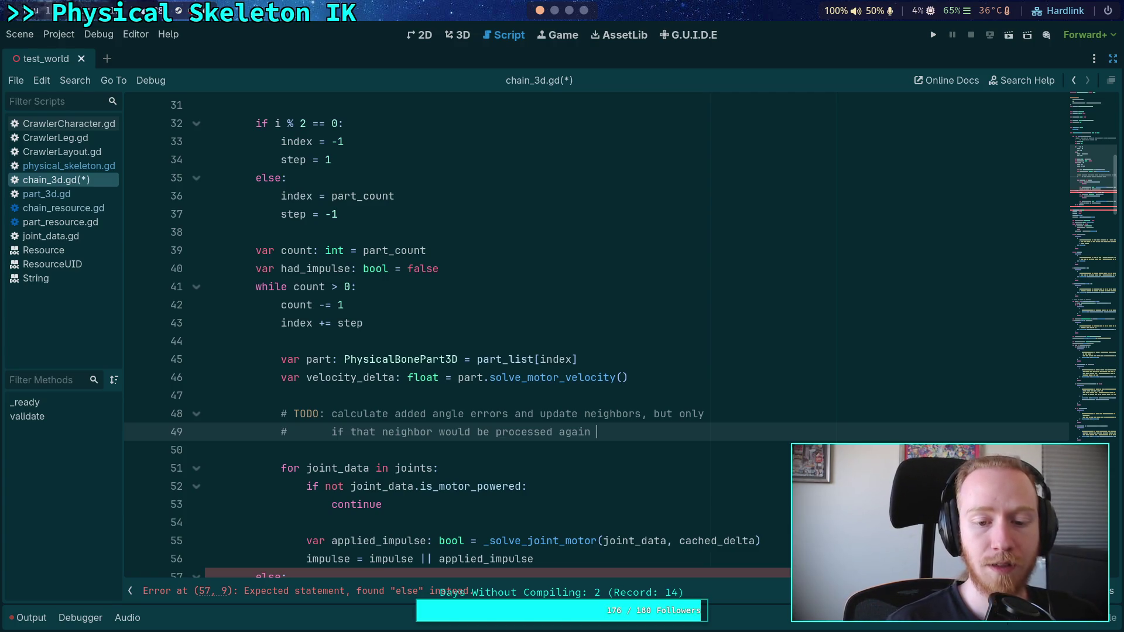
pyautogui.write('this')
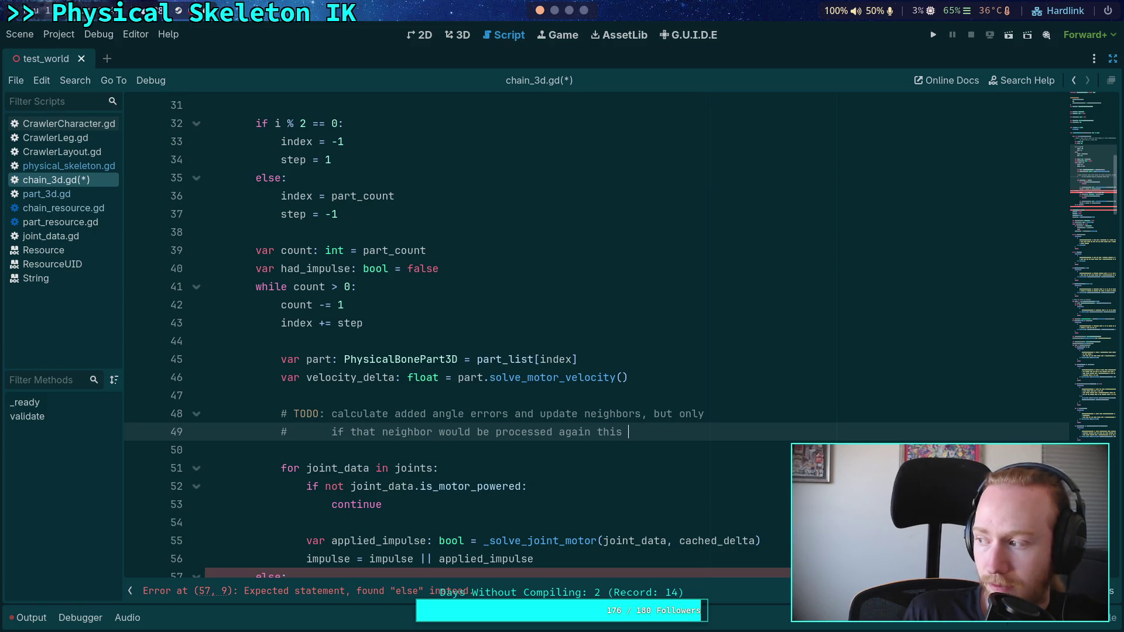
pyautogui.press('BackSpace')
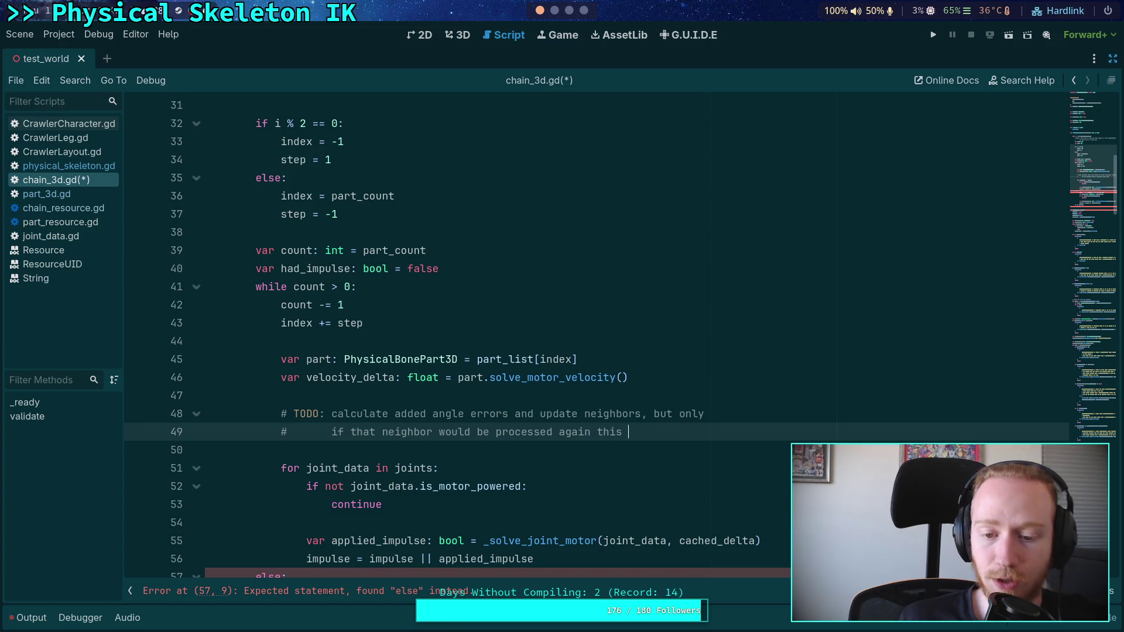
pyautogui.press('BackSpace')
pyautogui.press('BackSpace')
pyautogui.press('BackSpace')
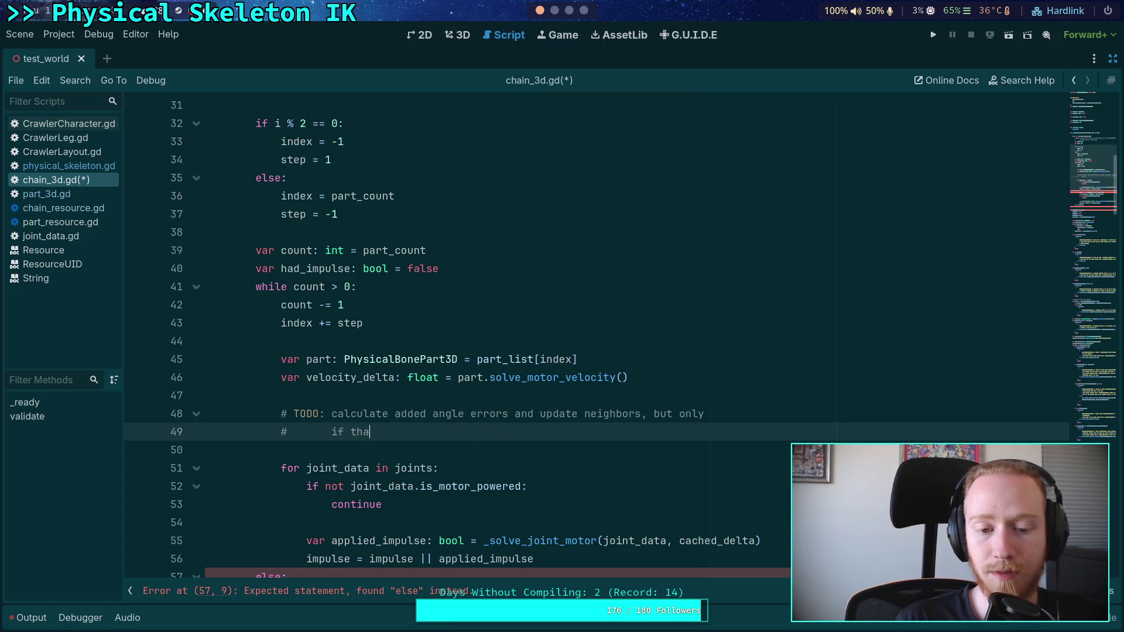
# Drop ', but only' and add comment lines about retaining errors between calls and improving accuracy
pyautogui.press('BackSpace')
pyautogui.press('BackSpace')
pyautogui.press('BackSpace')
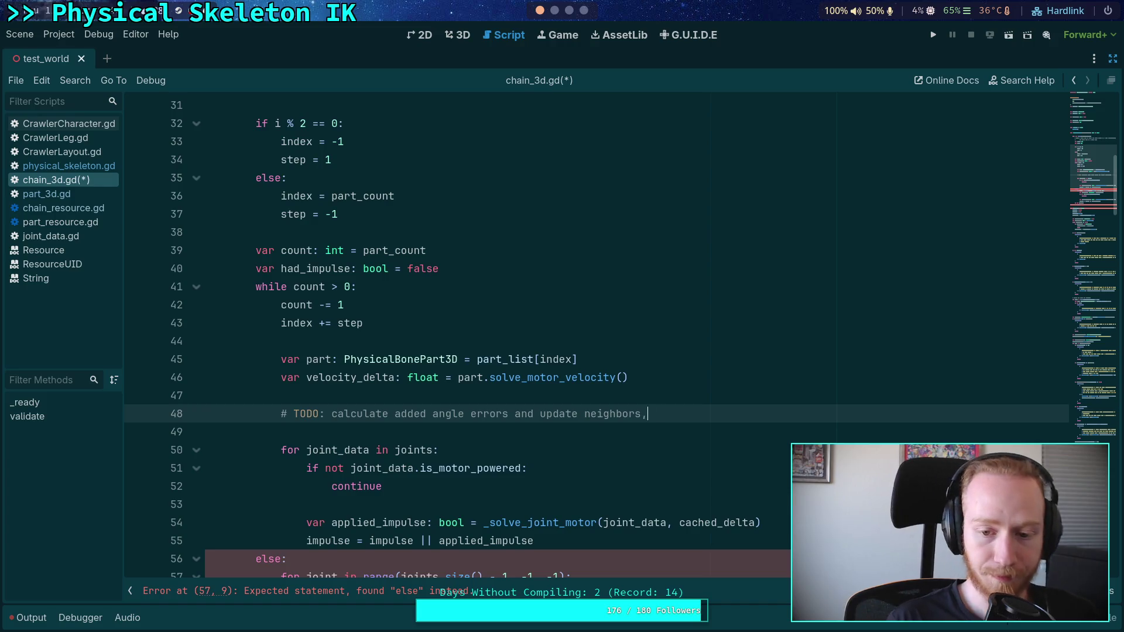
pyautogui.press('Return')
pyautogui.write('#\t\t')
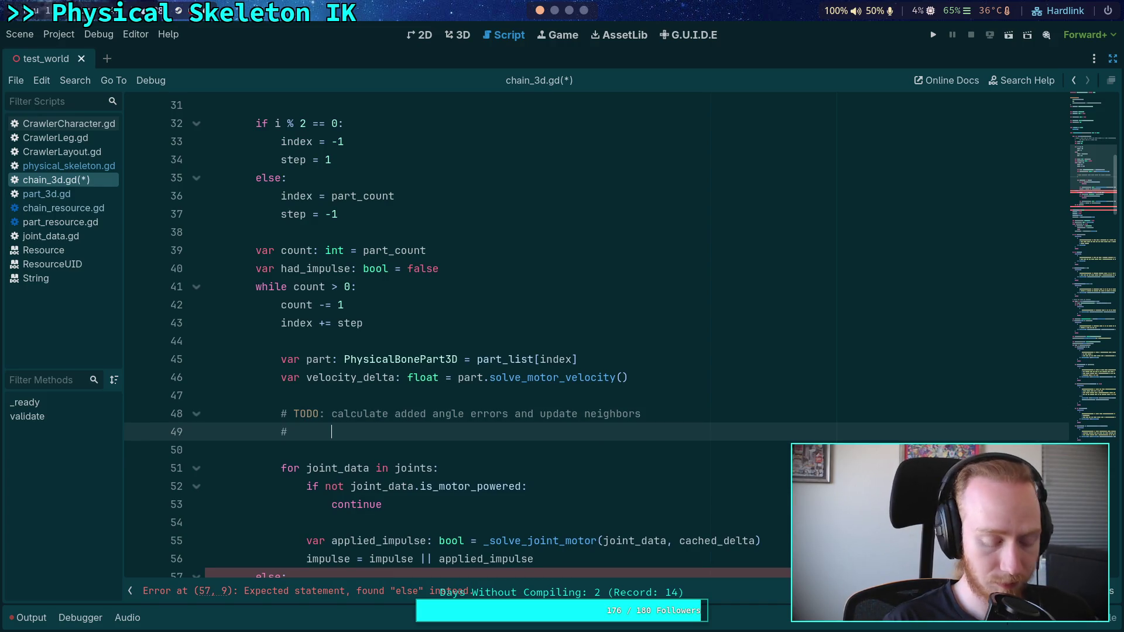
pyautogui.write('write in')
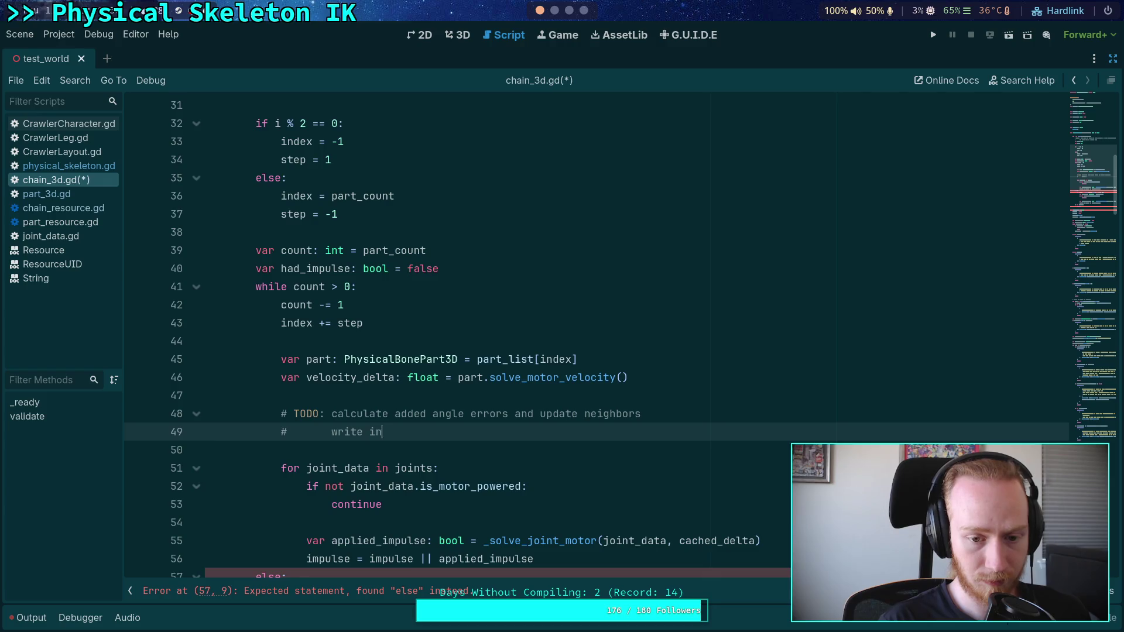
pyautogui.press('BackSpace')
pyautogui.write('t so erres')
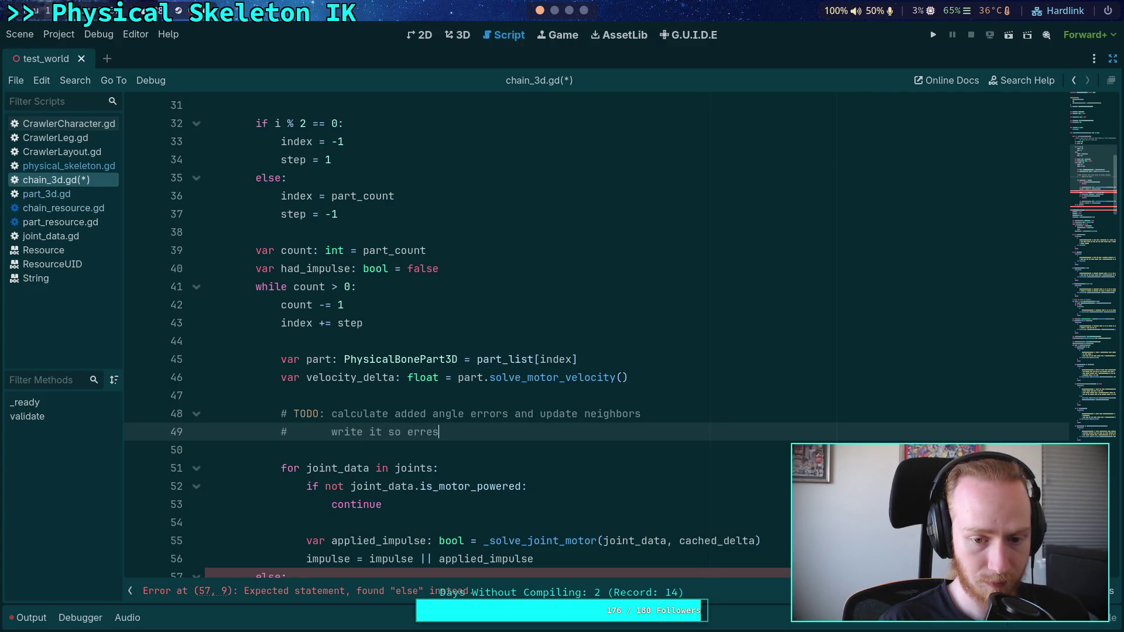
pyautogui.press('BackSpace')
pyautogui.press('BackSpace')
pyautogui.write('ors are r')
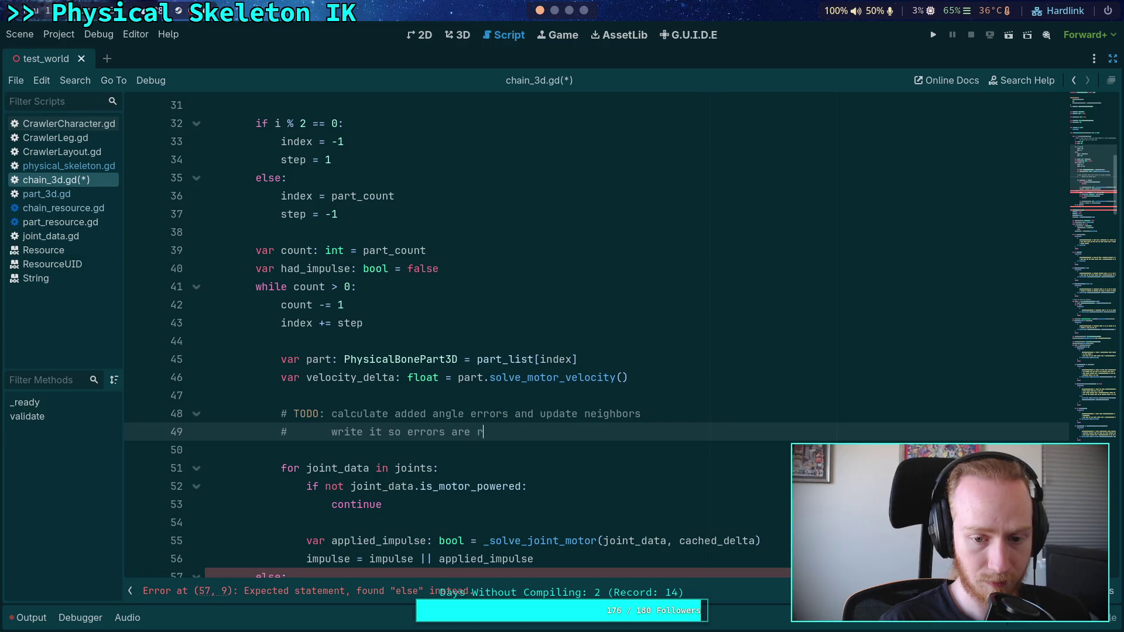
pyautogui.write('etained and r')
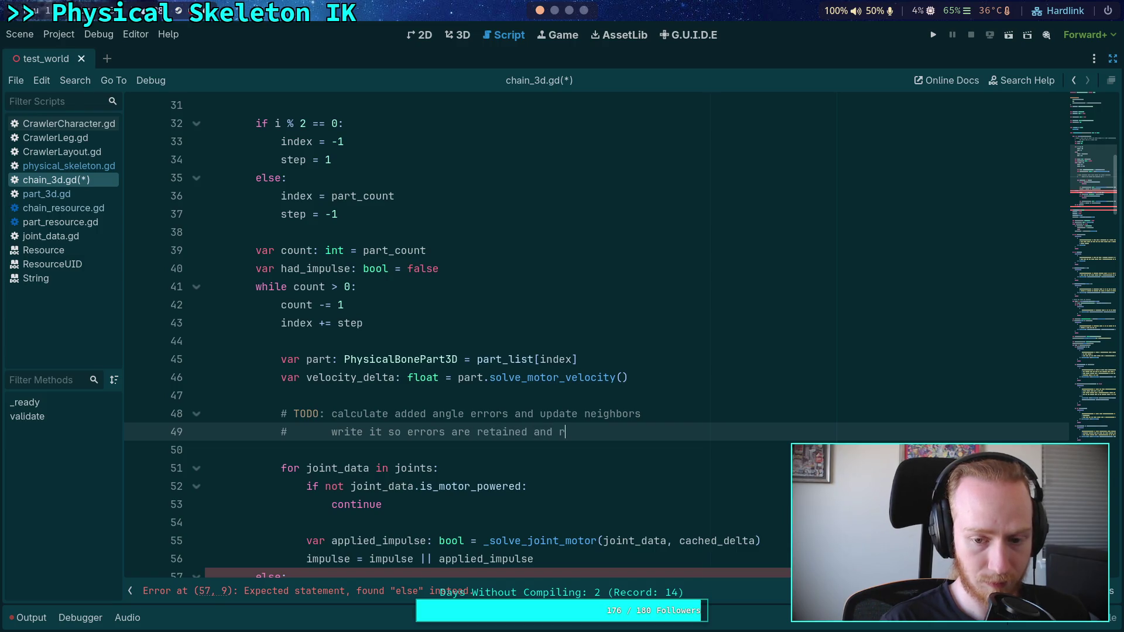
pyautogui.write('essed between c')
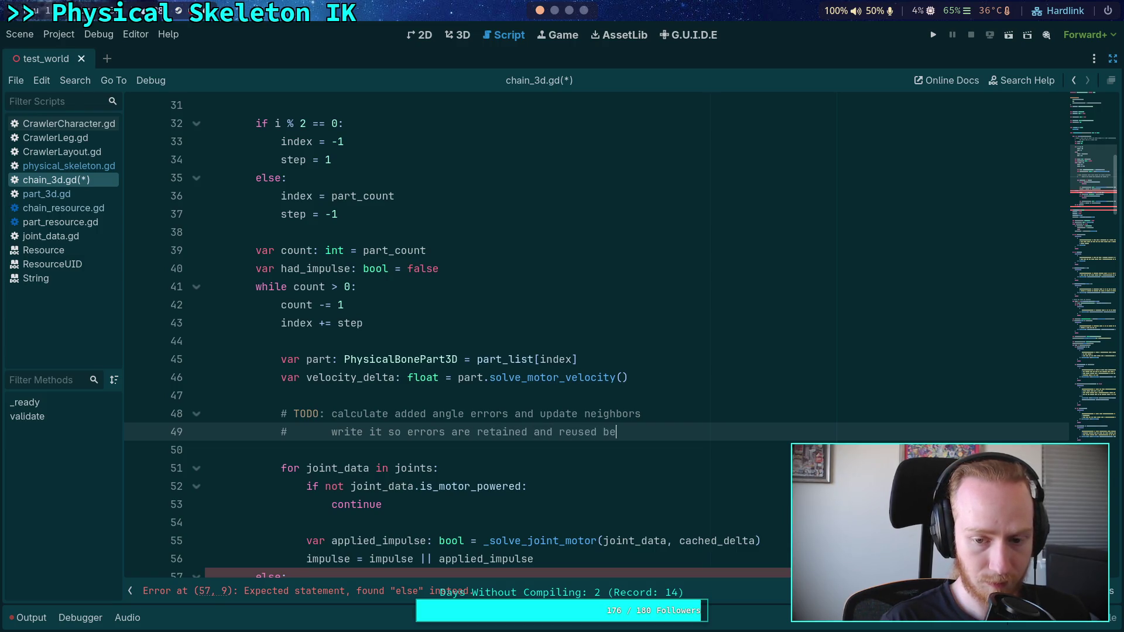
pyautogui.write('alls')
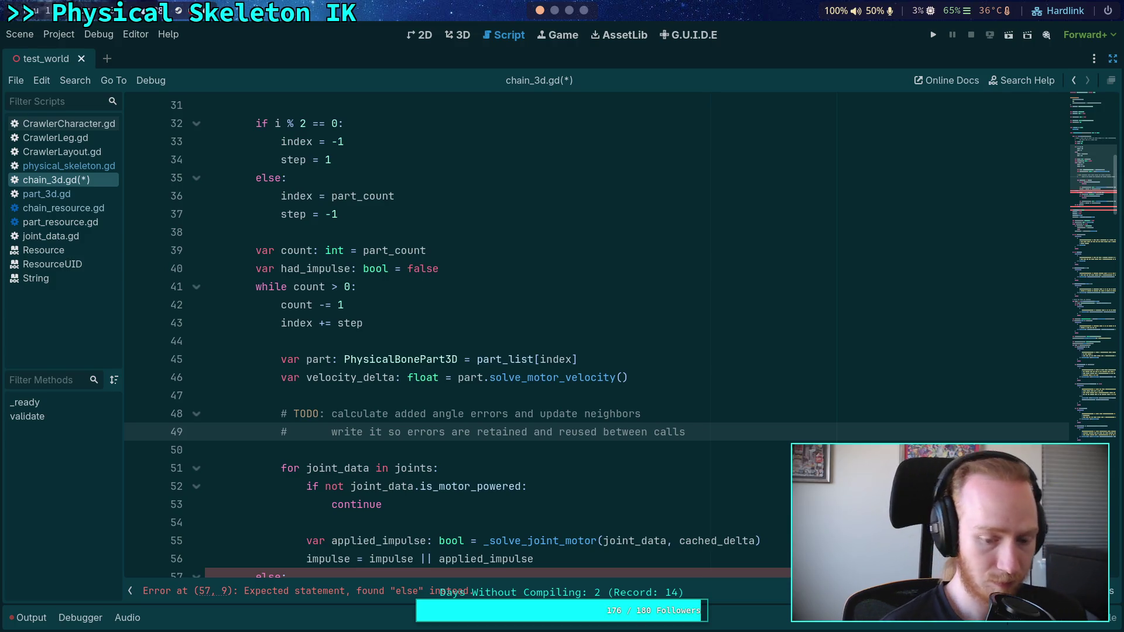
pyautogui.write(' to')
pyautogui.press('Return')
pyautogui.write('#       ')
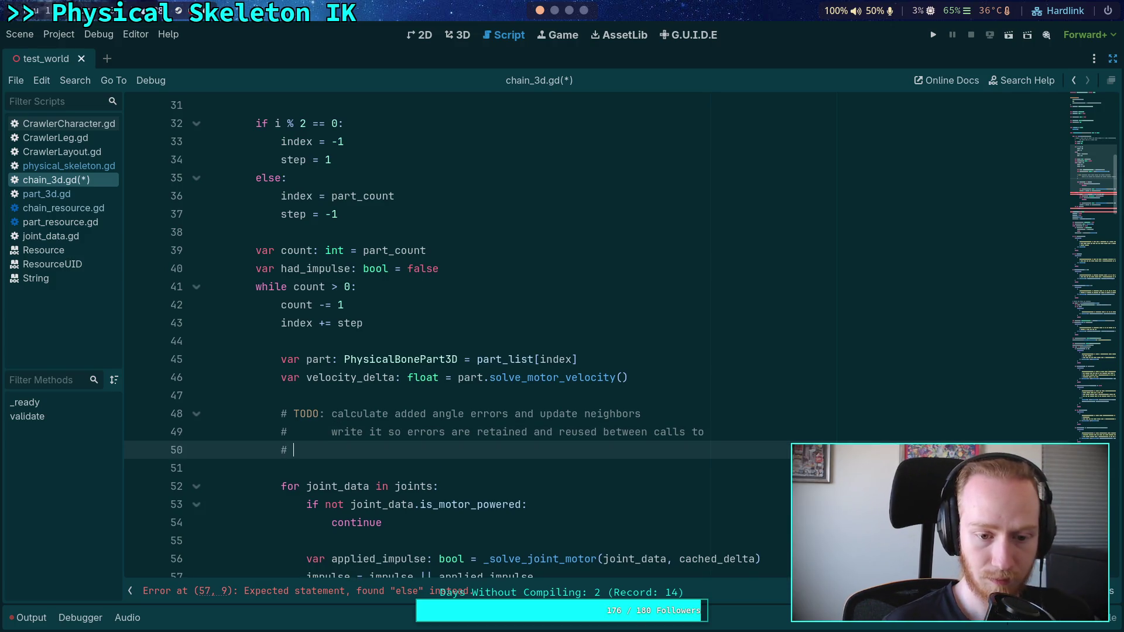
pyautogui.write('impro')
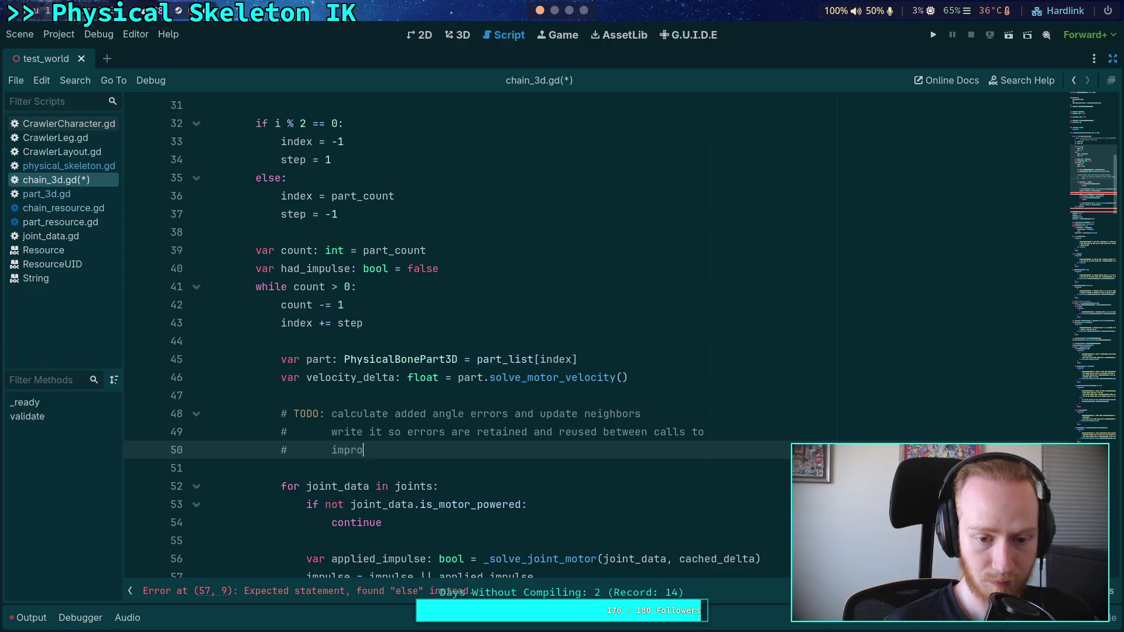
pyautogui.write('ve accuracy ')
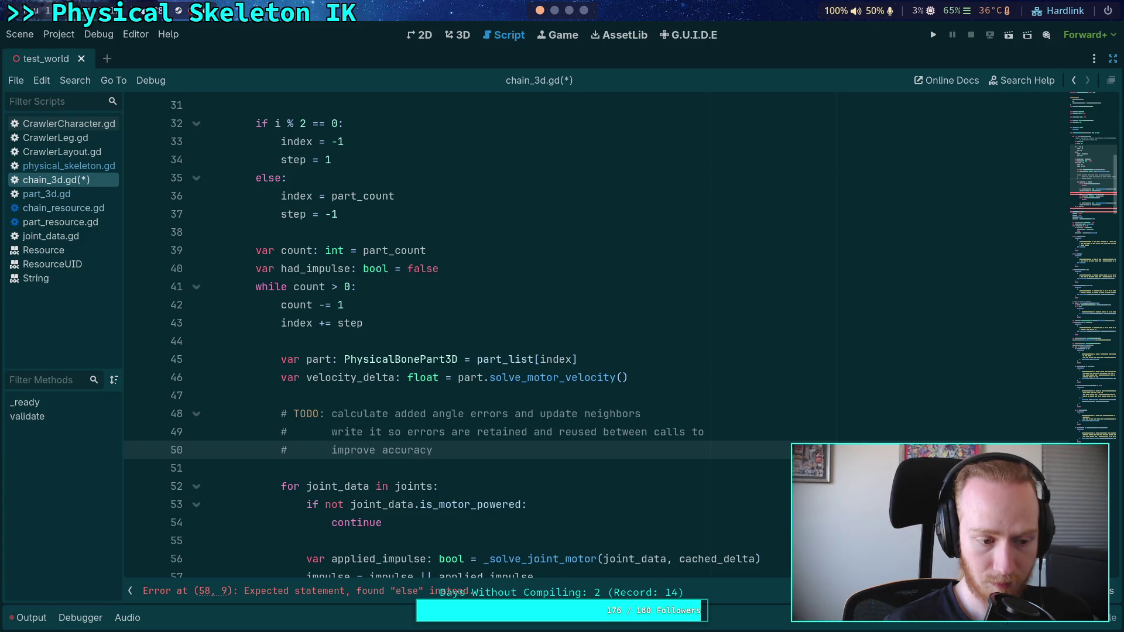
pyautogui.write('over time')
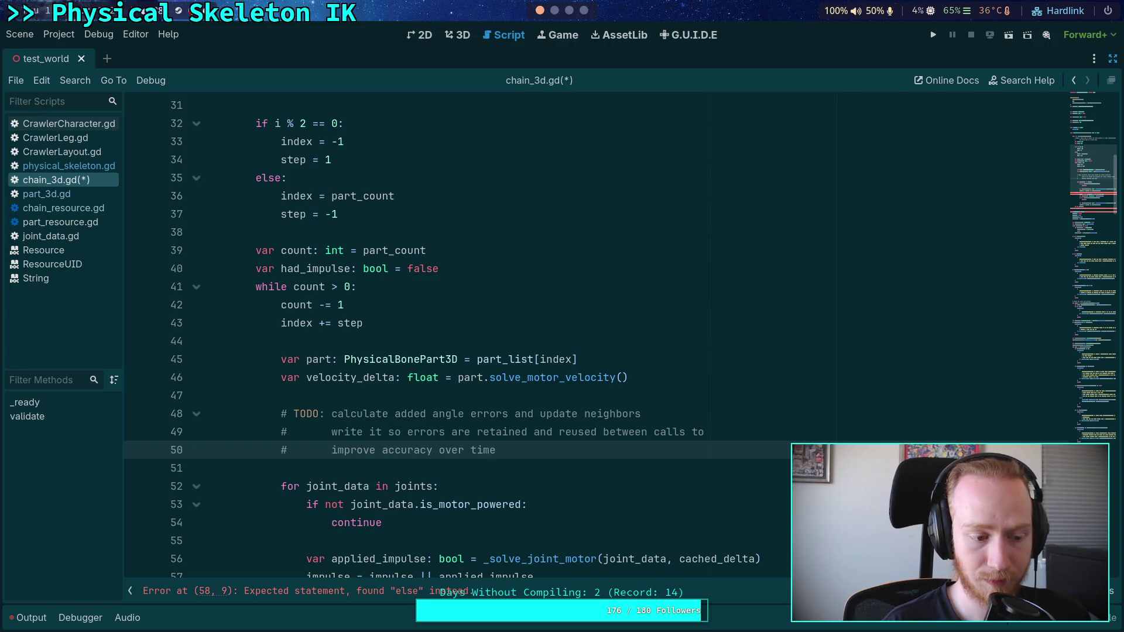
# Reword the third TODO line to 'maintain accuracy between calls'
pyautogui.press('BackSpace')
pyautogui.press('BackSpace')
pyautogui.press('BackSpace')
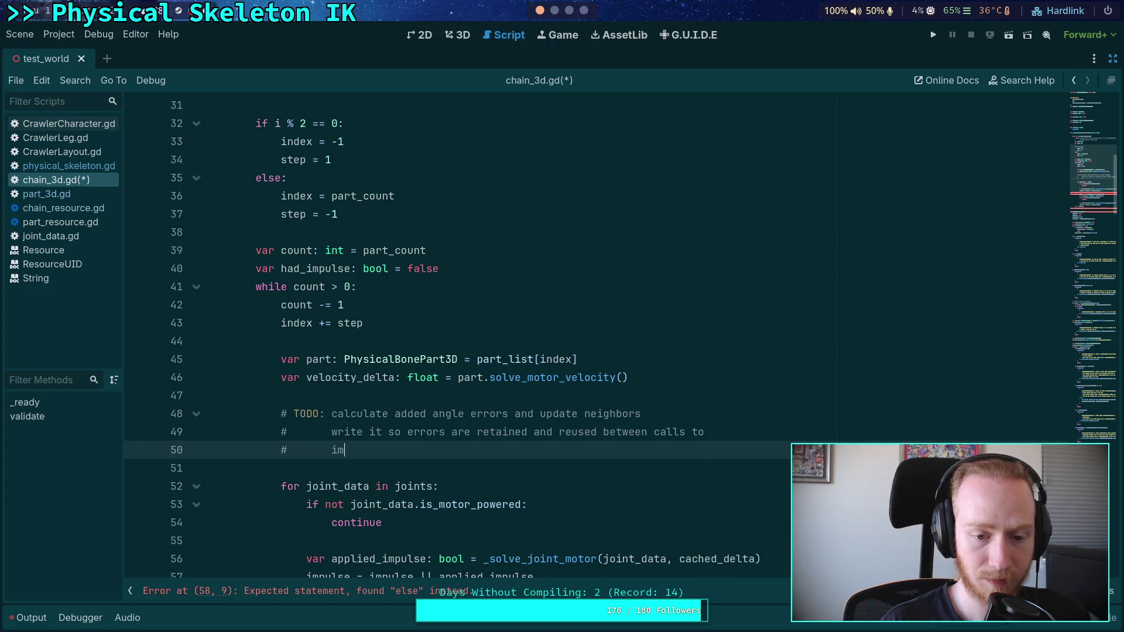
pyautogui.write('maintain a')
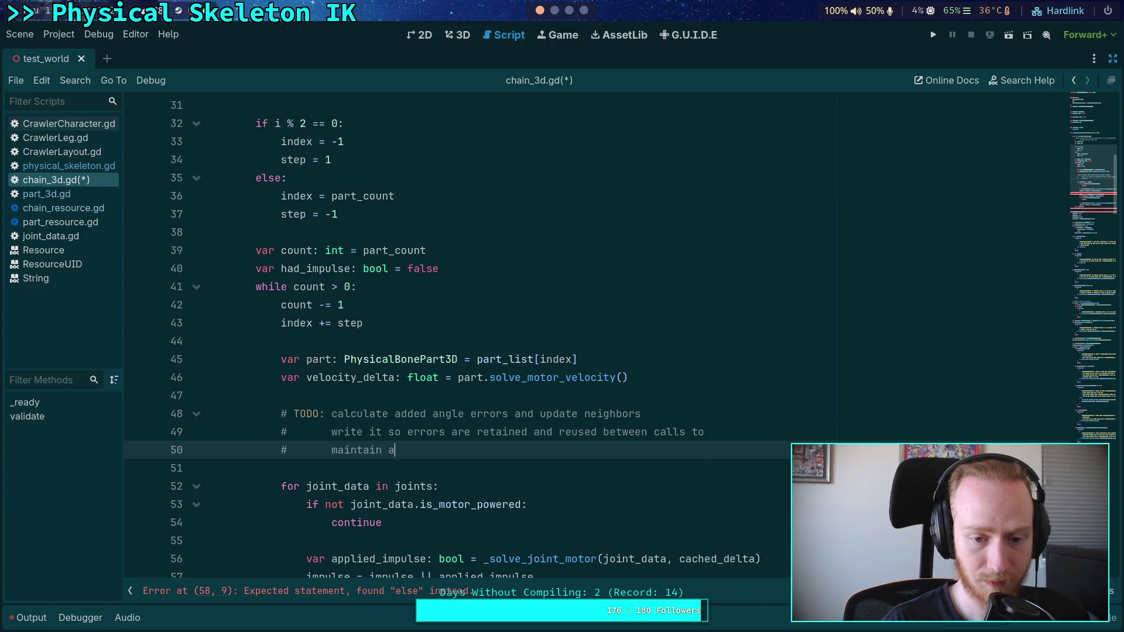
pyautogui.write('ccuracy ov')
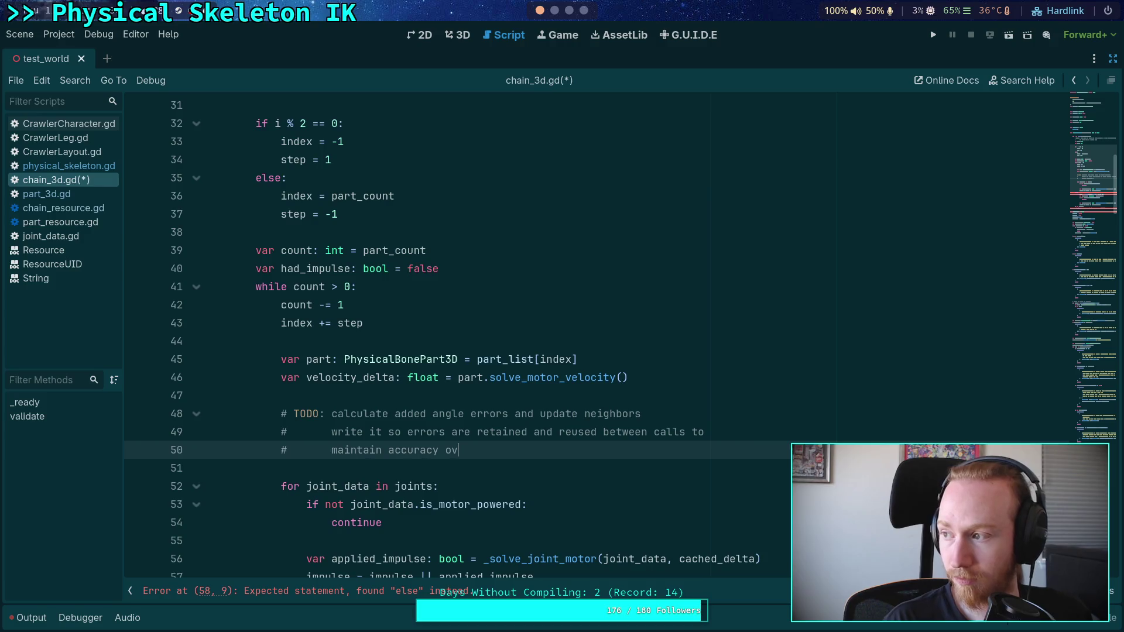
pyautogui.write('er time')
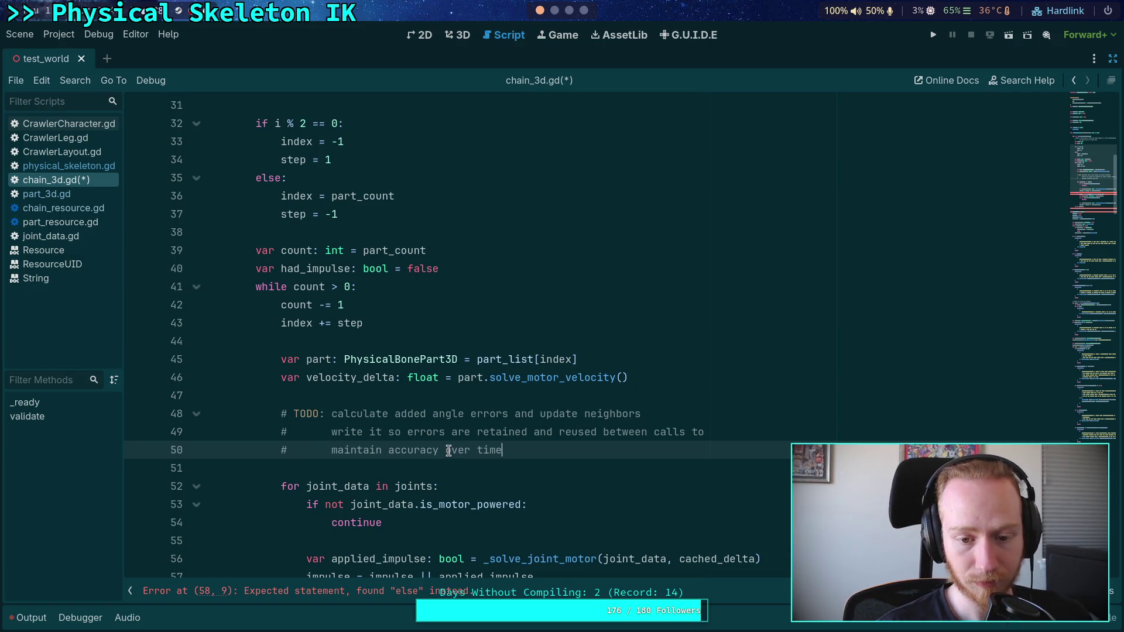
pyautogui.moveTo(446, 450); pyautogui.dragTo(503, 449)
pyautogui.write('bet')
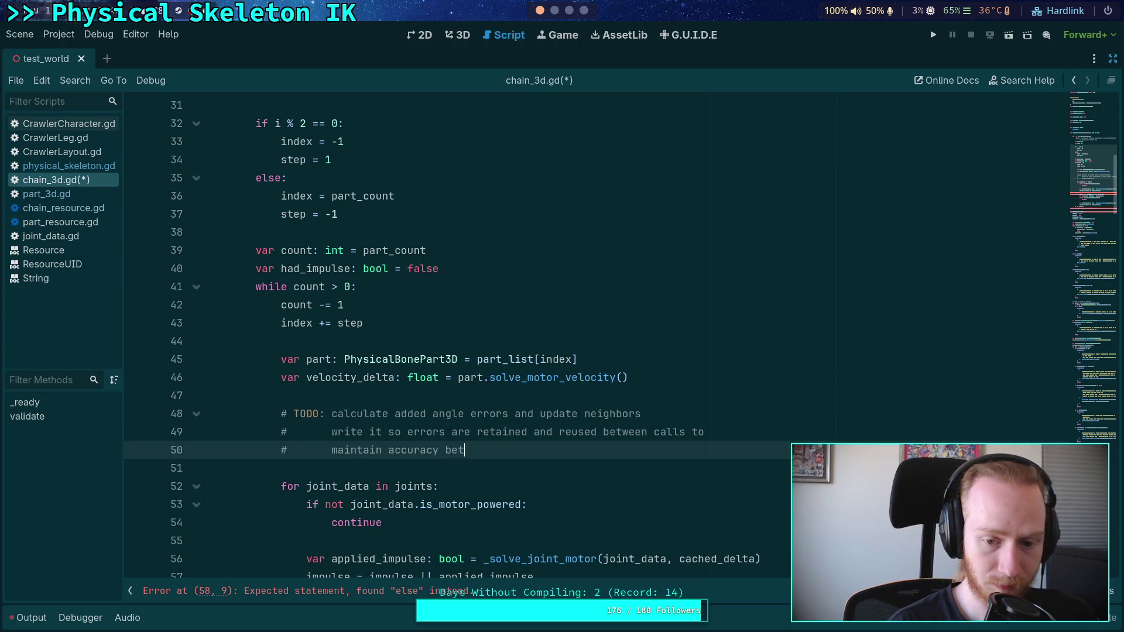
pyautogui.write('ween calls')
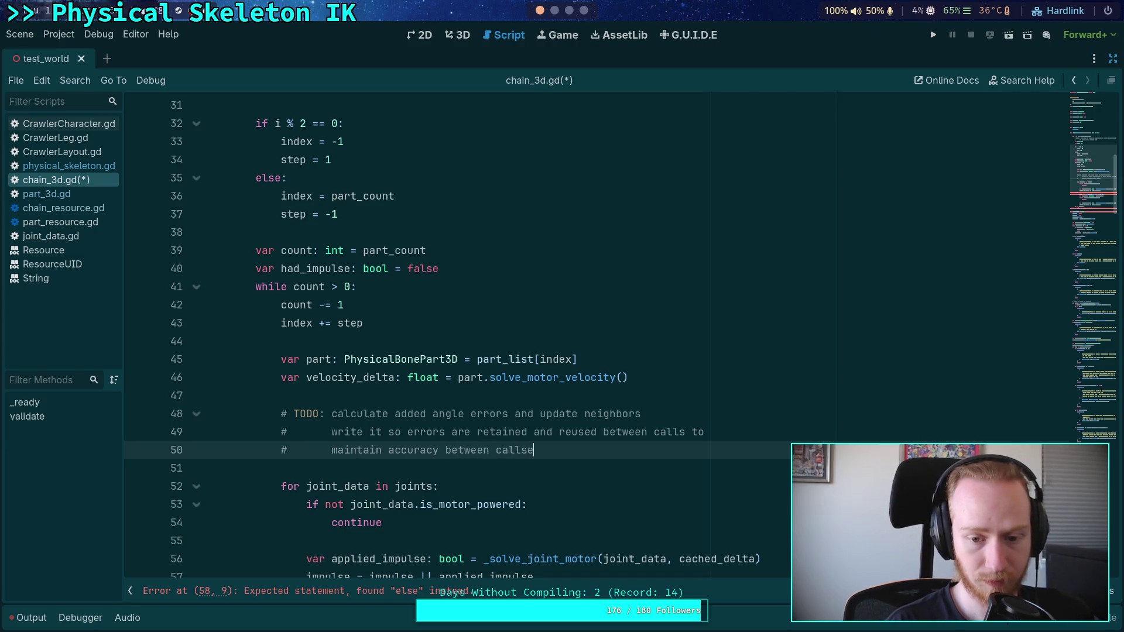
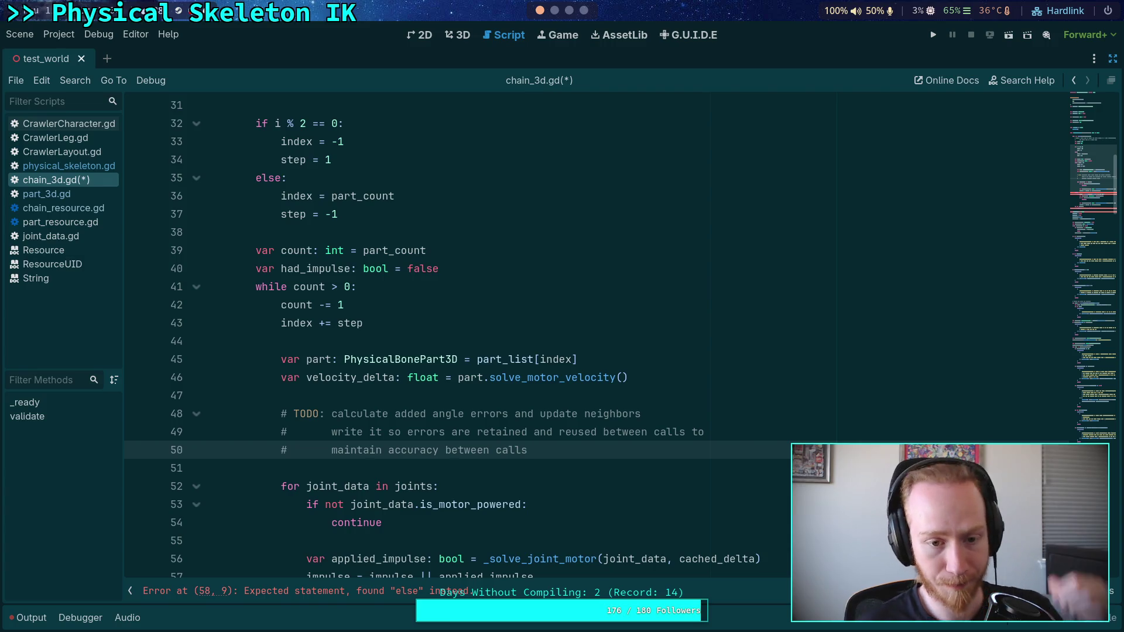
# Delete the TODO comment about angle errors and the leftover blank line from the while loop
pyautogui.moveTo(529, 450); pyautogui.dragTo(247, 416)
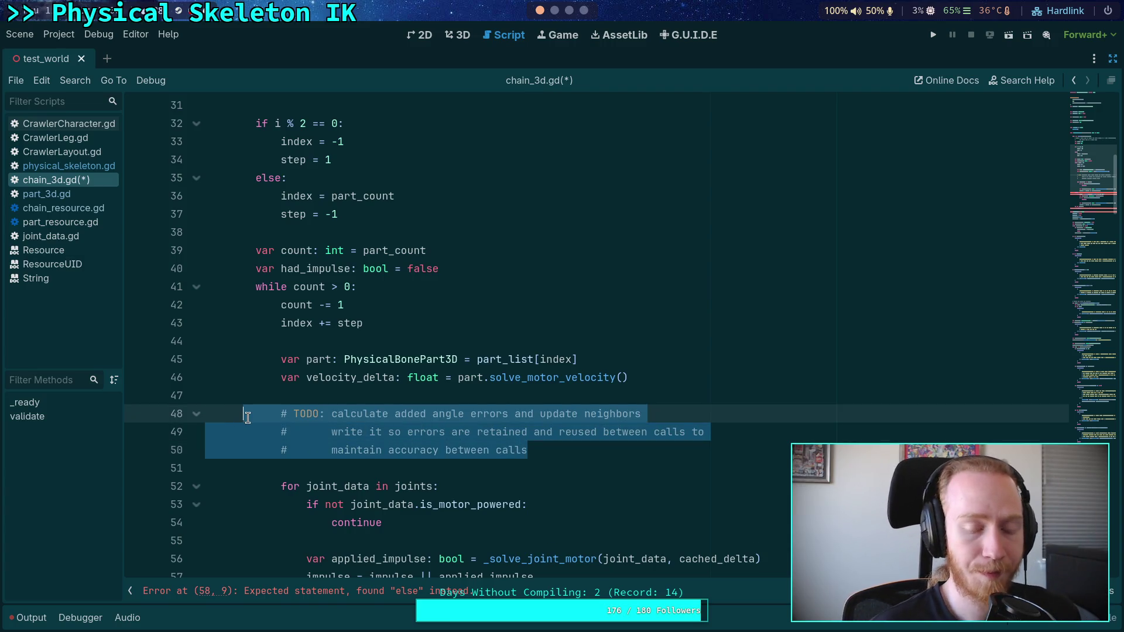
pyautogui.click(485, 417)
pyautogui.moveTo(556, 454); pyautogui.dragTo(268, 397)
pyautogui.press('BackSpace')
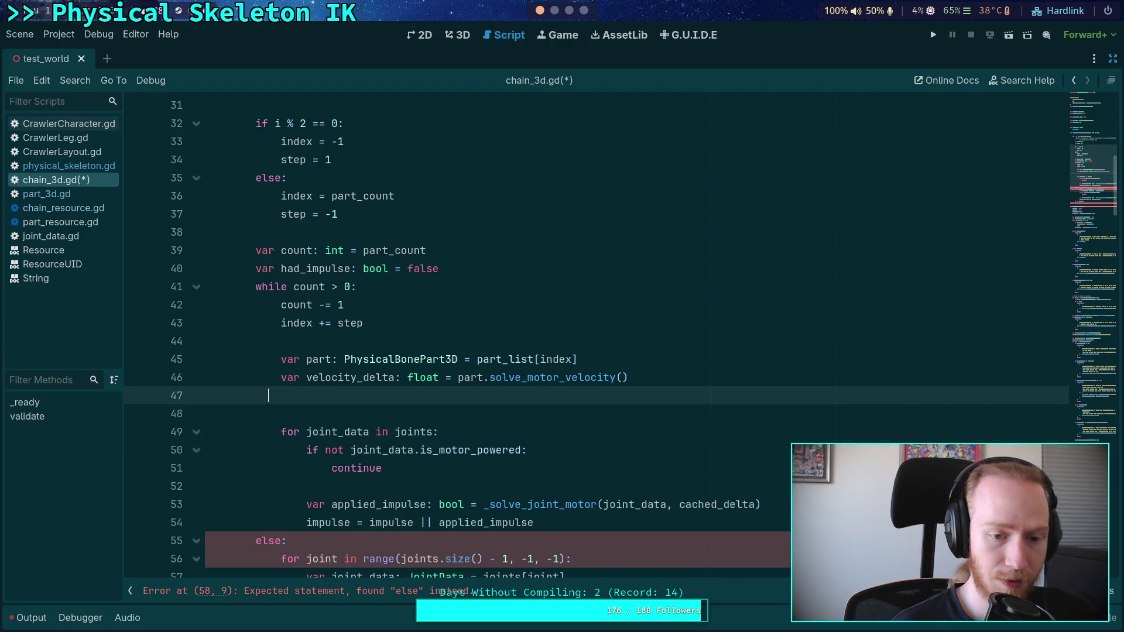
pyautogui.press('BackSpace')
# Select the velocity_delta variable name on line 46
pyautogui.click(501, 341)
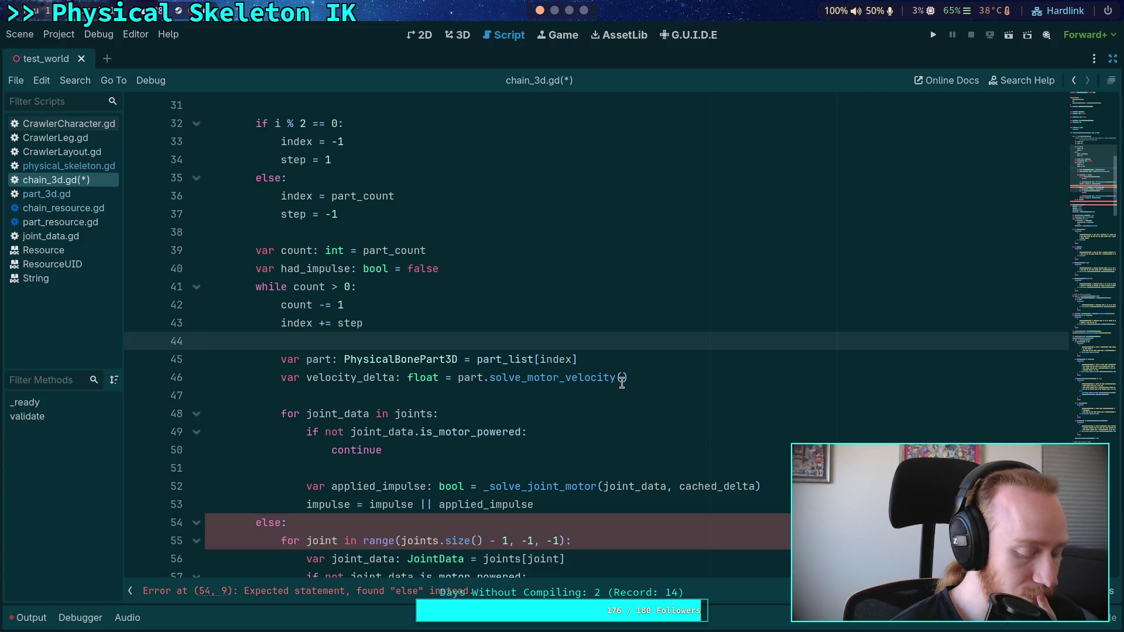
pyautogui.click(448, 378)
pyautogui.doubleClick(345, 377)
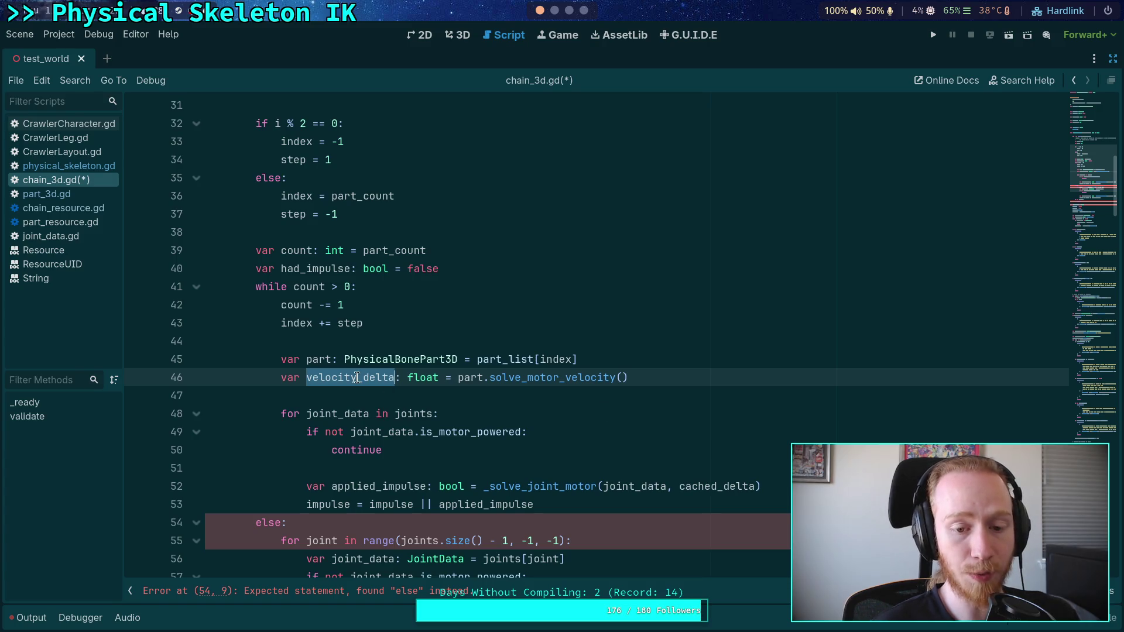
# Drop the _delta suffix and retype the variable as angular_velocity on line 46
pyautogui.moveTo(357, 377); pyautogui.dragTo(396, 377)
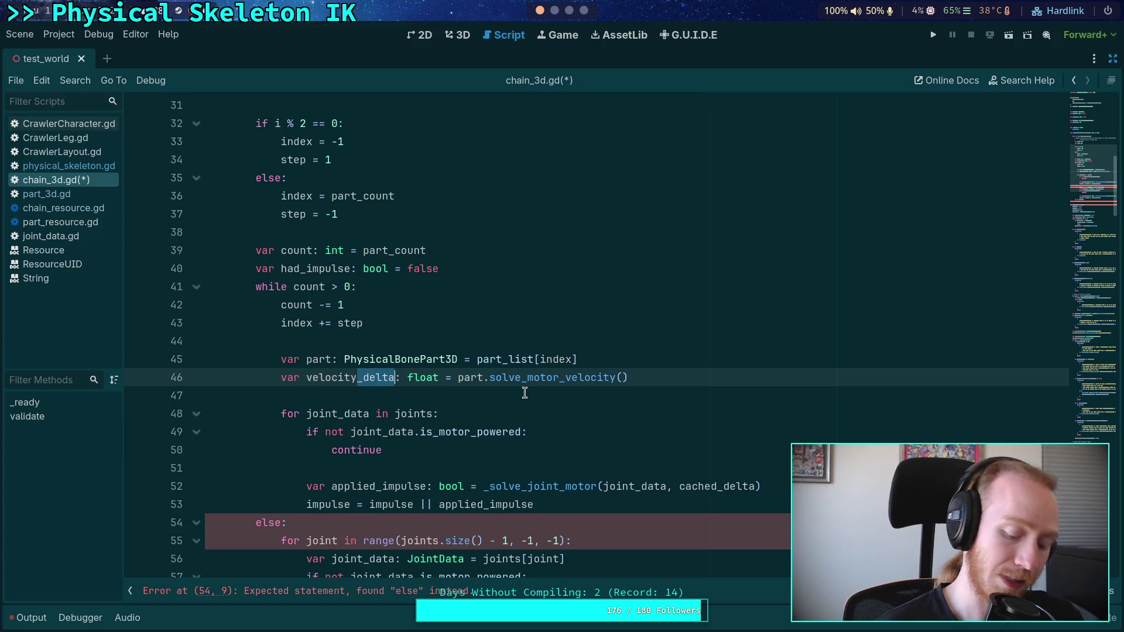
pyautogui.press('BackSpace')
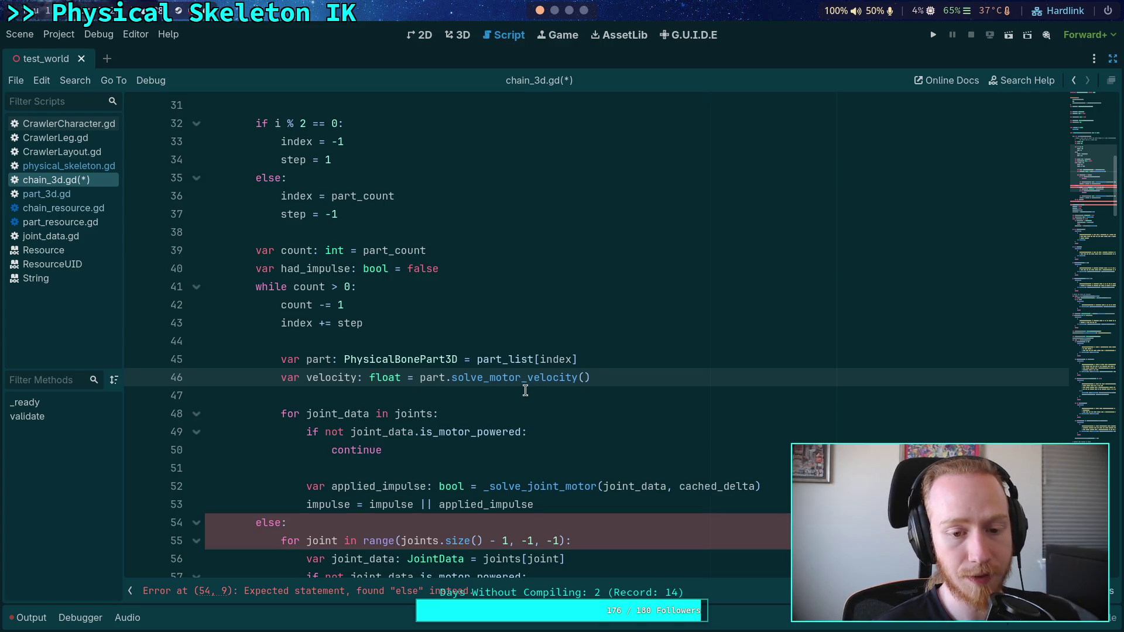
pyautogui.doubleClick(316, 379)
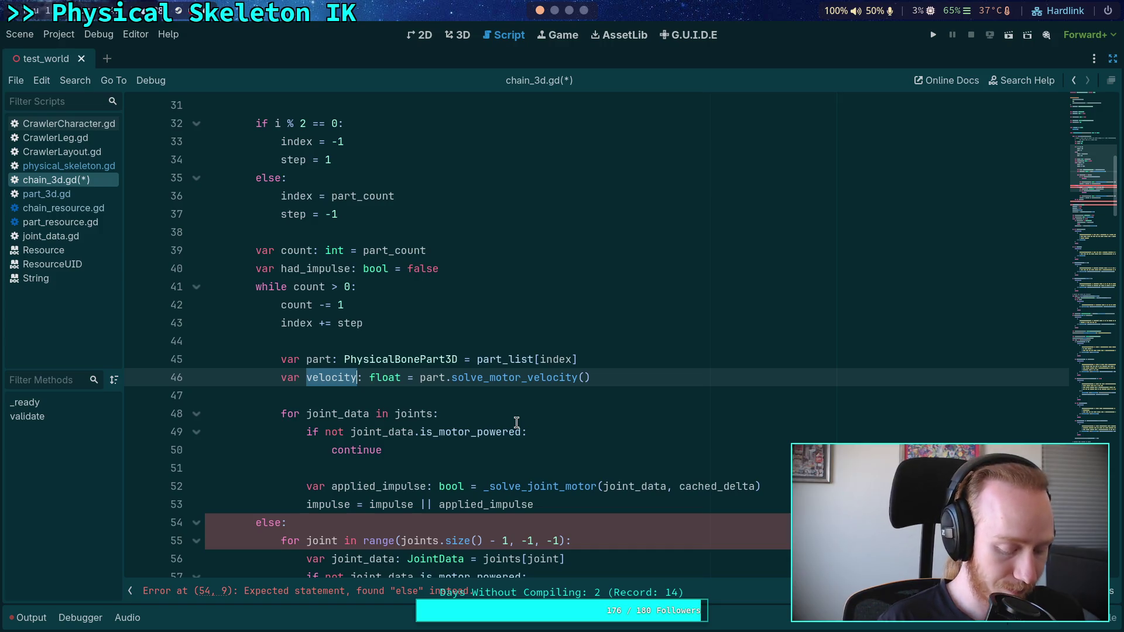
pyautogui.write('angul')
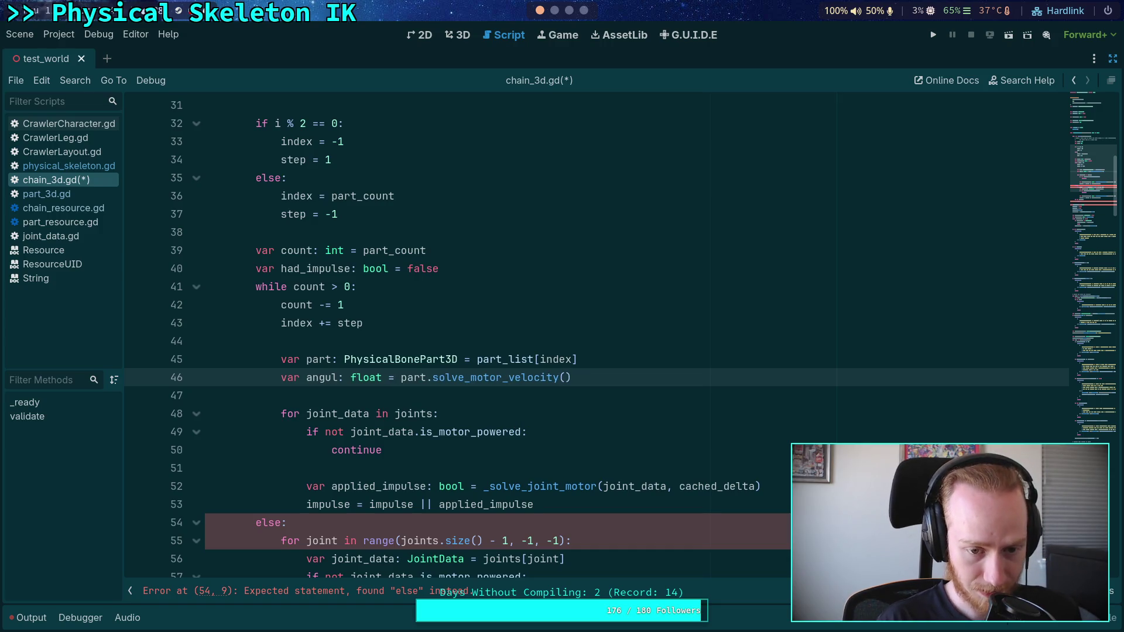
pyautogui.write('ar_')
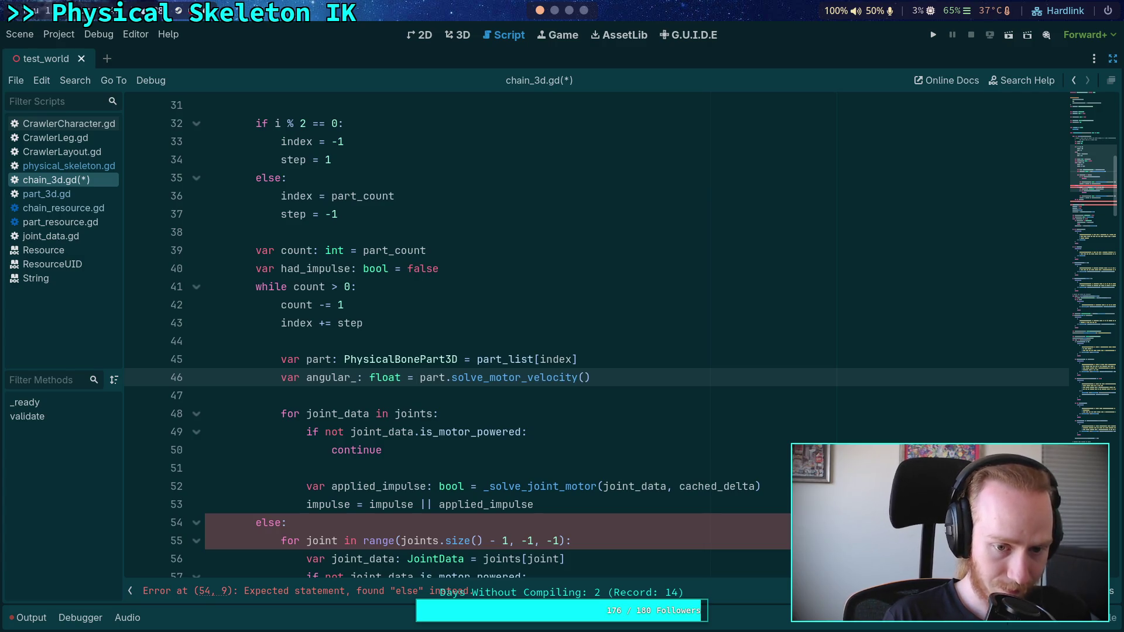
pyautogui.write('velocity')
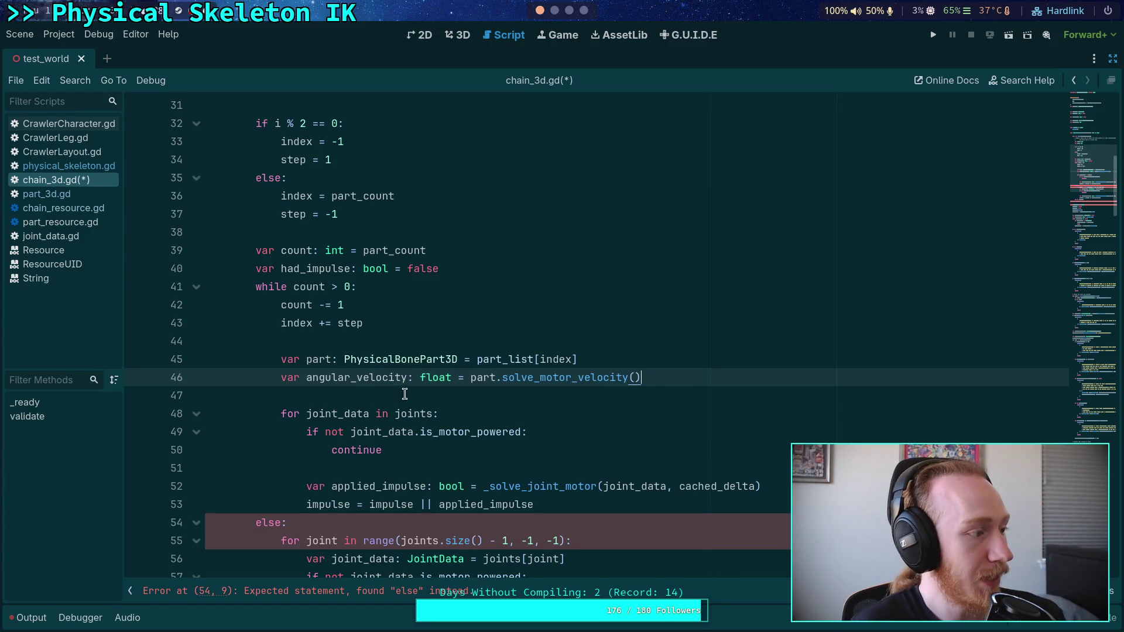
pyautogui.click(558, 392)
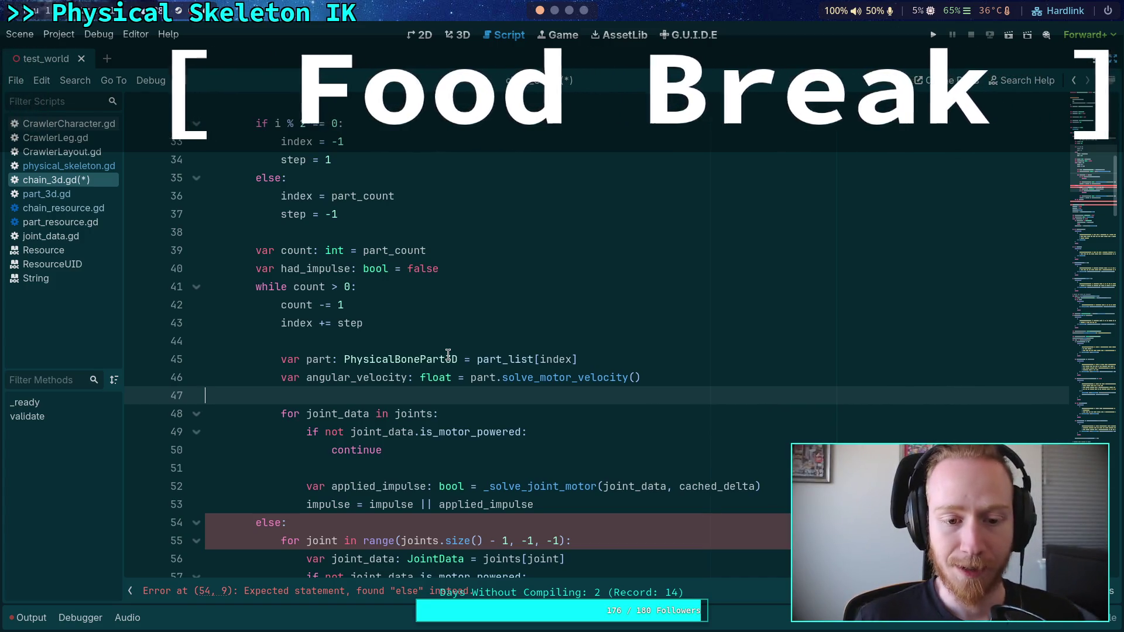
# In a new browser tab, go to youtube.com and open the Fable gameplay demo video
pyautogui.click(583, 8)
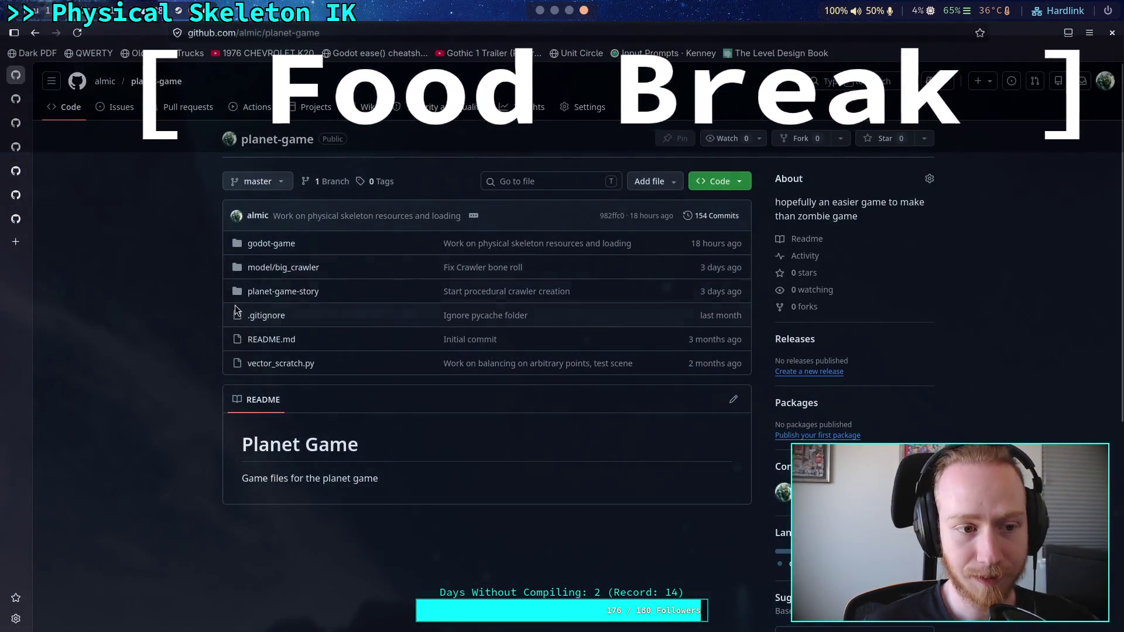
pyautogui.click(16, 242)
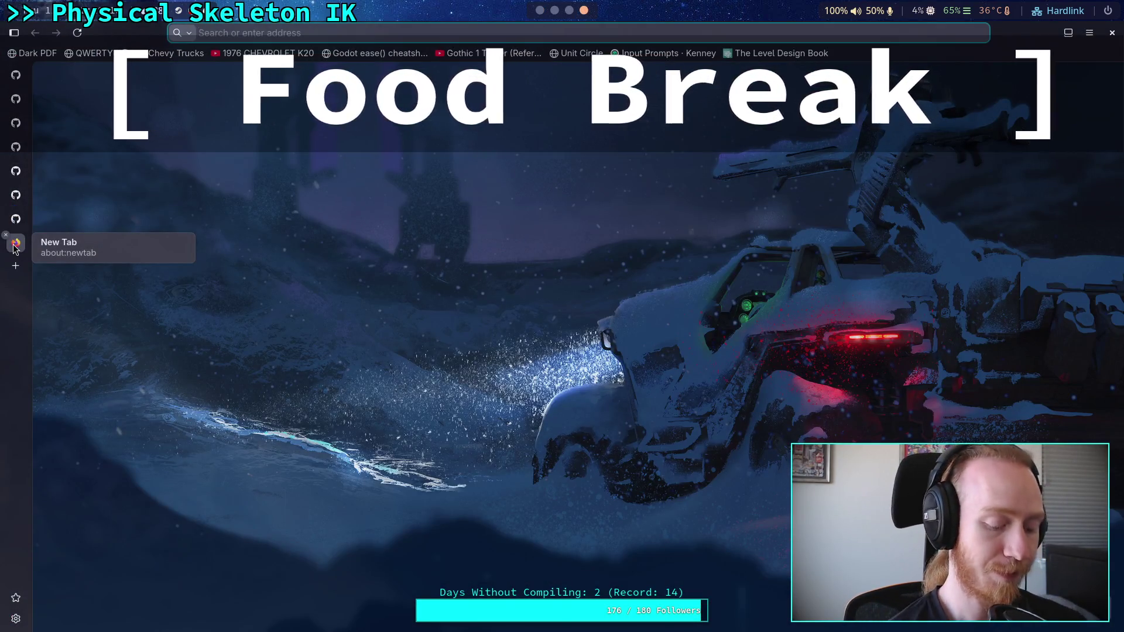
pyautogui.write('youtube.com')
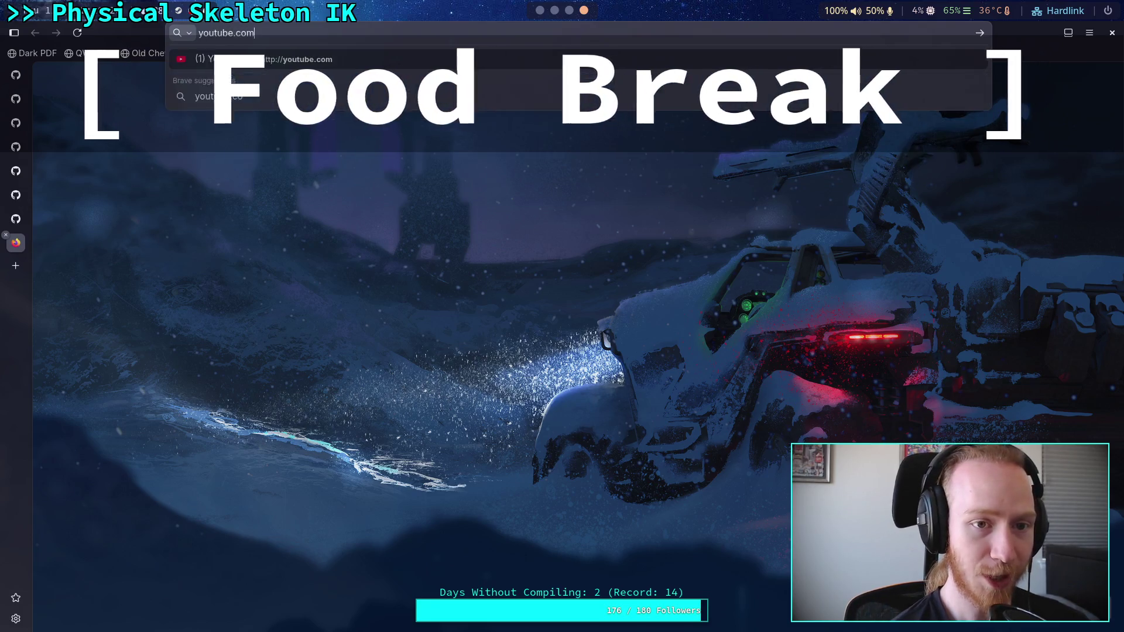
pyautogui.press('Return')
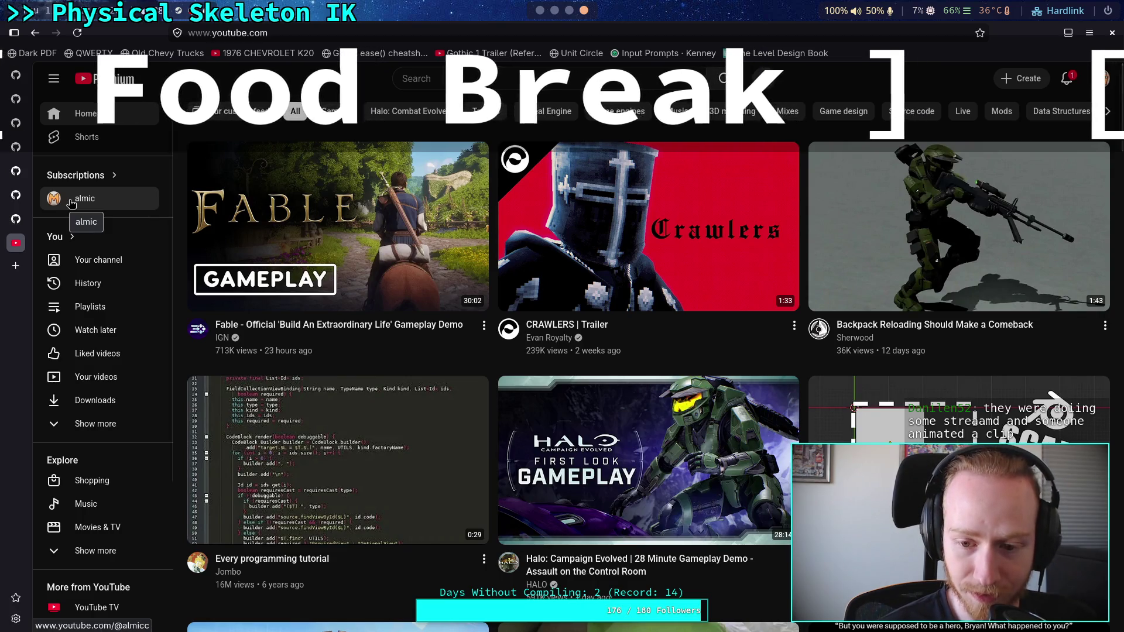
pyautogui.moveTo(369, 348)
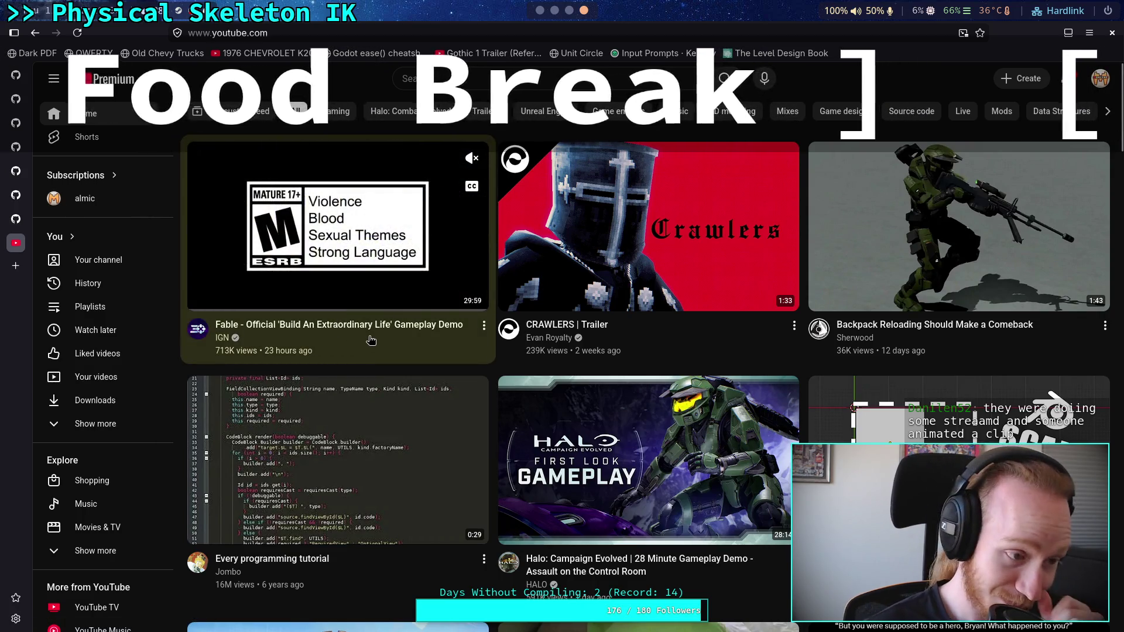
pyautogui.click(370, 339)
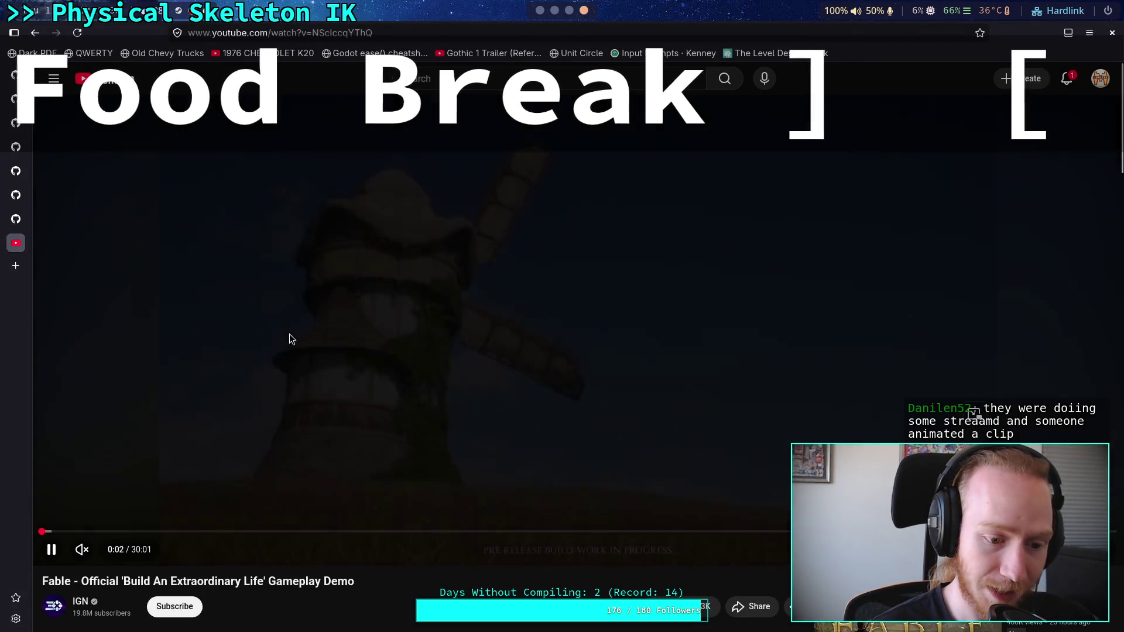
# Pause the Fable video and close YouTube's side menu to show the full video page
pyautogui.click(289, 334)
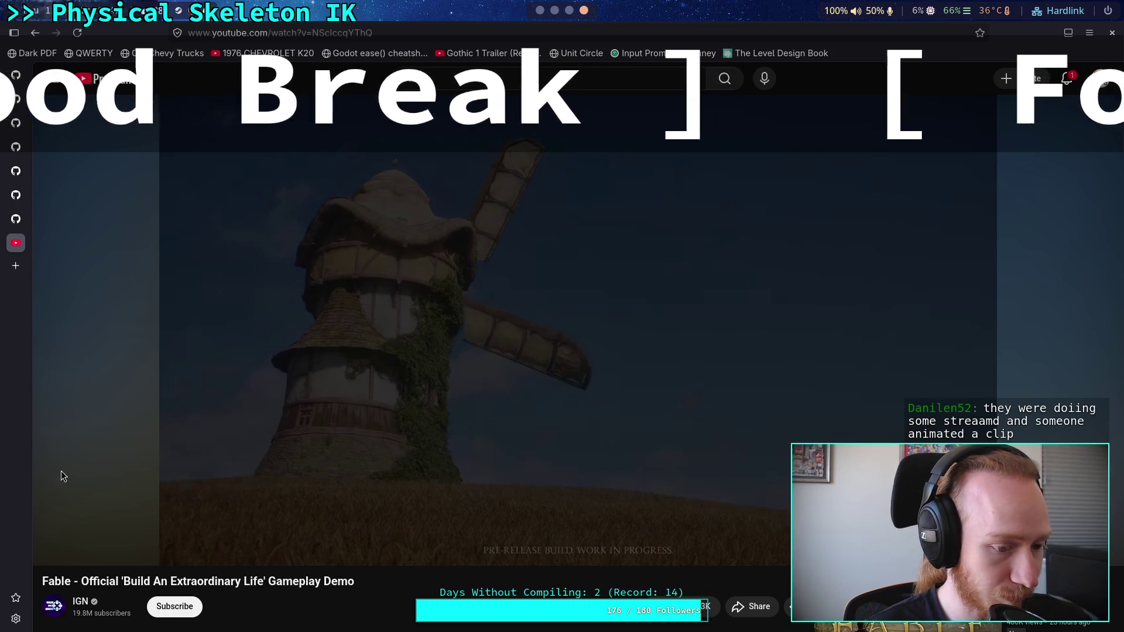
pyautogui.moveTo(452, 406)
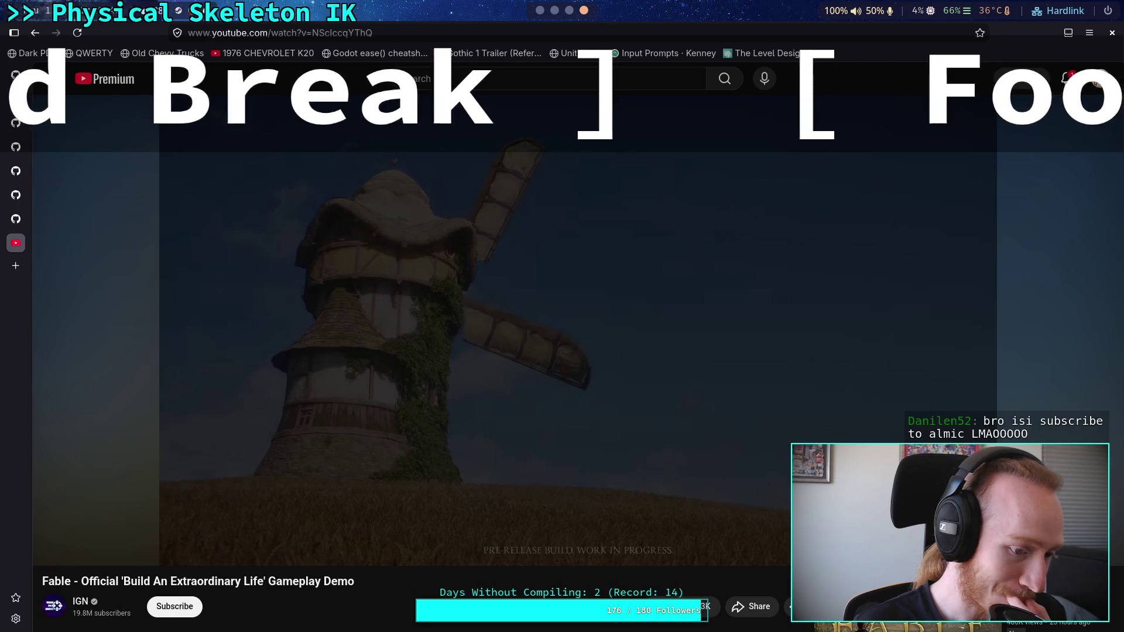
pyautogui.click(49, 76)
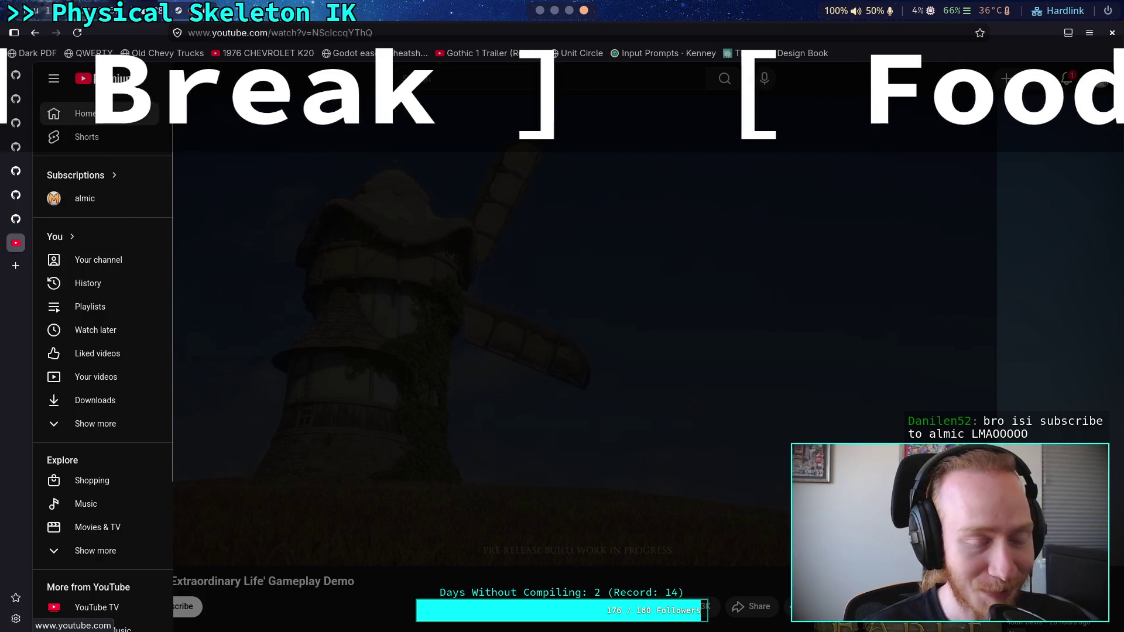
pyautogui.click(60, 78)
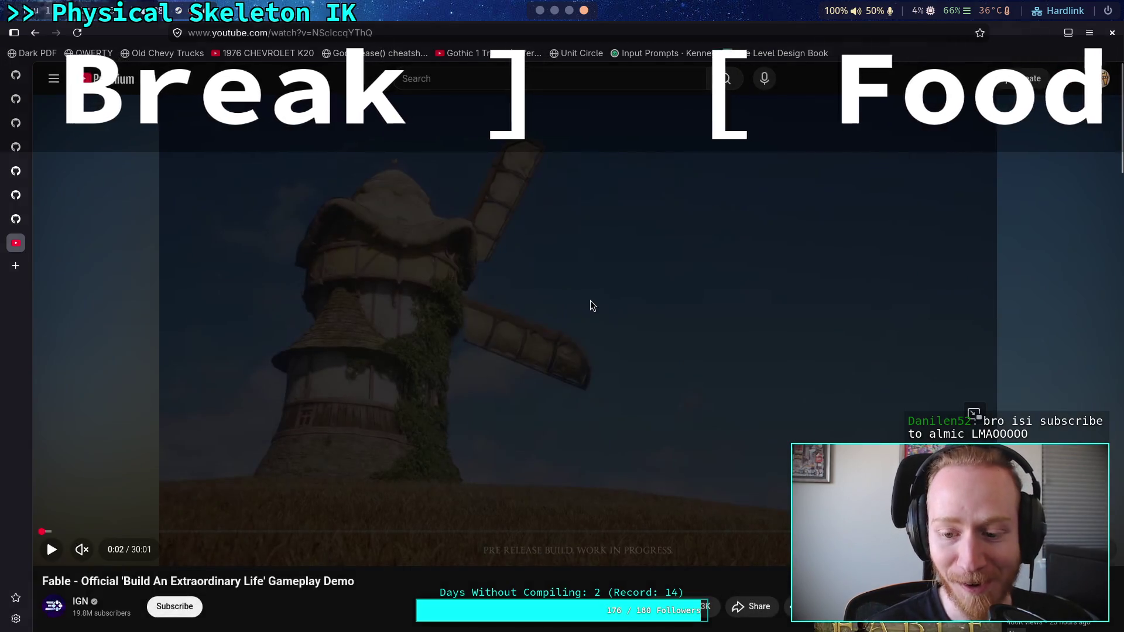
pyautogui.click(1099, 78)
pyautogui.scroll(-3, 458, 318)
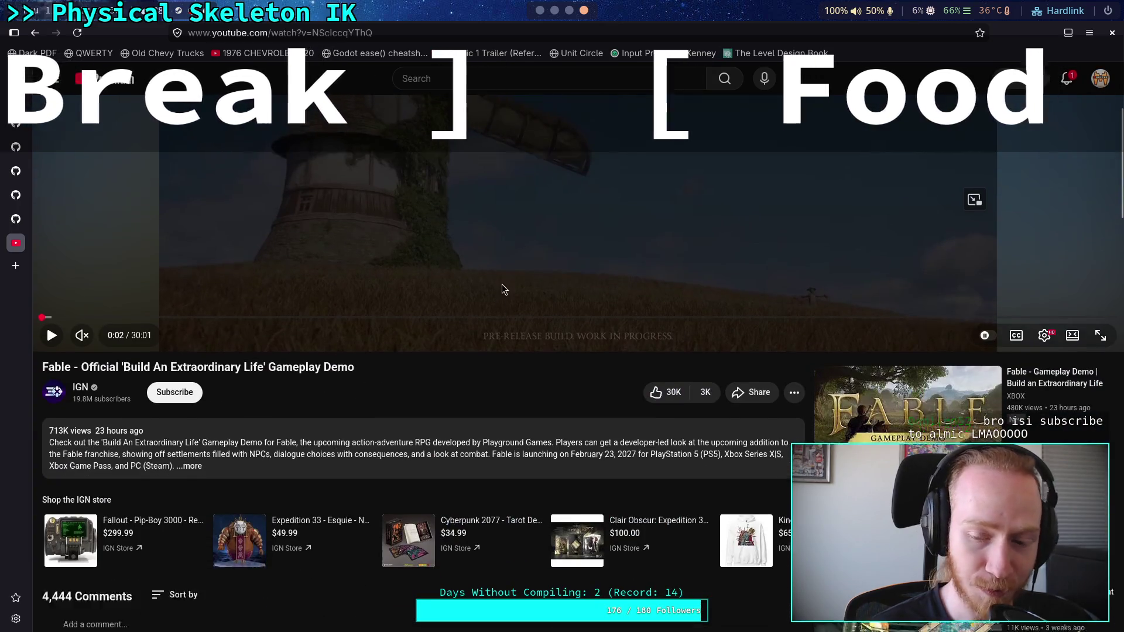
pyautogui.scroll(5, 576, 292)
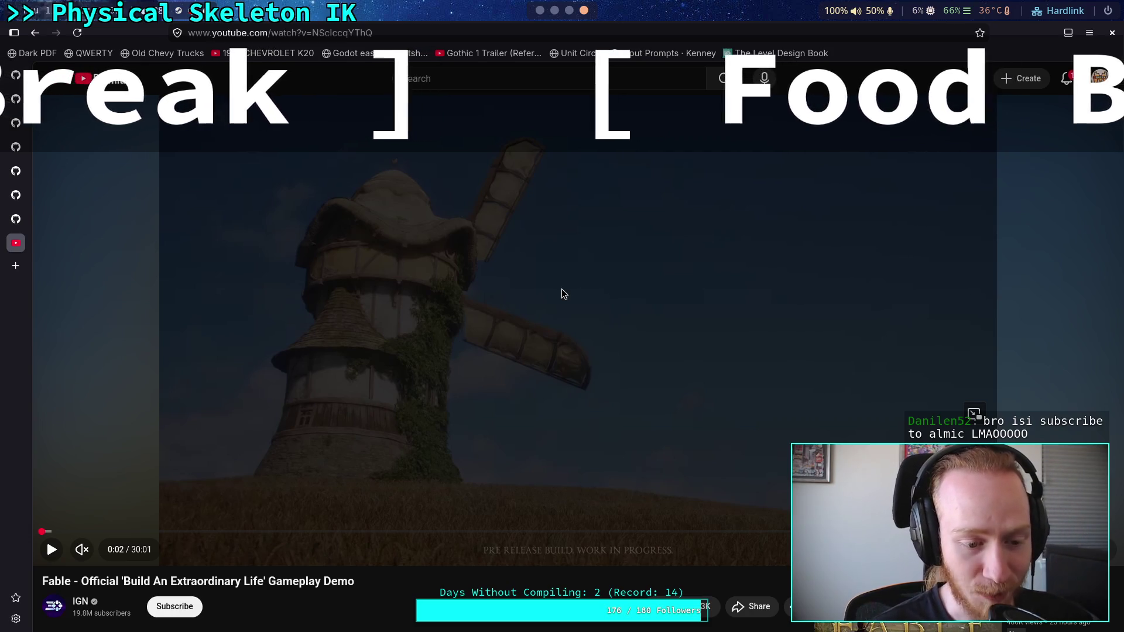
# Play the demo from near the start, adjust the volume, then pause and expand the description
pyautogui.click(566, 286)
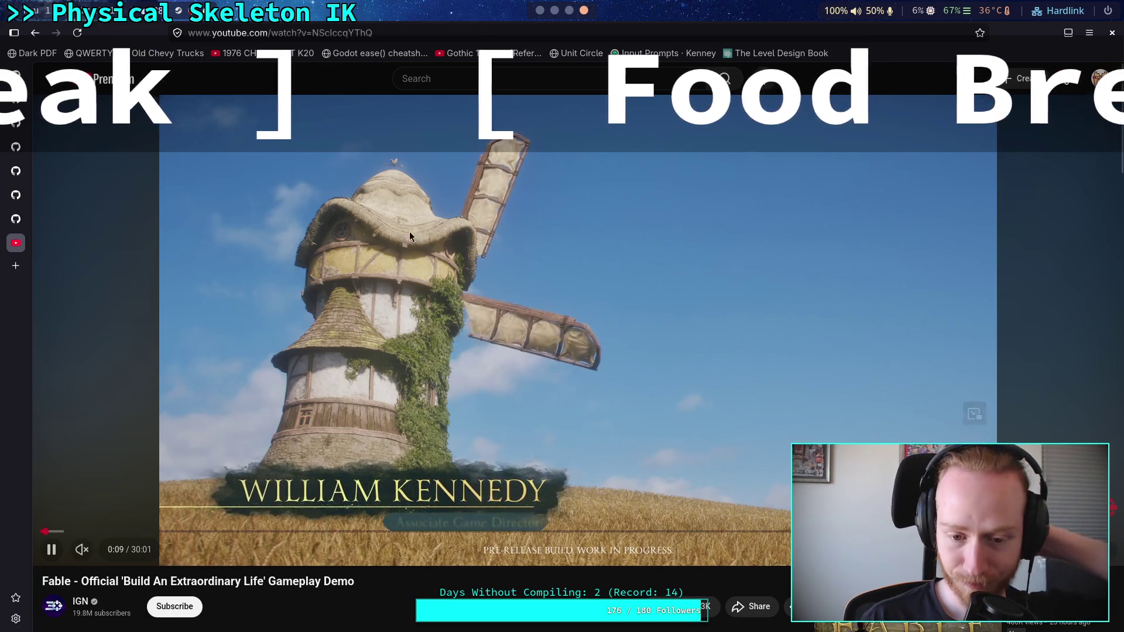
pyautogui.click(105, 550)
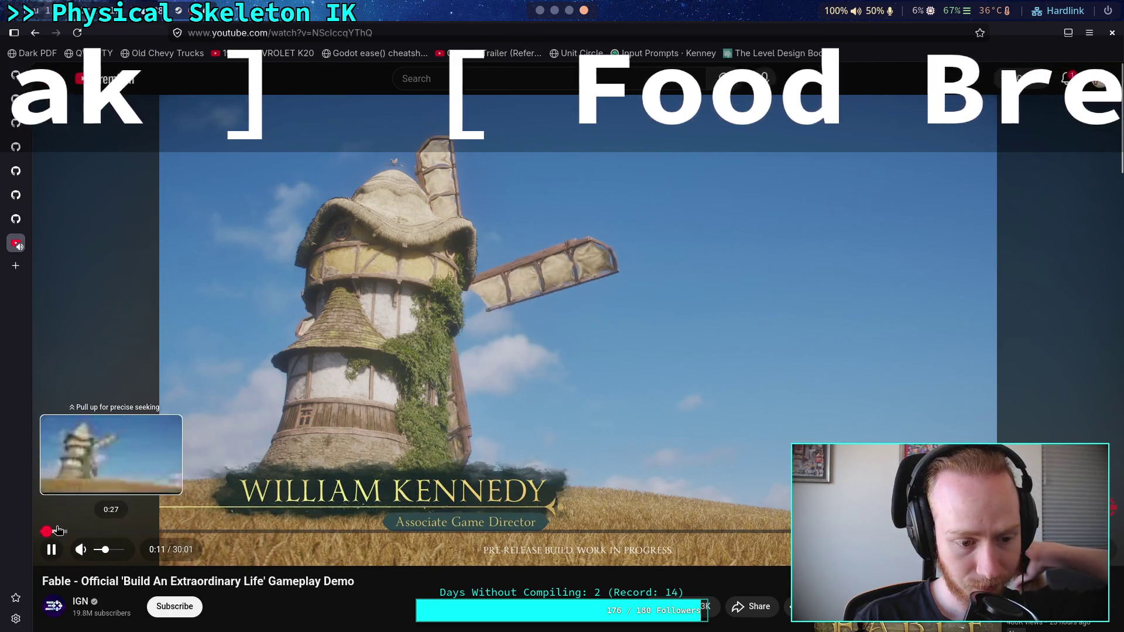
pyautogui.click(41, 532)
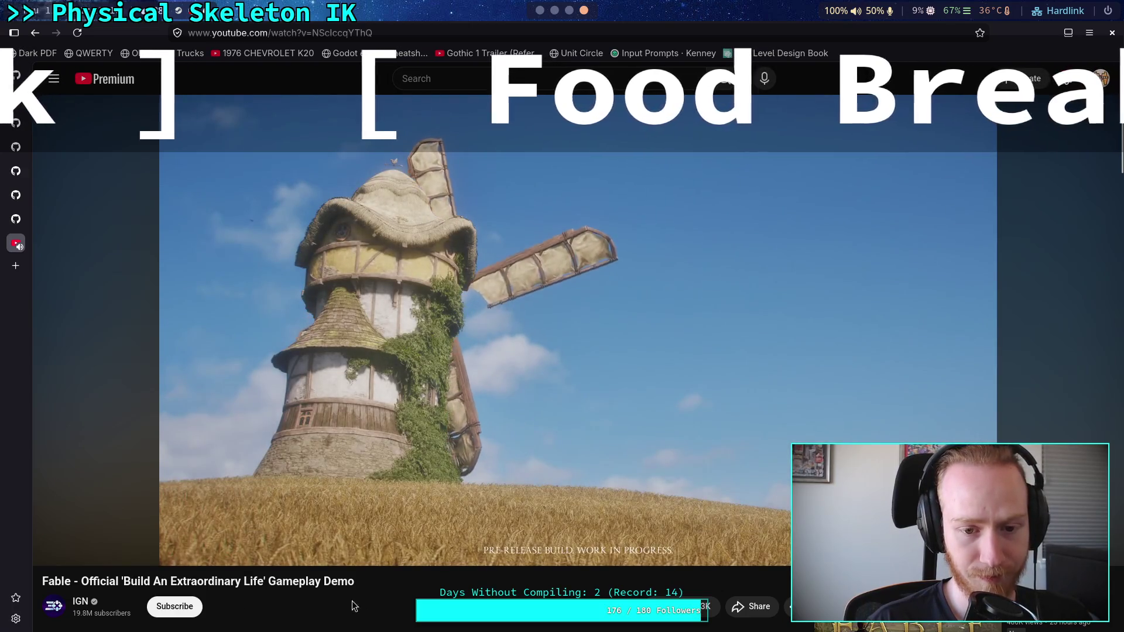
pyautogui.click(237, 482)
pyautogui.scroll(-4, 241, 479)
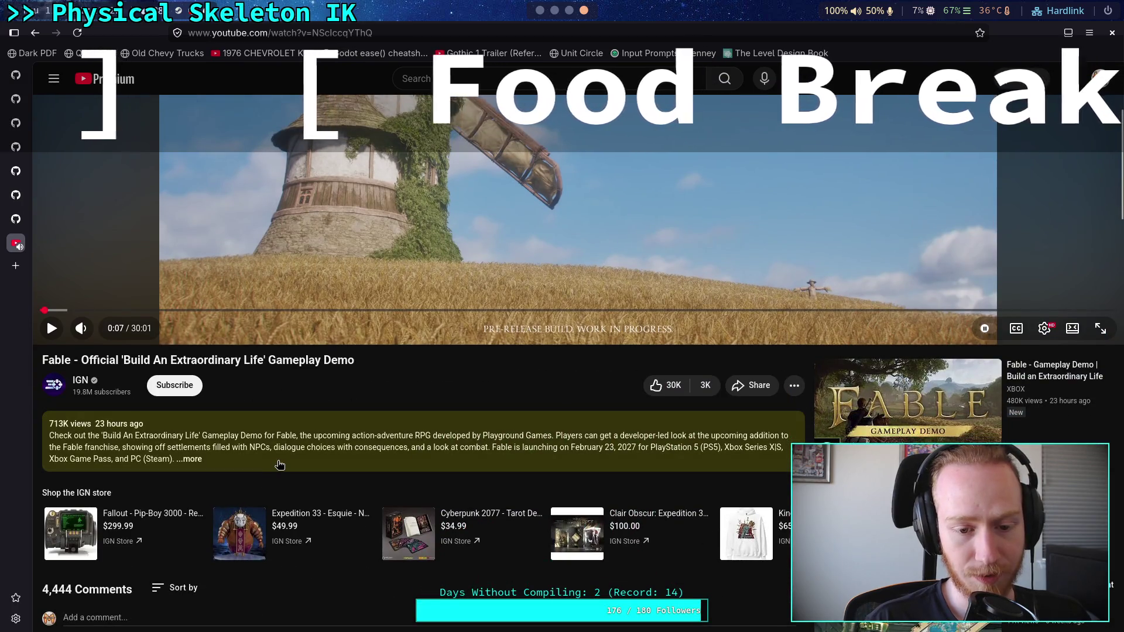
pyautogui.click(279, 464)
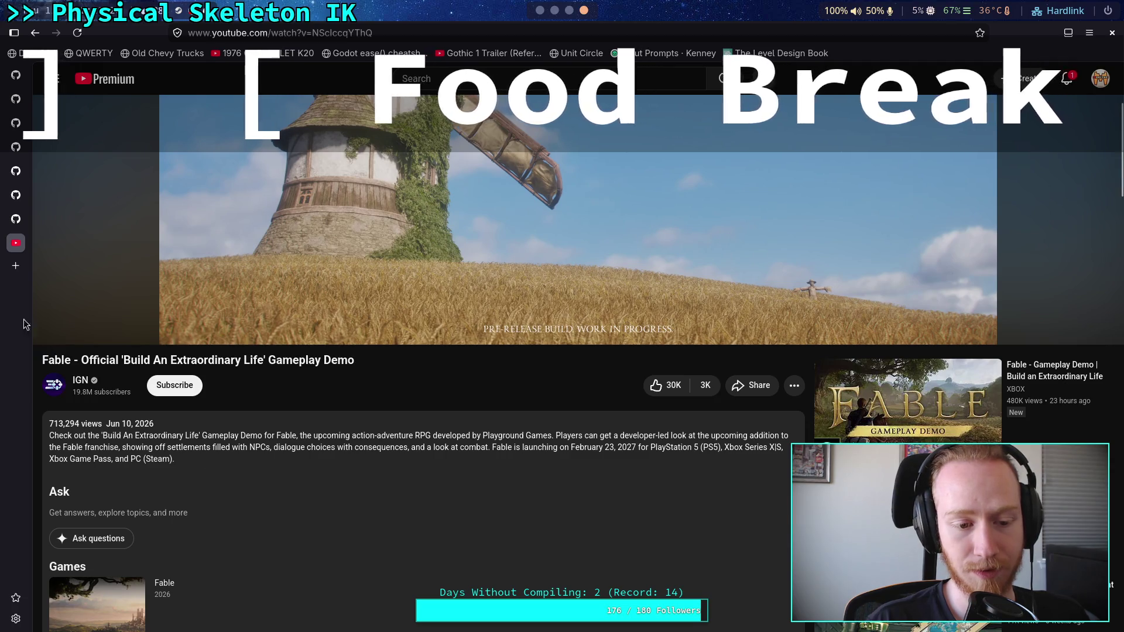
pyautogui.click(15, 265)
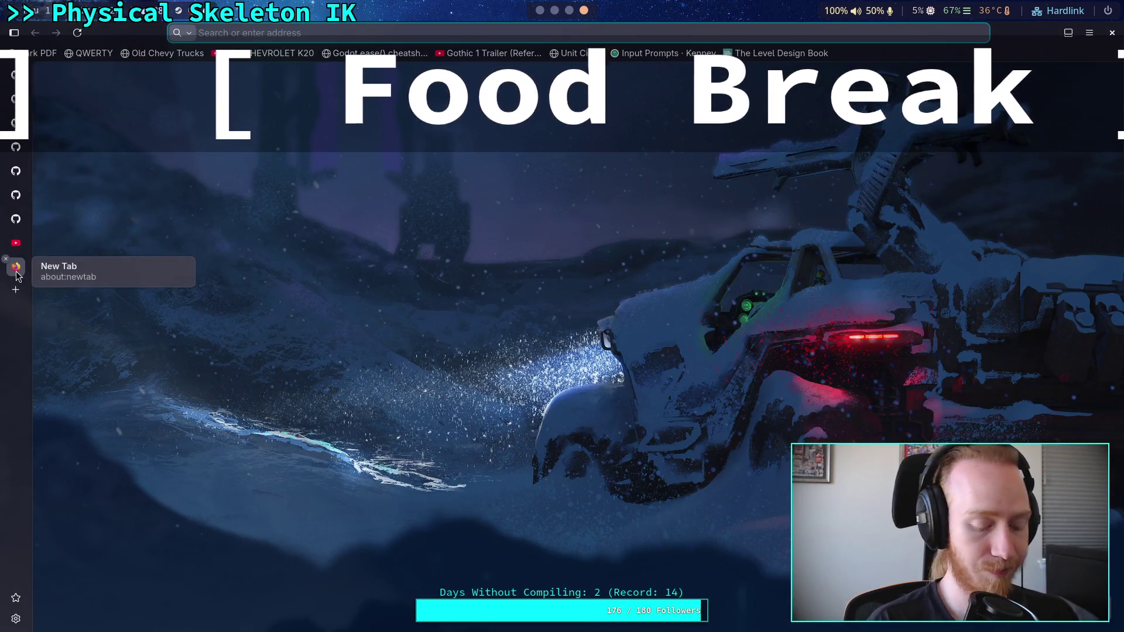
# Search Brave for 'fable game engine' and scroll through the results
pyautogui.write('fable')
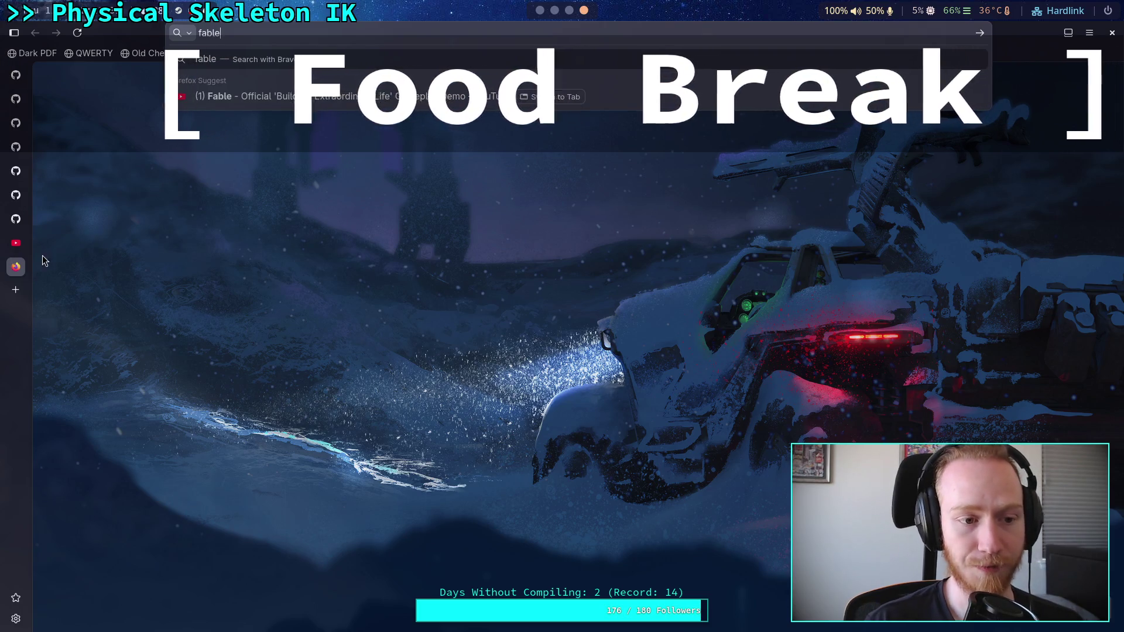
pyautogui.click(21, 248)
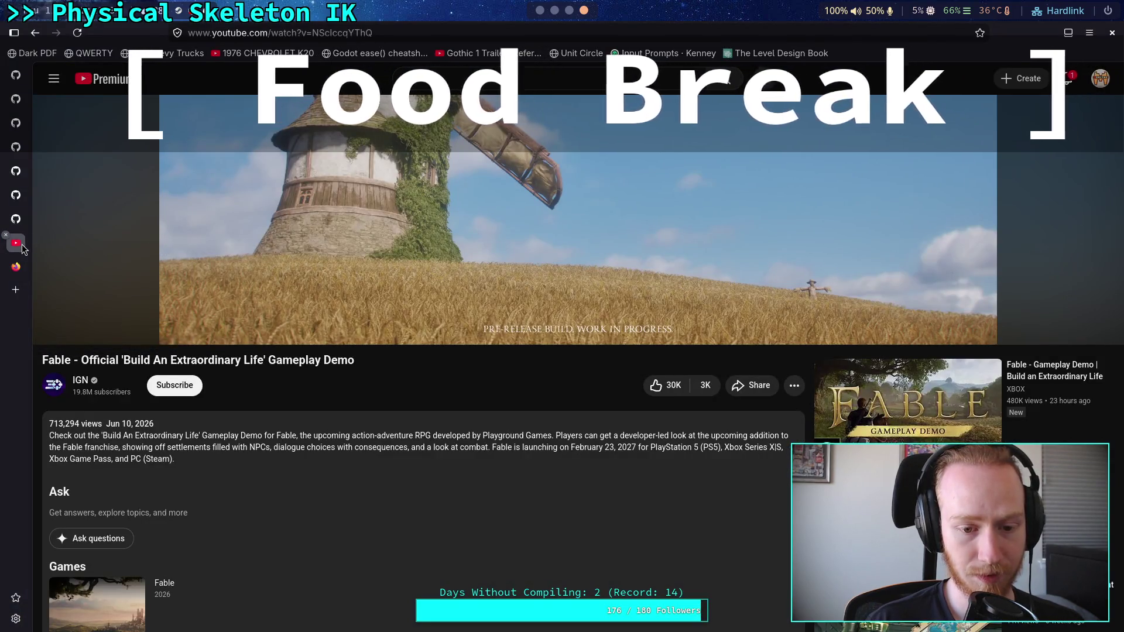
pyautogui.click(20, 263)
pyautogui.write('fable game engine')
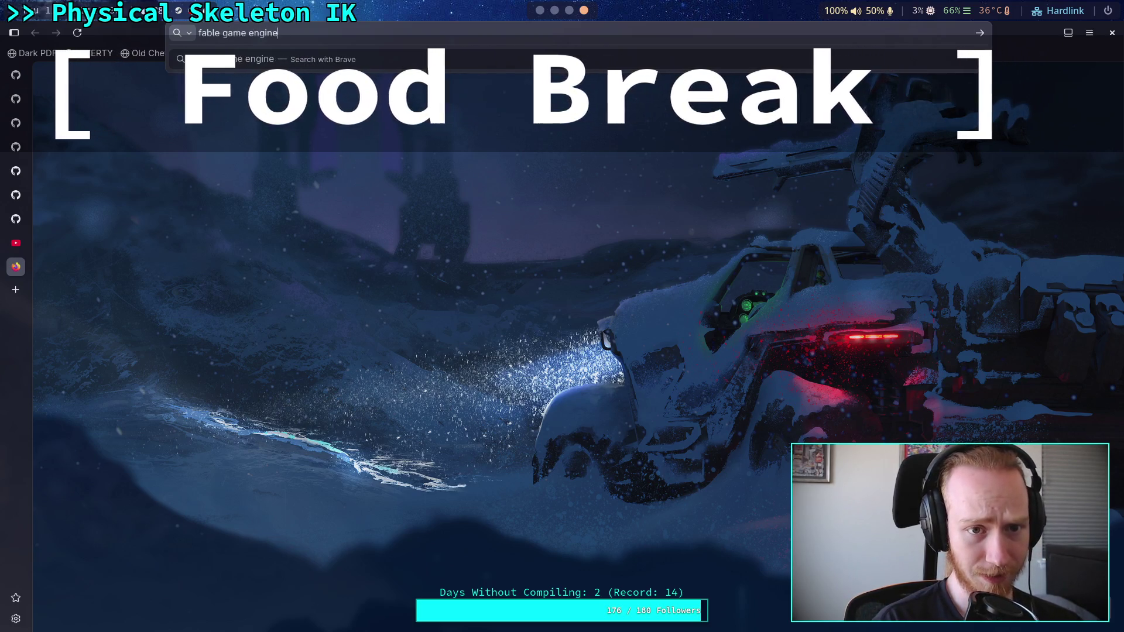
pyautogui.press('Return')
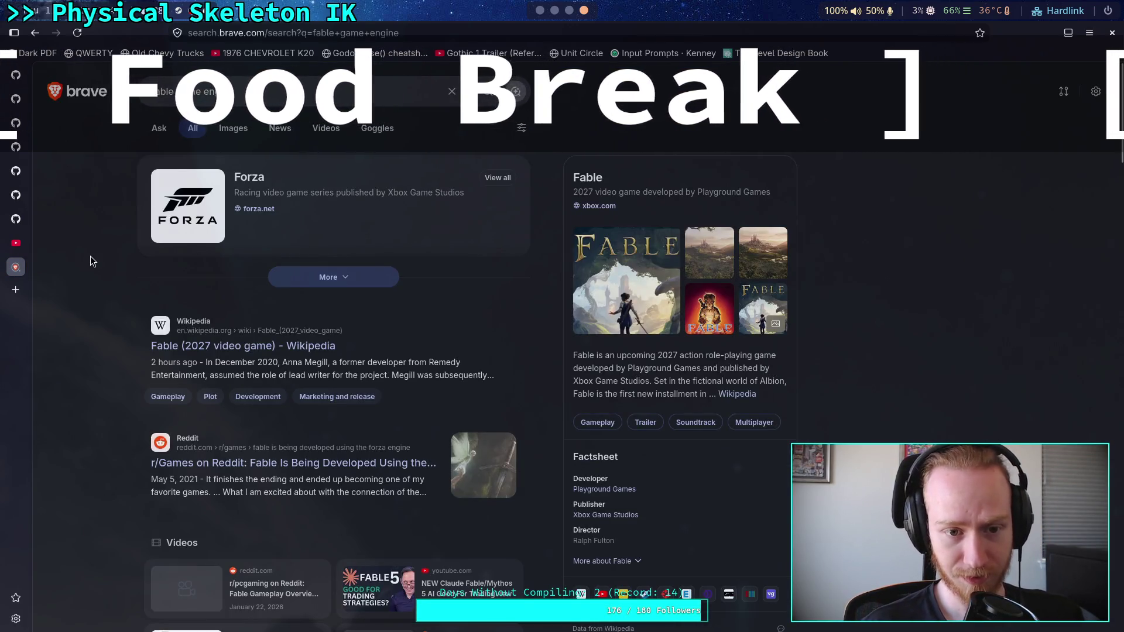
pyautogui.scroll(-2, 90, 258)
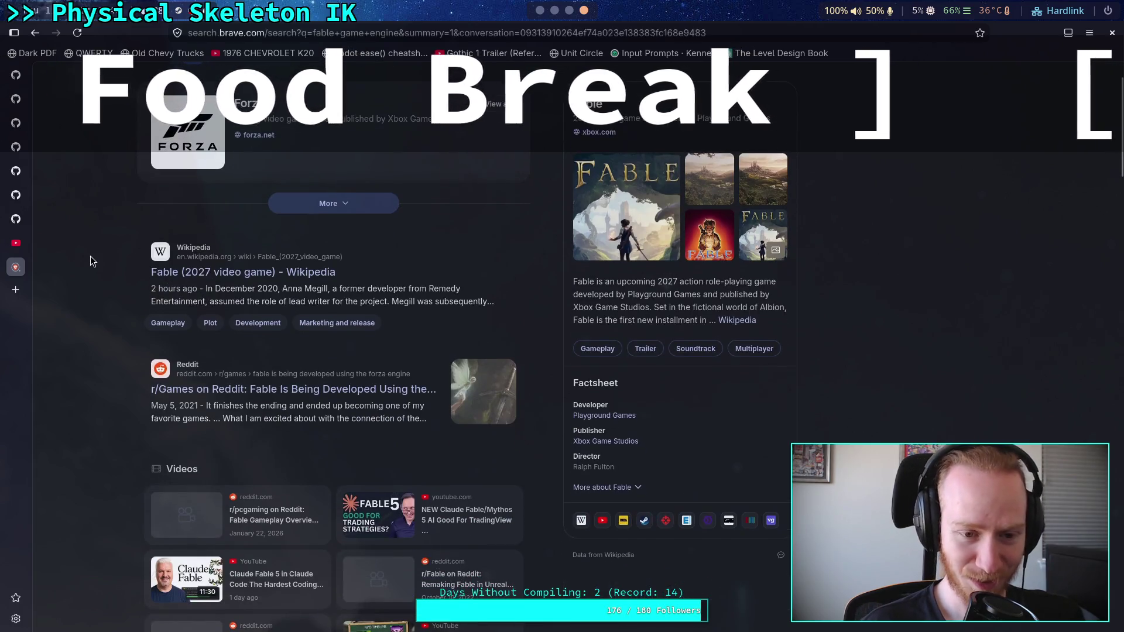
# Open the Fable Wikipedia article, follow its ForzaTech engine link, and highlight the ForzaTech usage sentence
pyautogui.click(186, 272)
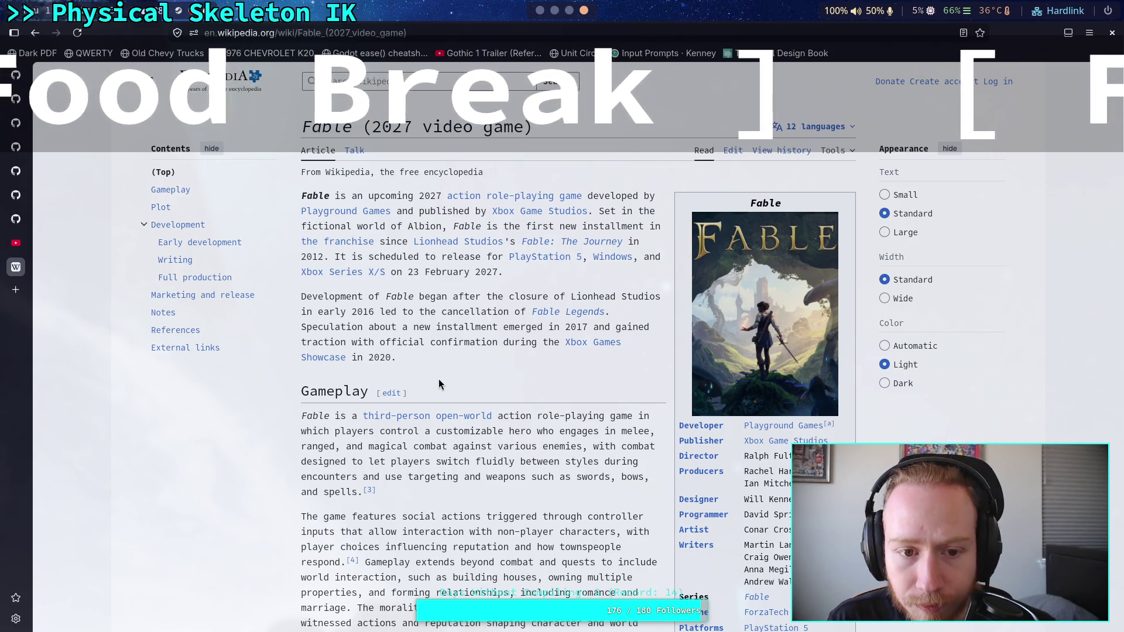
pyautogui.scroll(-3, 438, 380)
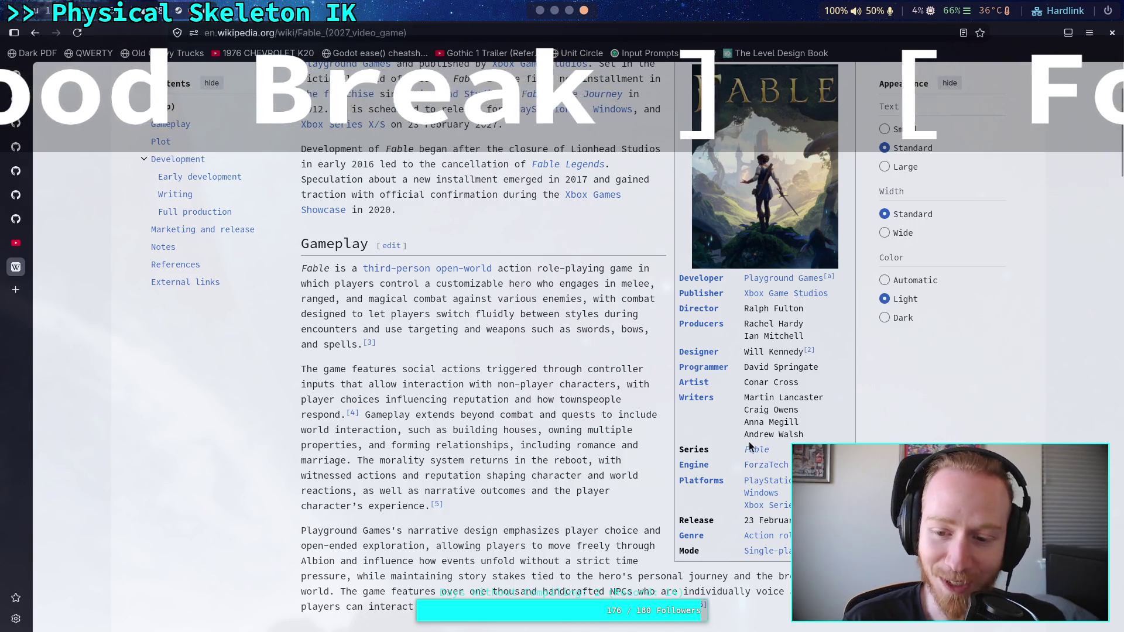
pyautogui.click(757, 464)
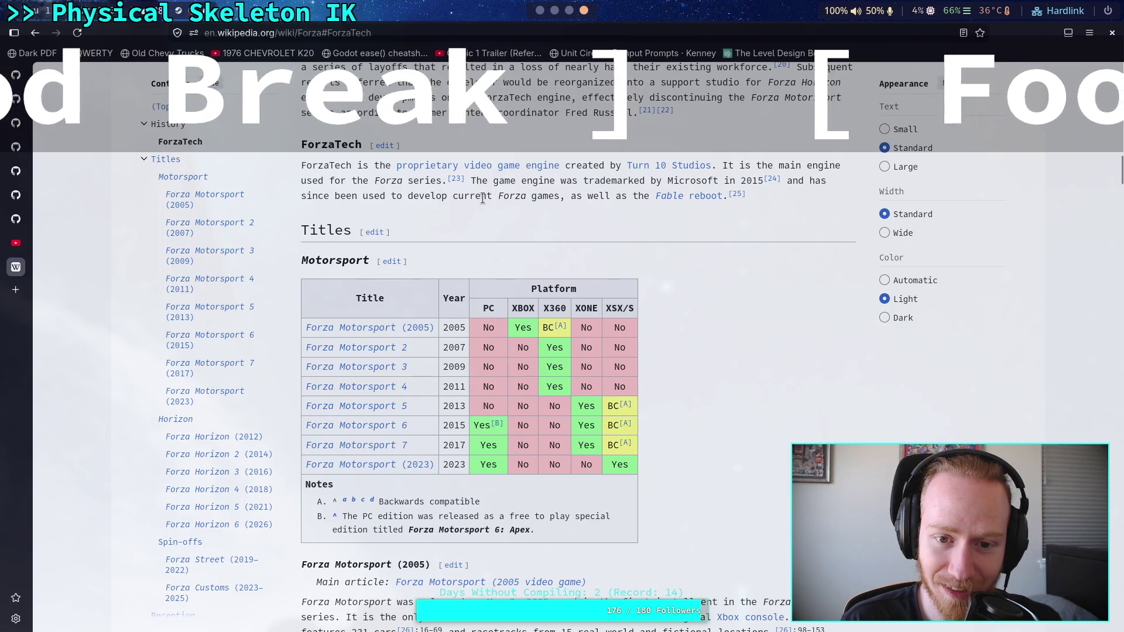
pyautogui.moveTo(483, 199); pyautogui.dragTo(555, 203)
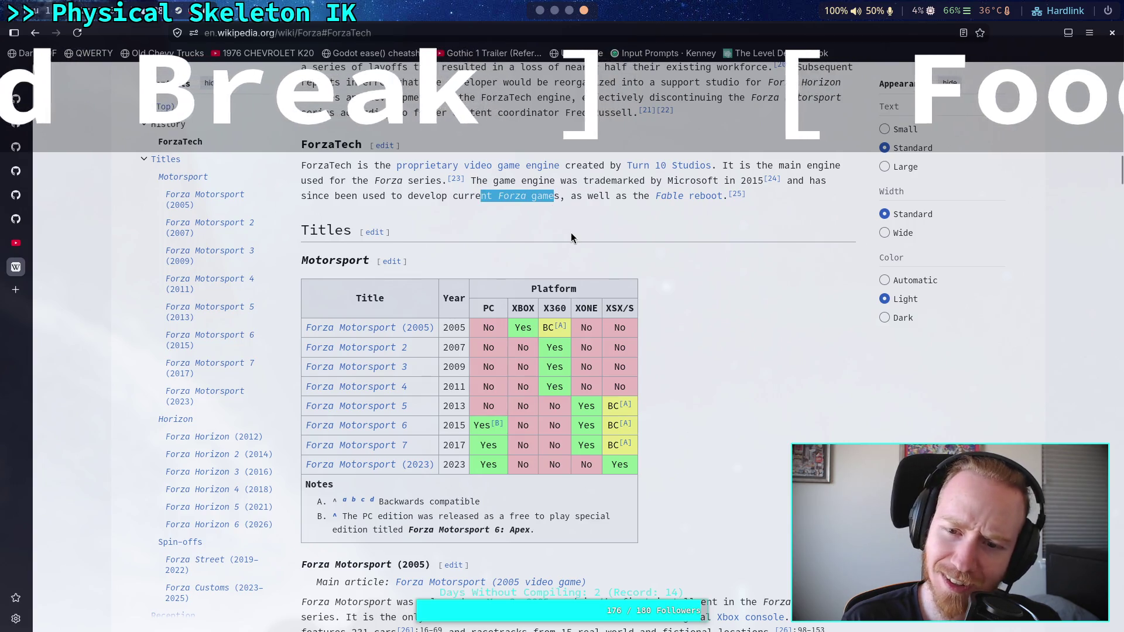